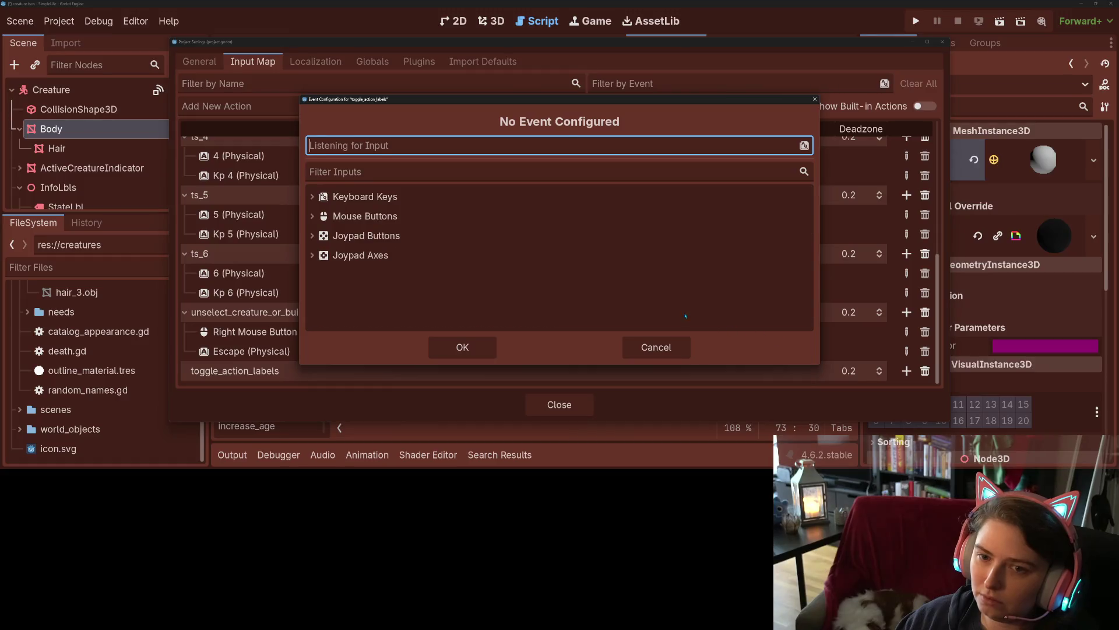
Step: Bind the Space key to the toggle_action_labels input action and close Project Settings
{"action": "key", "text": "space"}
{"action": "left_click", "coordinate": [460, 344]}
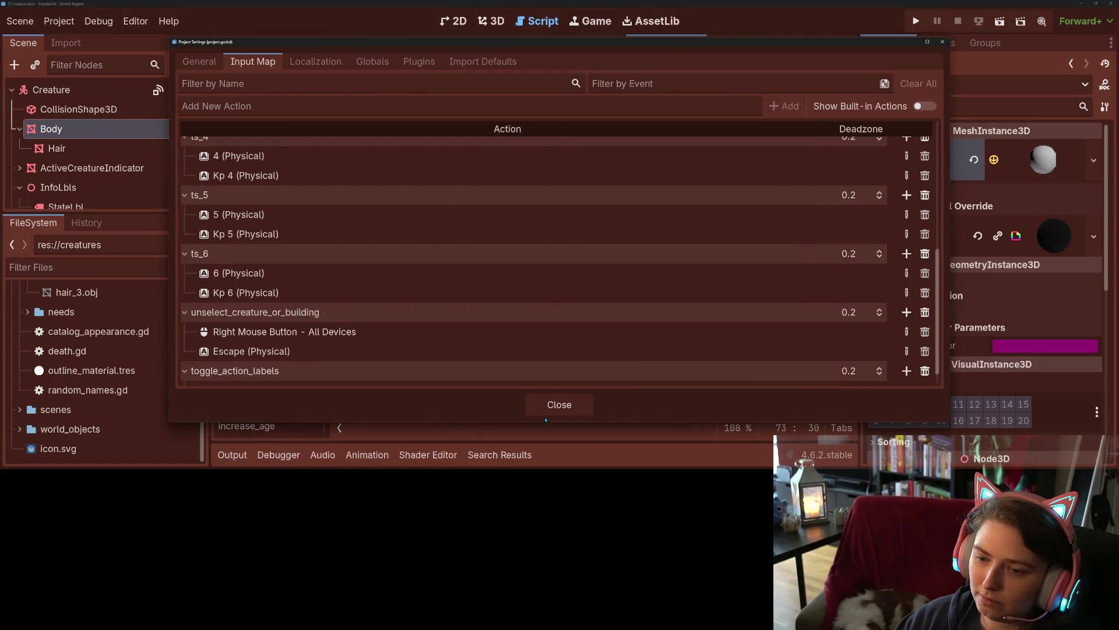
{"action": "left_click", "coordinate": [549, 408]}
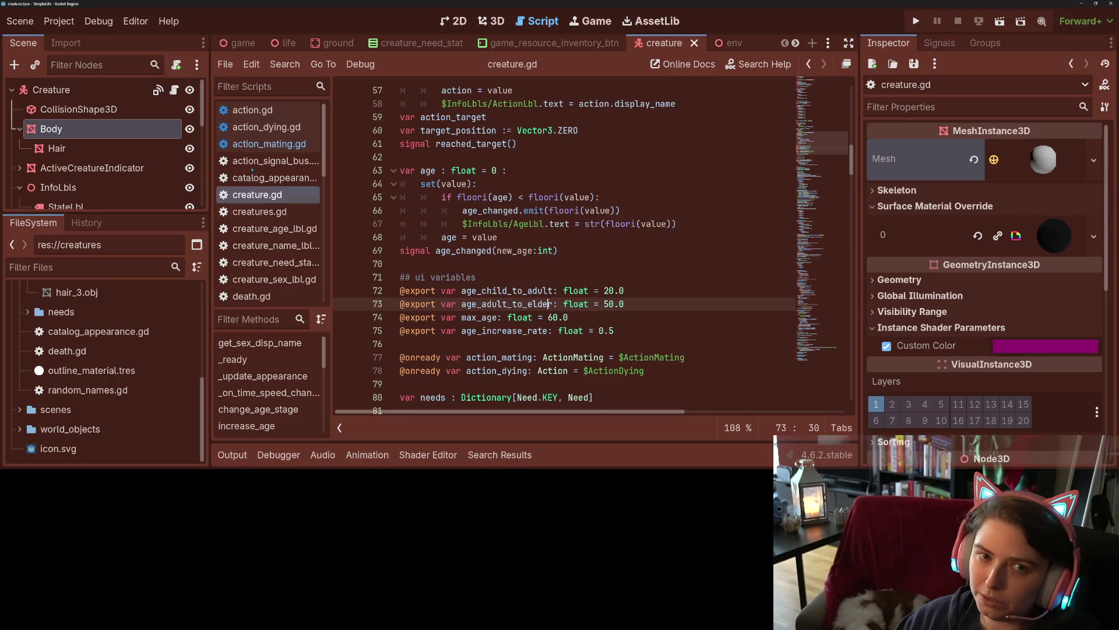
Step: Start an Input check in creature.gd's _physics_process, then remove it and save the unchanged script
{"action": "left_click", "coordinate": [516, 269]}
{"action": "scroll", "coordinate": [516, 269], "scroll_direction": "down", "scroll_amount": 13}
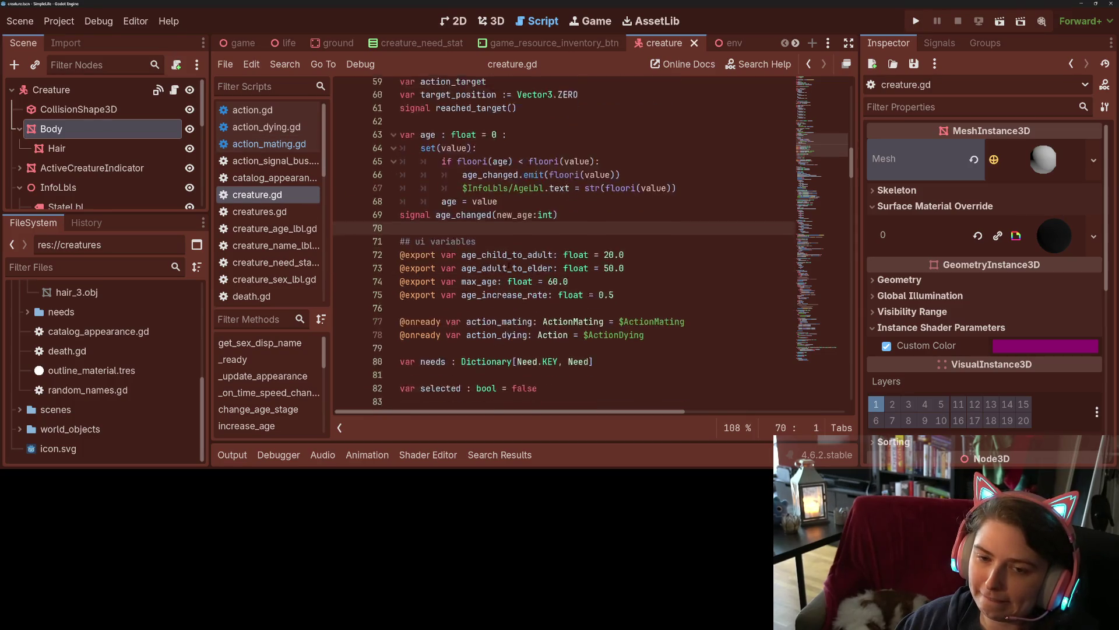
{"action": "scroll", "coordinate": [508, 266], "scroll_direction": "down", "scroll_amount": 14}
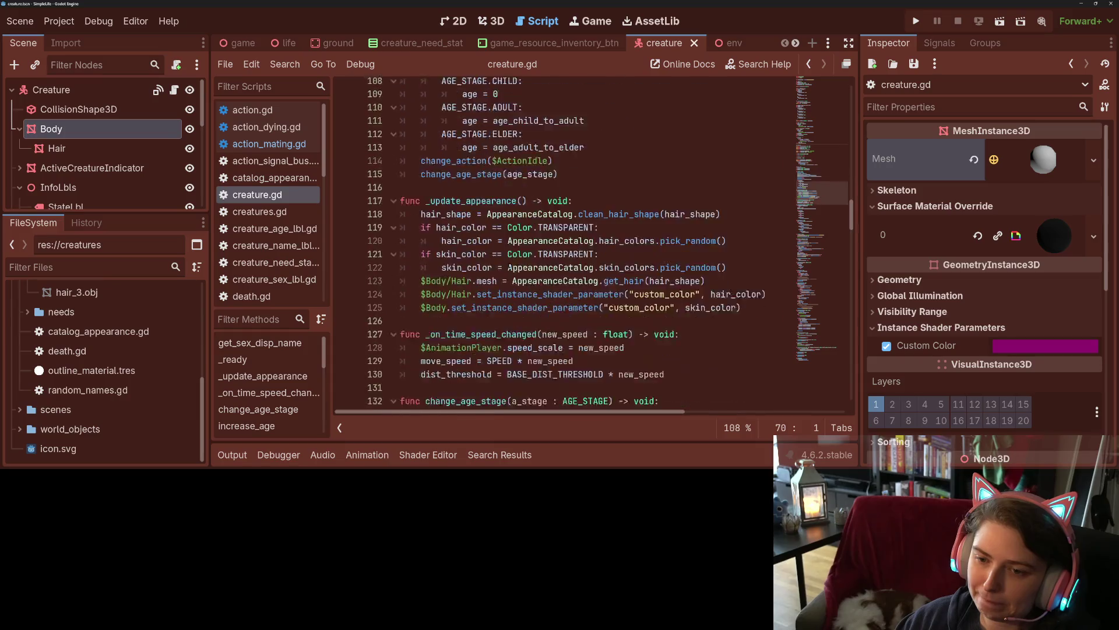
{"action": "scroll", "coordinate": [531, 261], "scroll_direction": "down", "scroll_amount": 13}
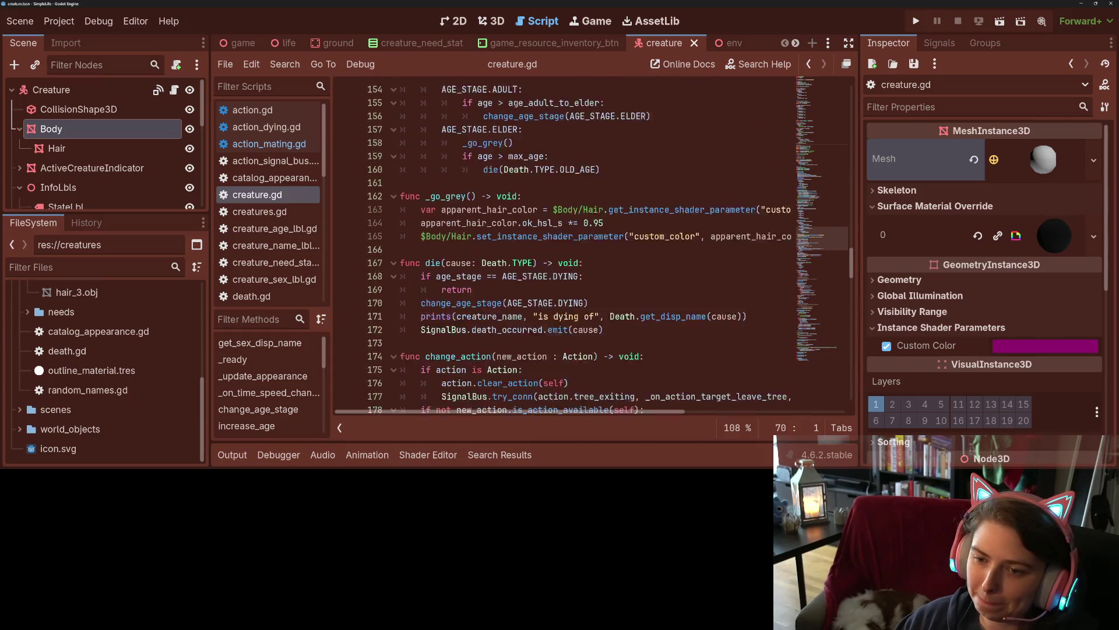
{"action": "scroll", "coordinate": [531, 261], "scroll_direction": "down", "scroll_amount": 13}
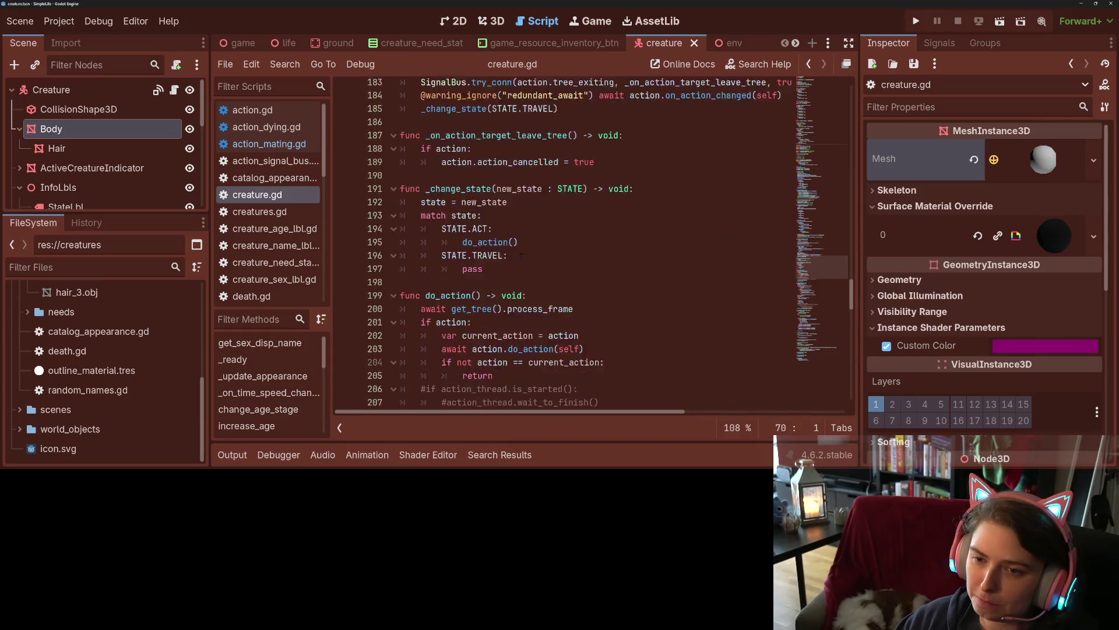
{"action": "scroll", "coordinate": [530, 261], "scroll_direction": "down", "scroll_amount": 7}
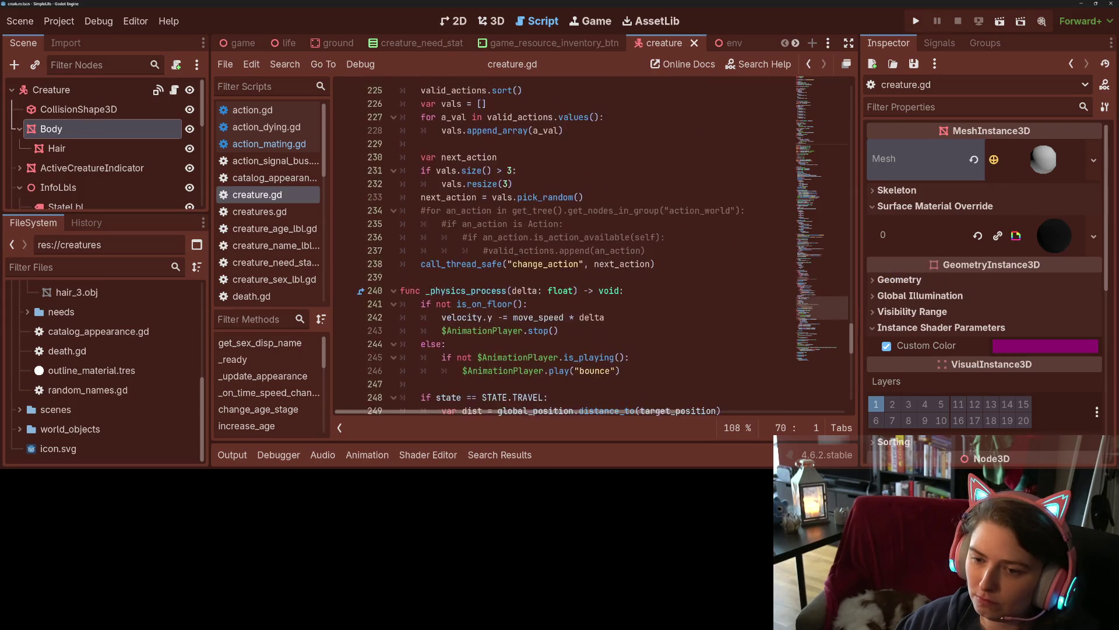
{"action": "left_click", "coordinate": [650, 170]}
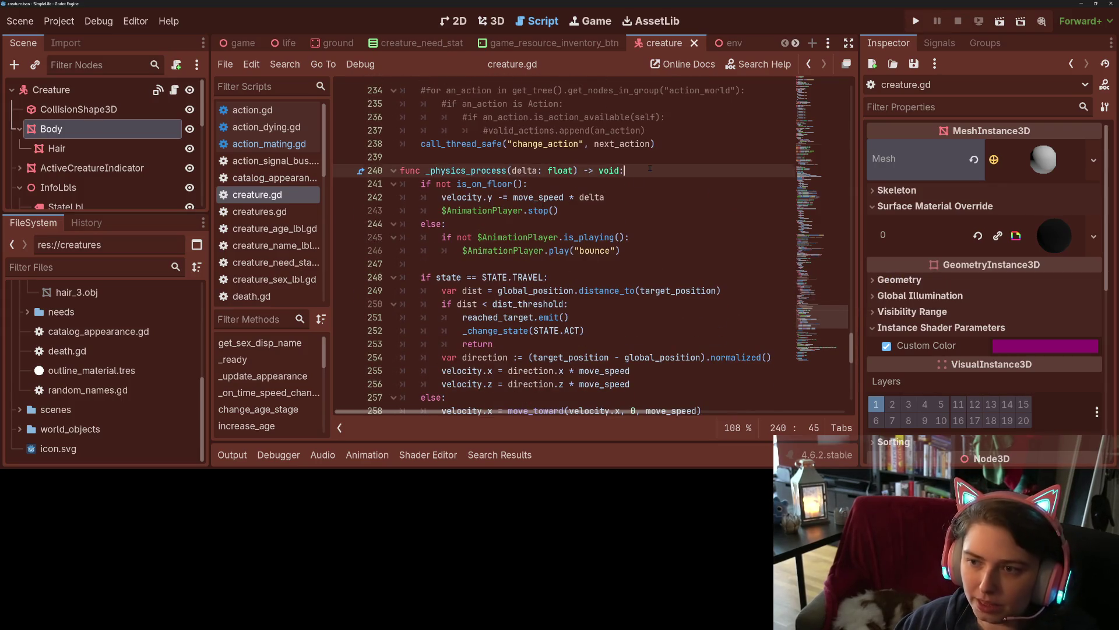
{"action": "key", "text": "Return"}
{"action": "key", "text": "Return"}
{"action": "key", "text": "Up"}
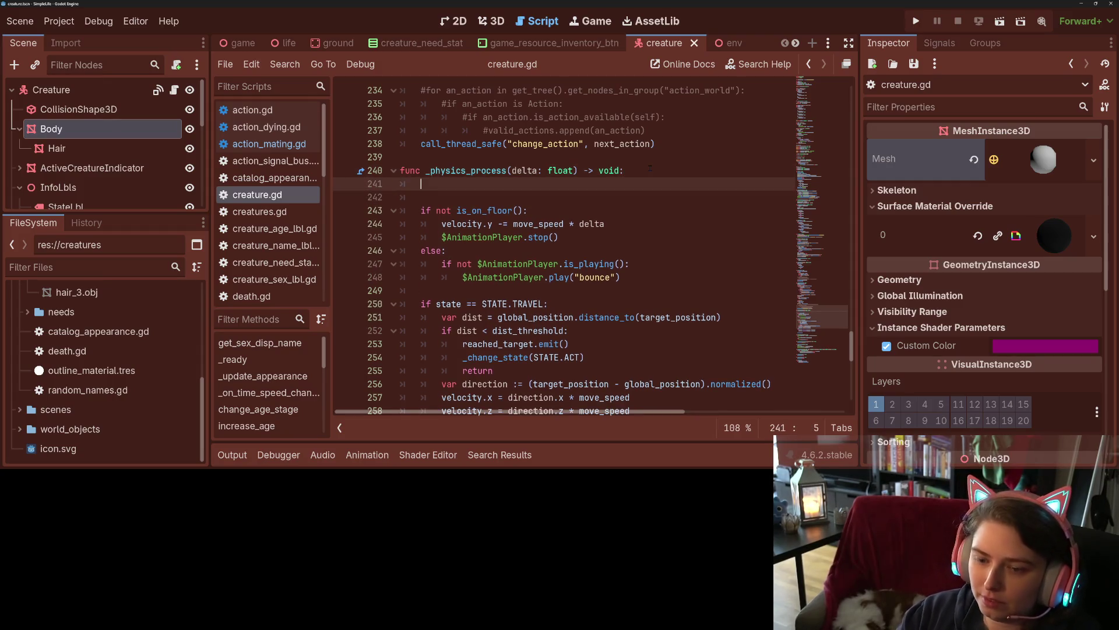
{"action": "type", "text": "if Input.is"}
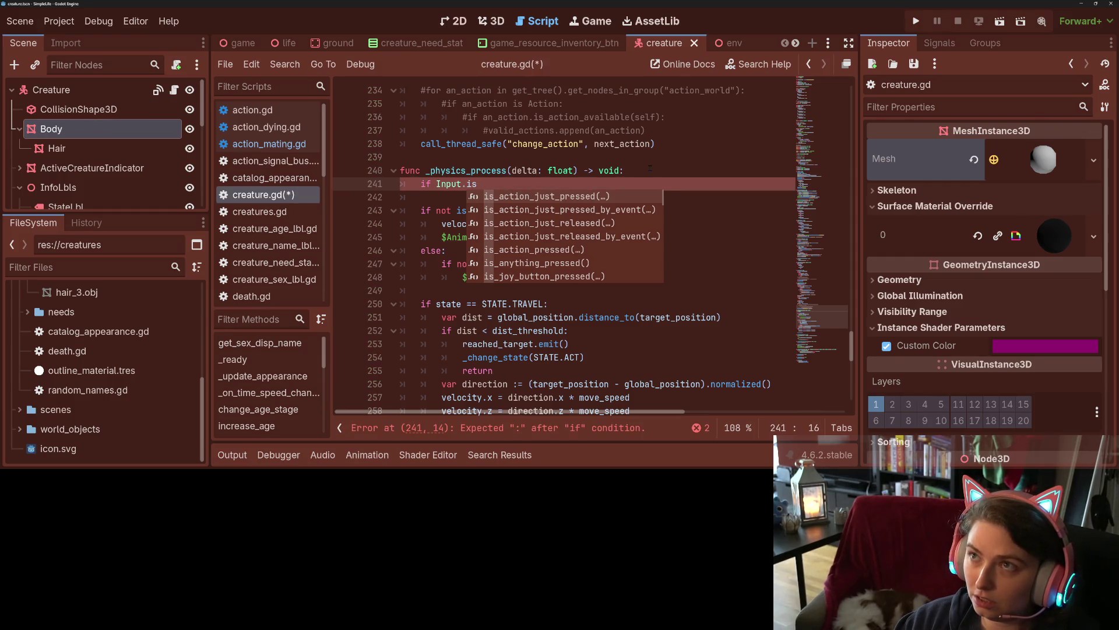
{"action": "key", "text": "Escape"}
{"action": "key", "text": "BackSpace"}
{"action": "key", "text": "BackSpace"}
{"action": "key", "text": "BackSpace"}
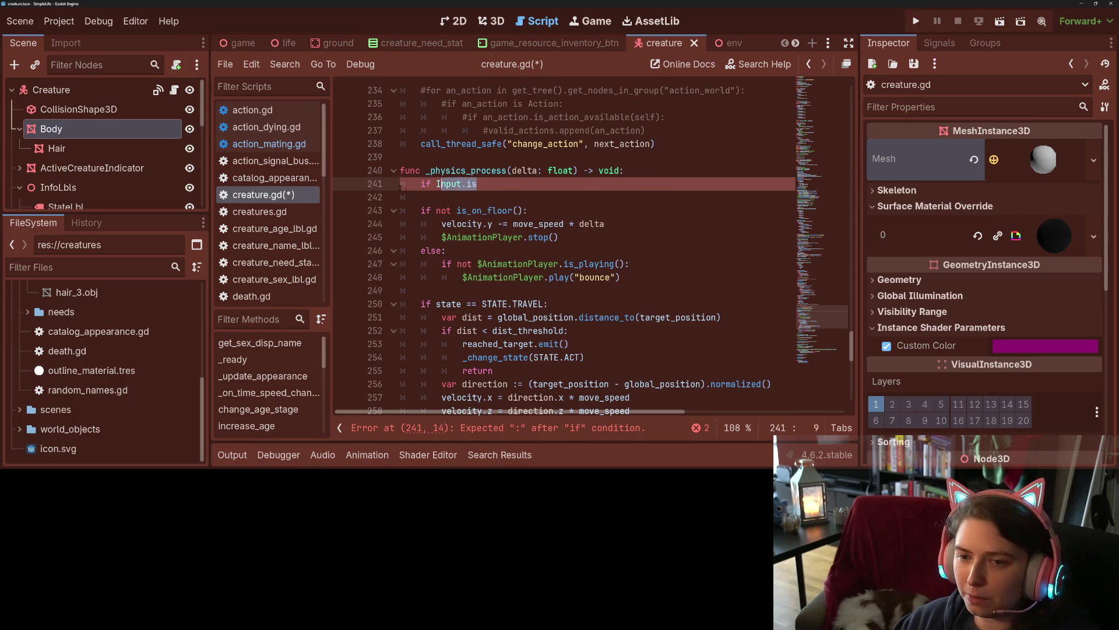
{"action": "key", "text": "BackSpace"}
{"action": "key", "text": "Delete"}
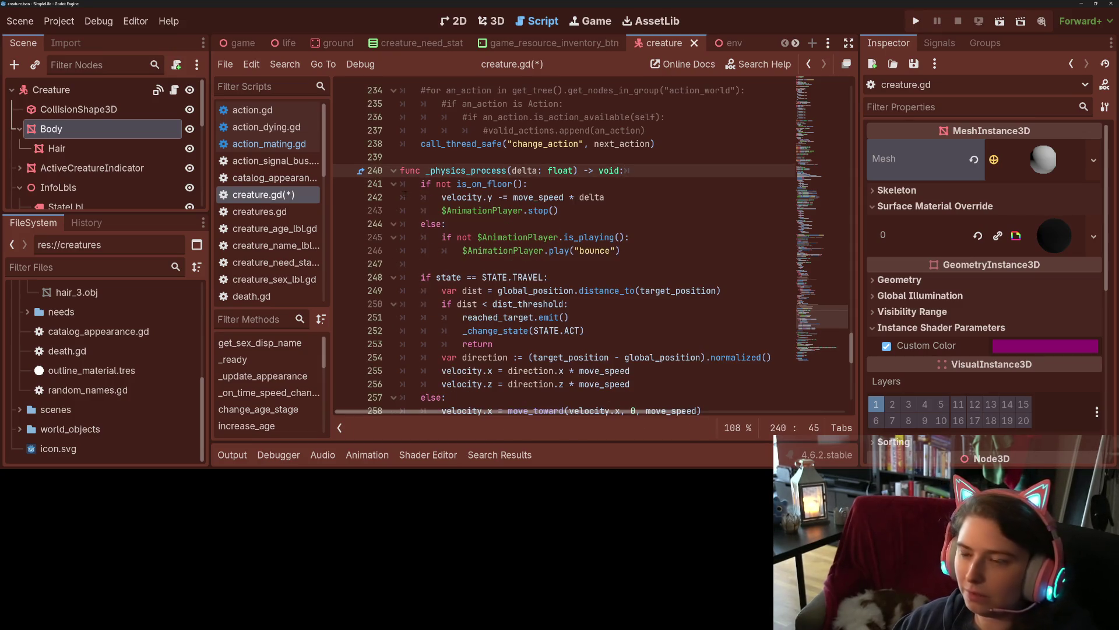
{"action": "key", "text": "ctrl+s"}
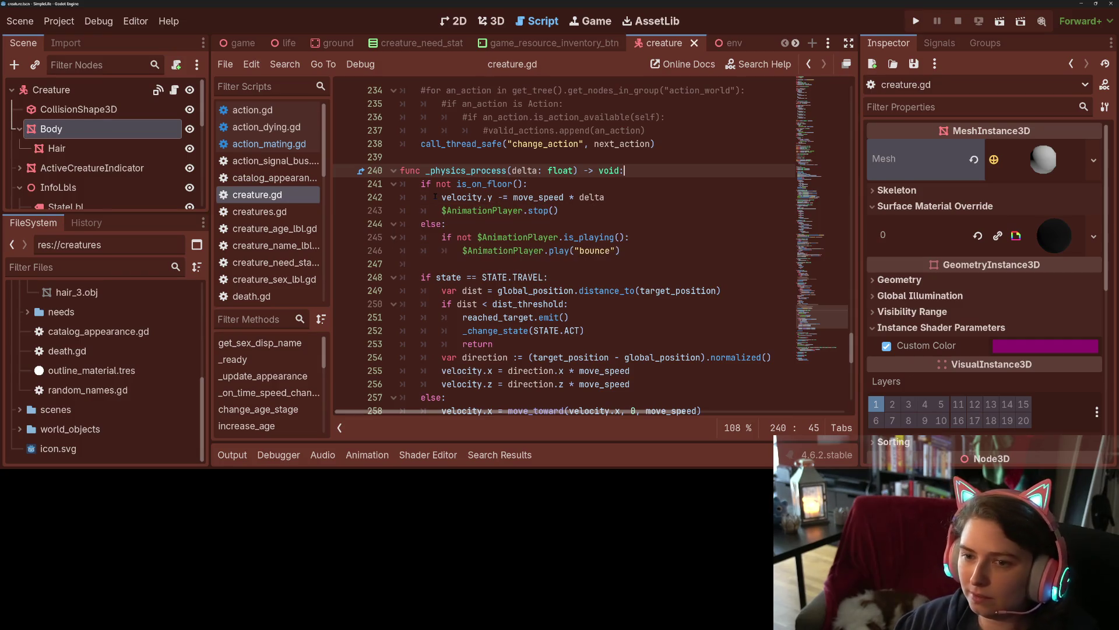
Step: Review the velocity and else lines around 242-244, then switch to the game scene
{"action": "left_click", "coordinate": [485, 197]}
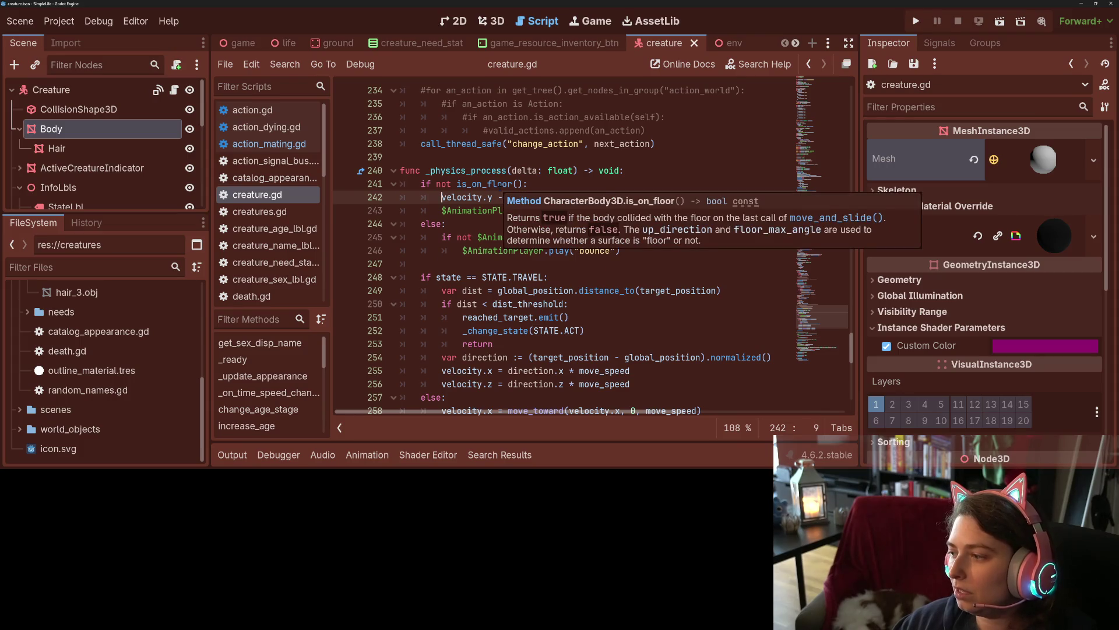
{"action": "left_click", "coordinate": [461, 222]}
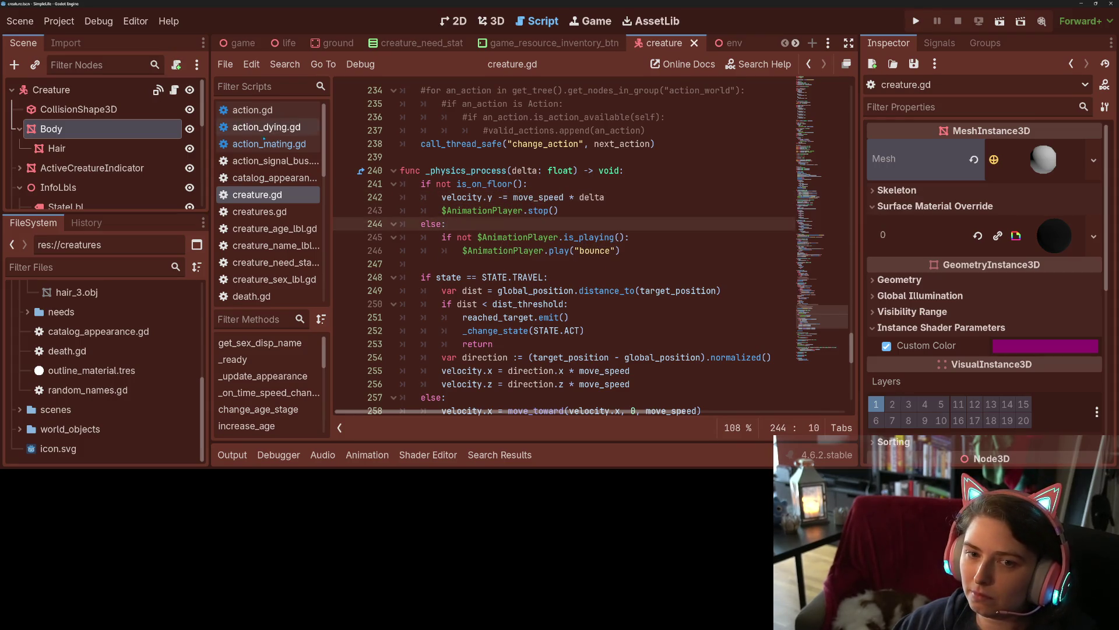
{"action": "scroll", "coordinate": [274, 155], "scroll_direction": "down", "scroll_amount": 3}
{"action": "scroll", "coordinate": [280, 162], "scroll_direction": "up", "scroll_amount": 3}
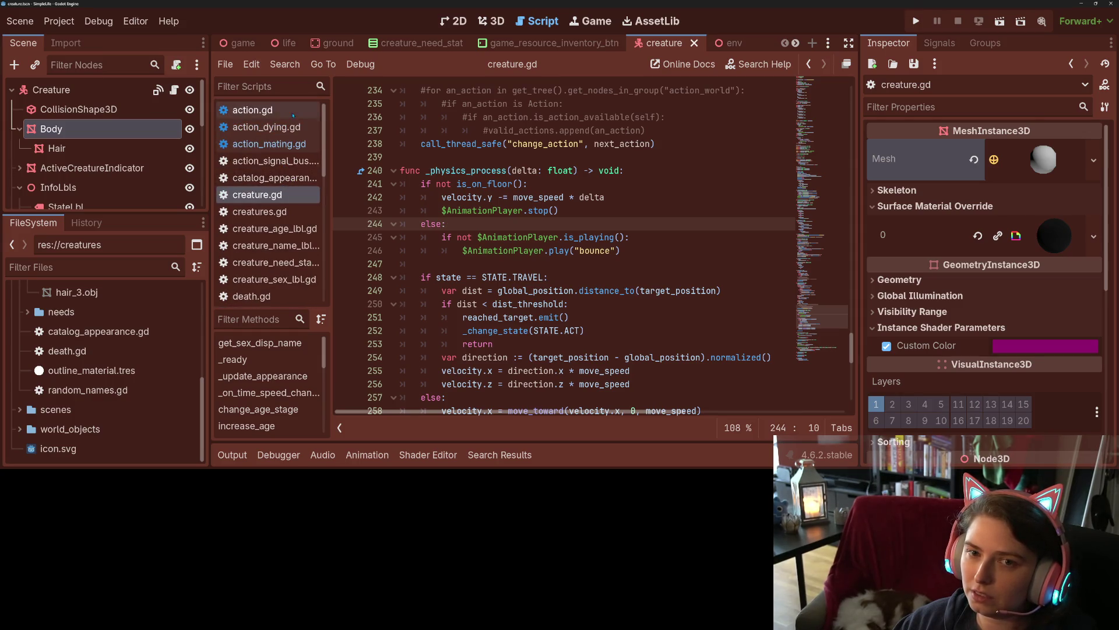
{"action": "left_click", "coordinate": [240, 43]}
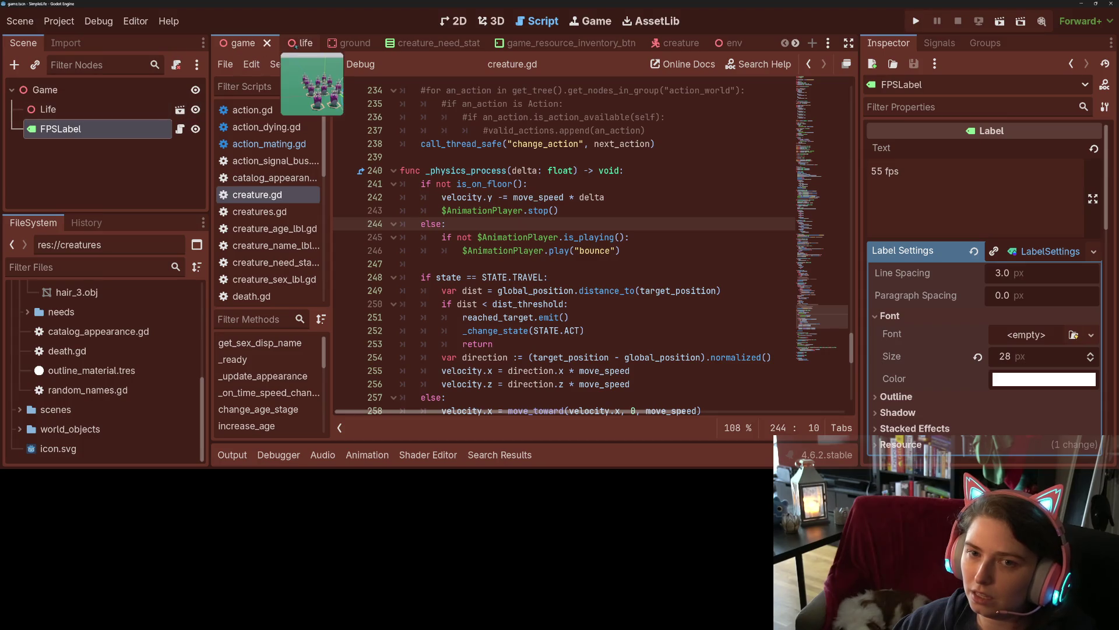
Step: Switch to the life scene and open the input_listener.gd script
{"action": "left_click", "coordinate": [298, 44]}
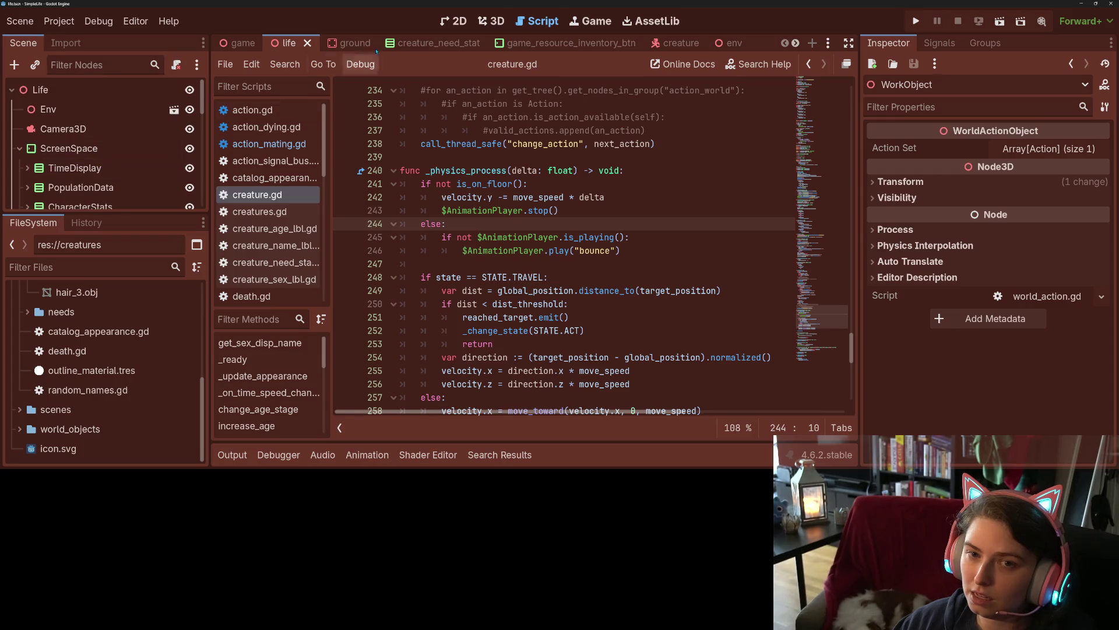
{"action": "scroll", "coordinate": [181, 142], "scroll_direction": "down", "scroll_amount": 10}
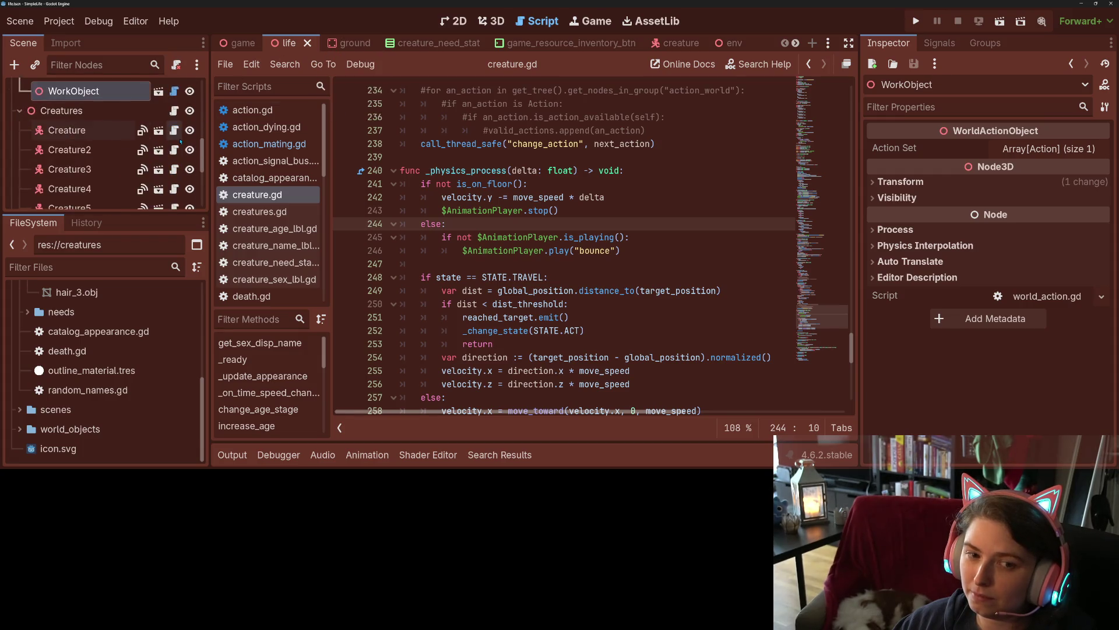
{"action": "scroll", "coordinate": [271, 145], "scroll_direction": "down", "scroll_amount": 10}
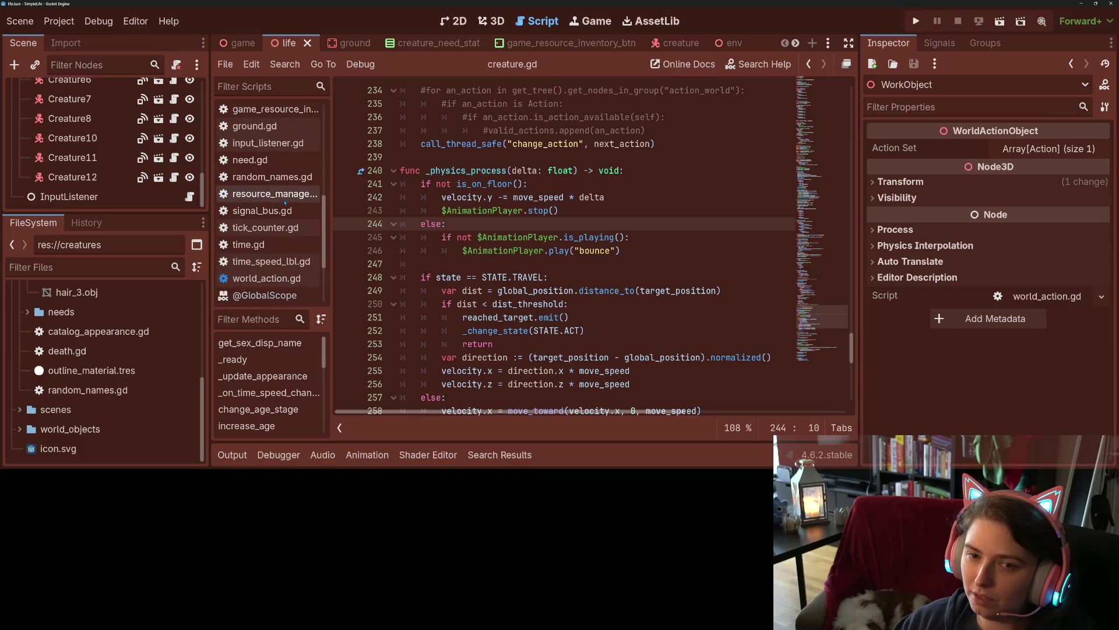
{"action": "left_click", "coordinate": [271, 145]}
{"action": "left_click", "coordinate": [502, 193]}
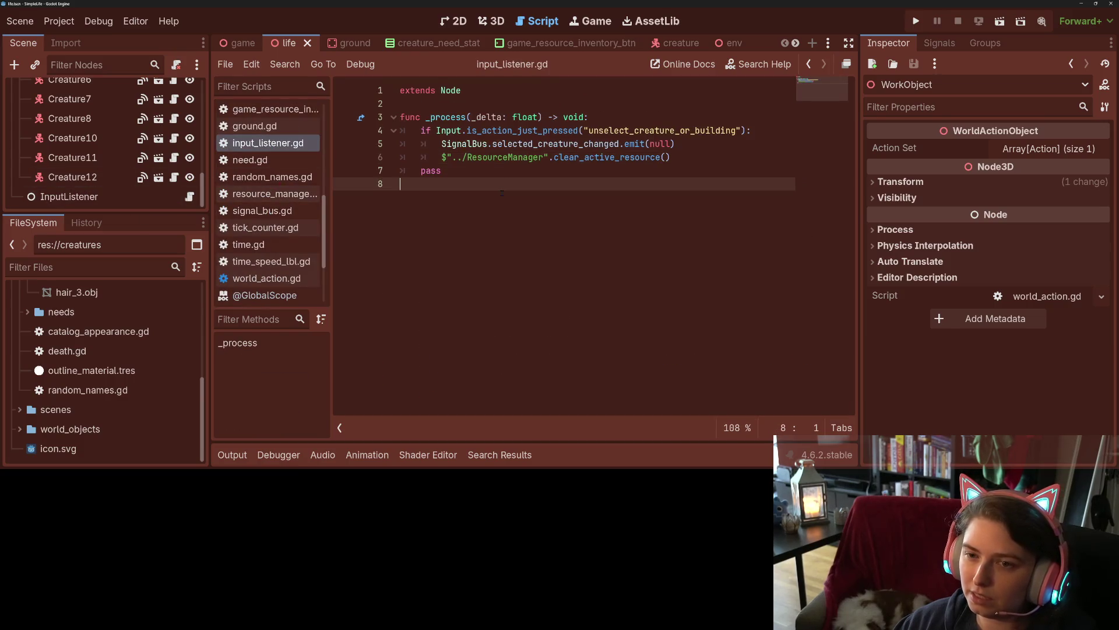
Step: Replace pass with an if Input.is_action_just_released("toggle_action_labels"): branch starting a SignalBus call
{"action": "double_click", "coordinate": [426, 174]}
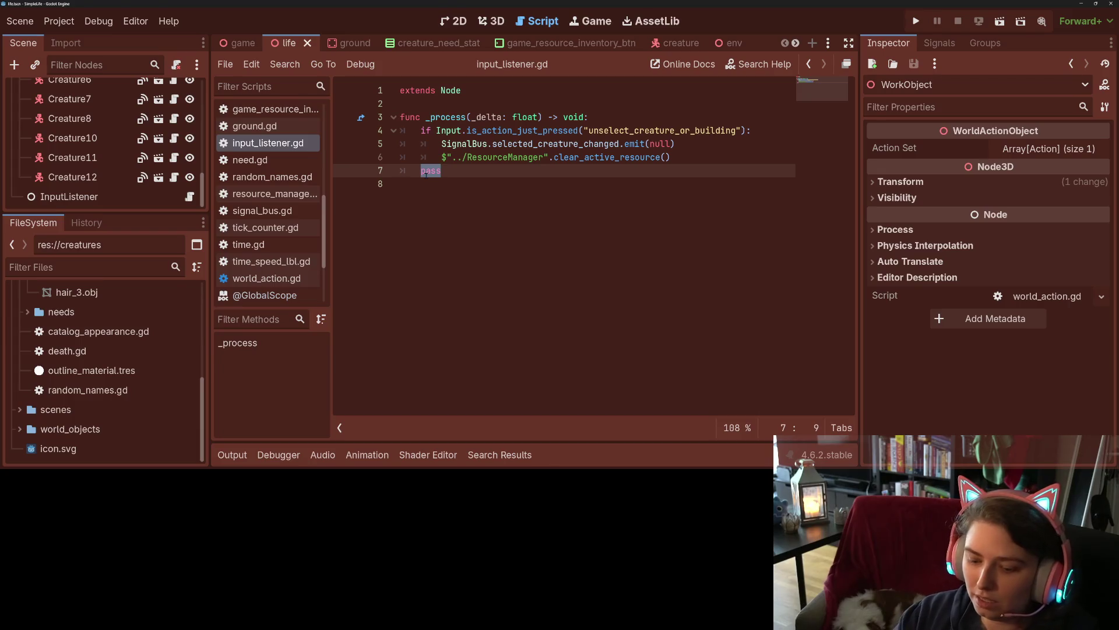
{"action": "type", "text": "if Input.is"}
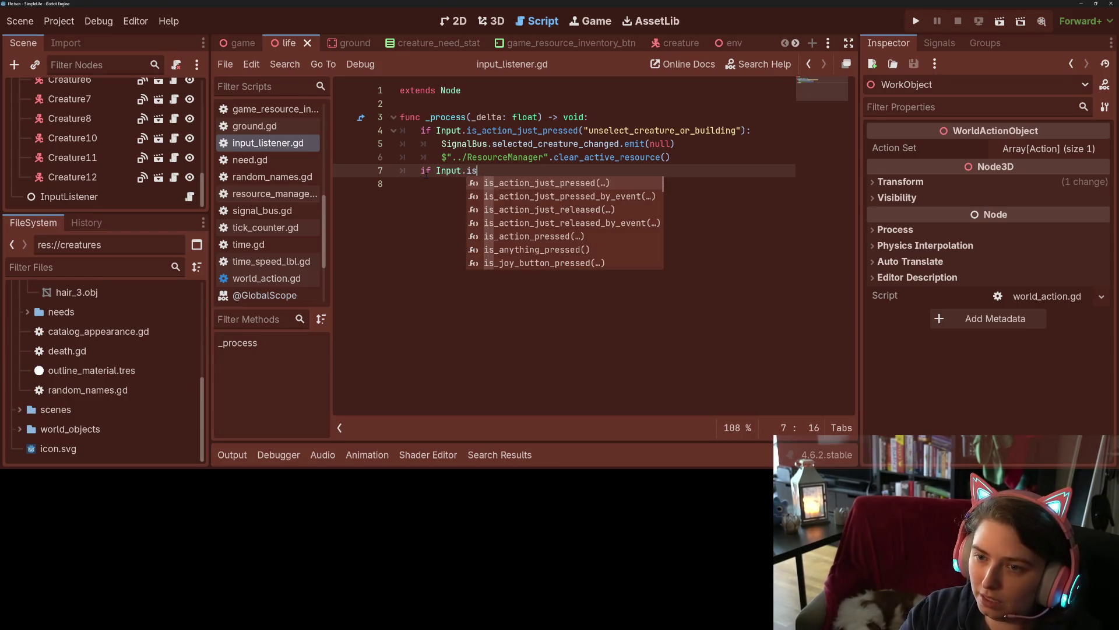
{"action": "key", "text": "Down"}
{"action": "key", "text": "Down"}
{"action": "key", "text": "Return"}
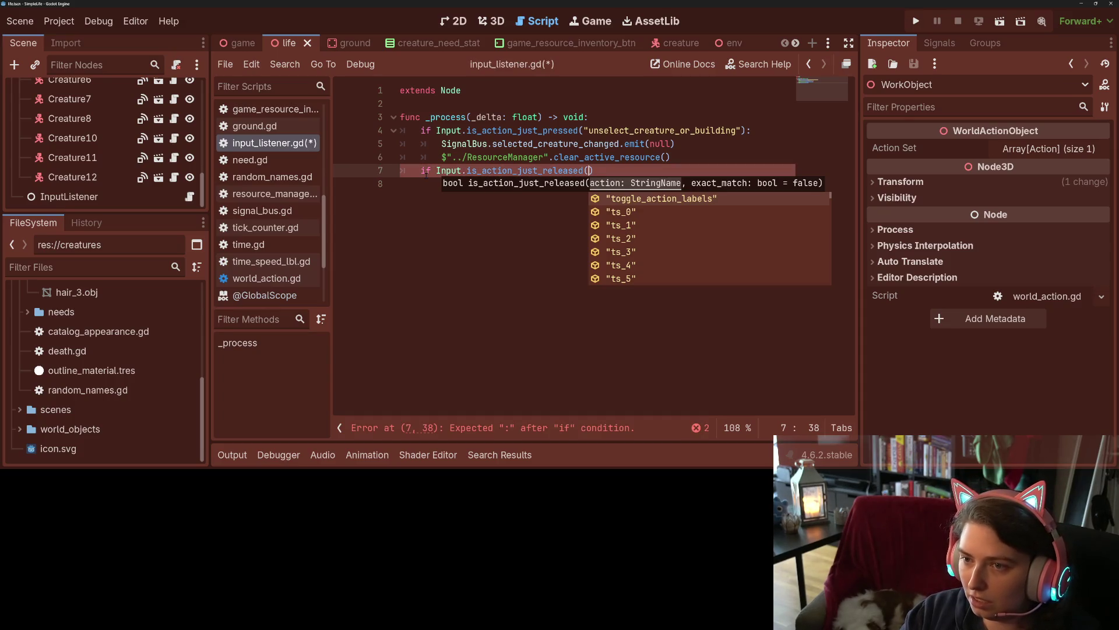
{"action": "key", "text": "Return"}
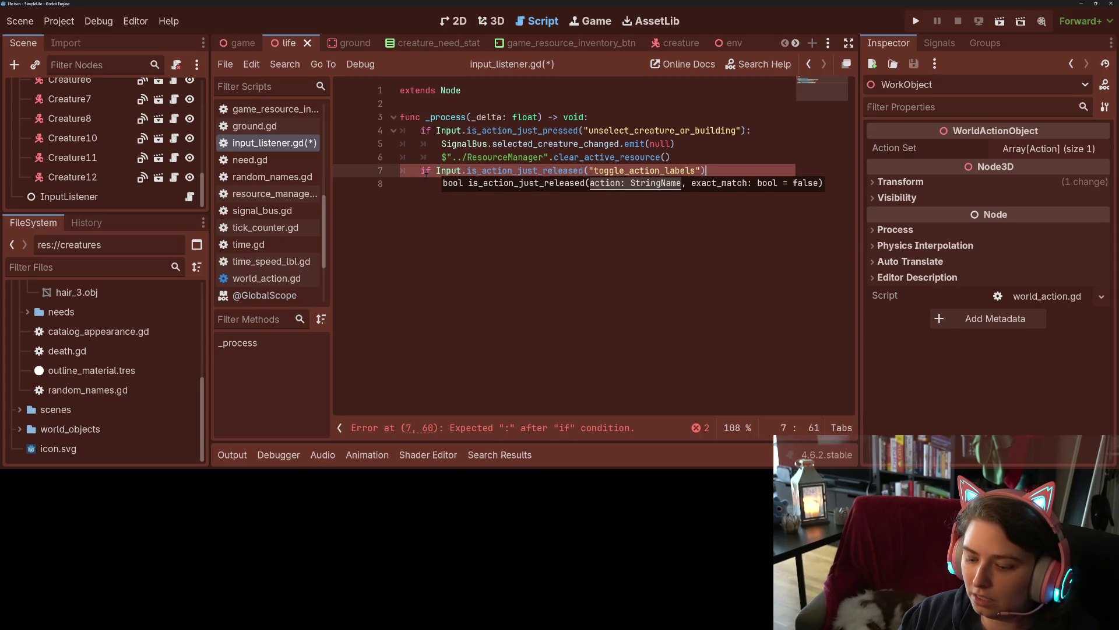
{"action": "type", "text": ":"}
{"action": "key", "text": "Return"}
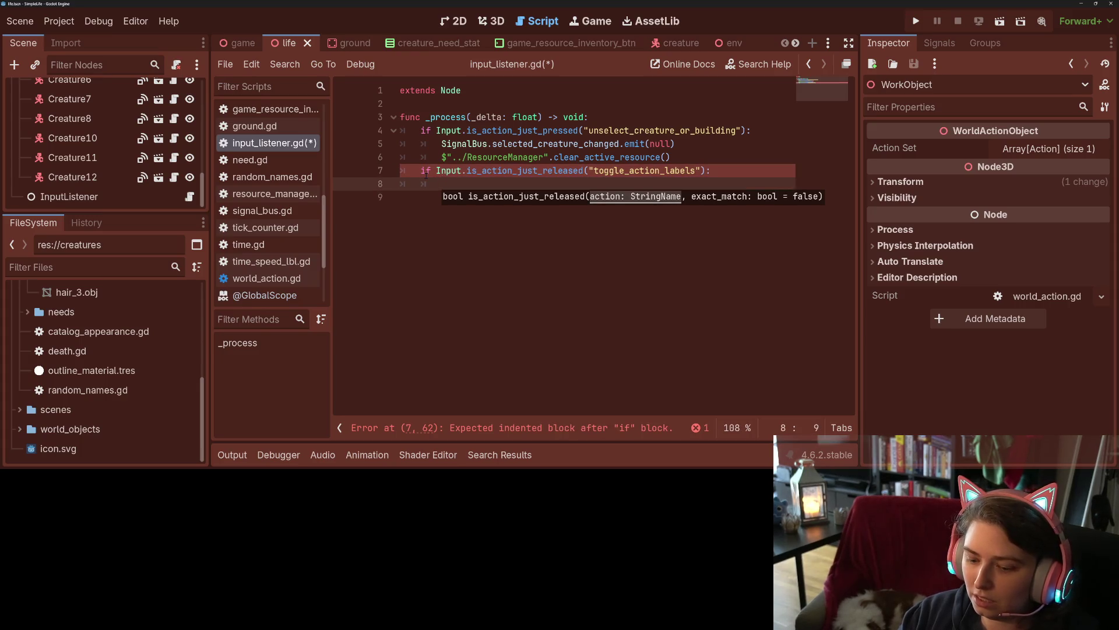
{"action": "type", "text": "Sign"}
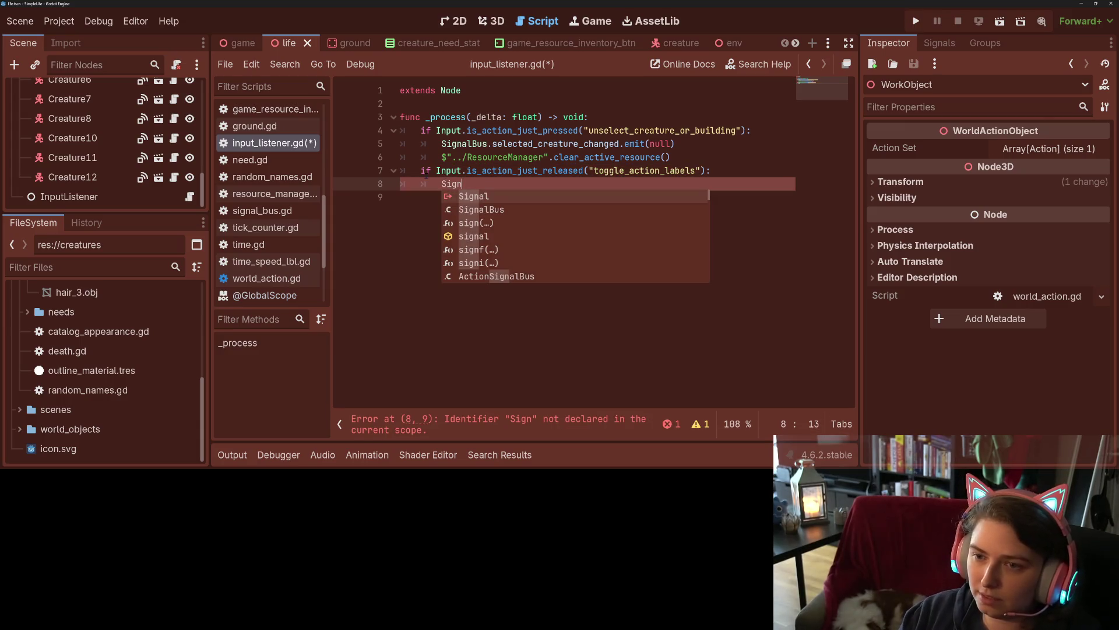
{"action": "key", "text": "Down"}
{"action": "key", "text": "Return"}
{"action": "type", "text": "."}
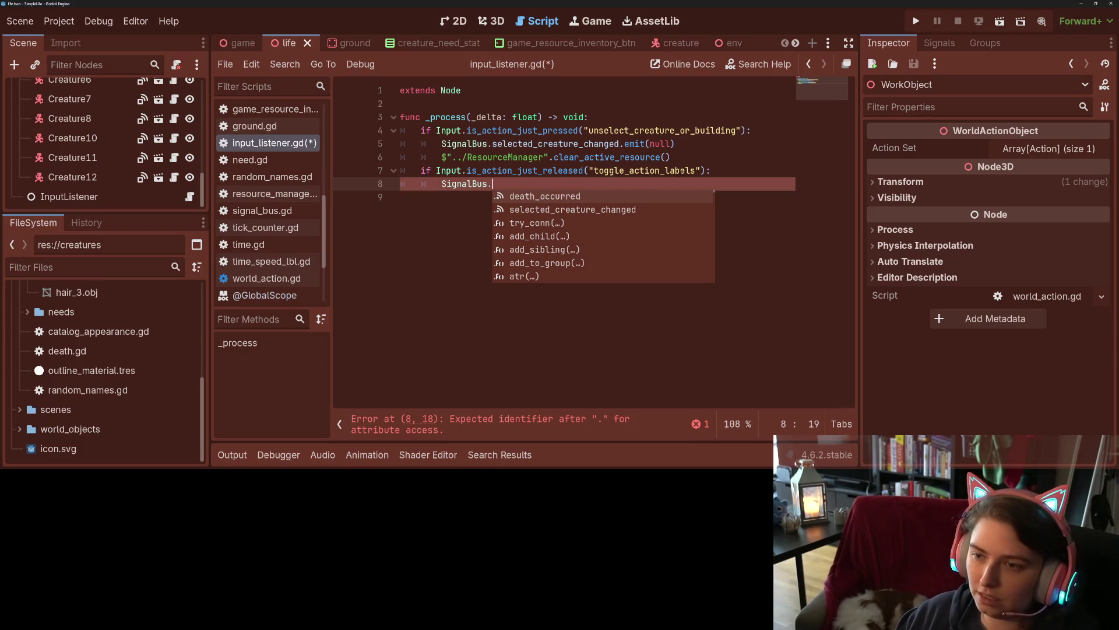
Step: Complete the call as SignalBus.toggle_action_labels using the copied action name
{"action": "double_click", "coordinate": [681, 171]}
{"action": "key", "text": "ctrl+c"}
{"action": "left_click", "coordinate": [637, 188]}
{"action": "key", "text": "ctrl+v"}
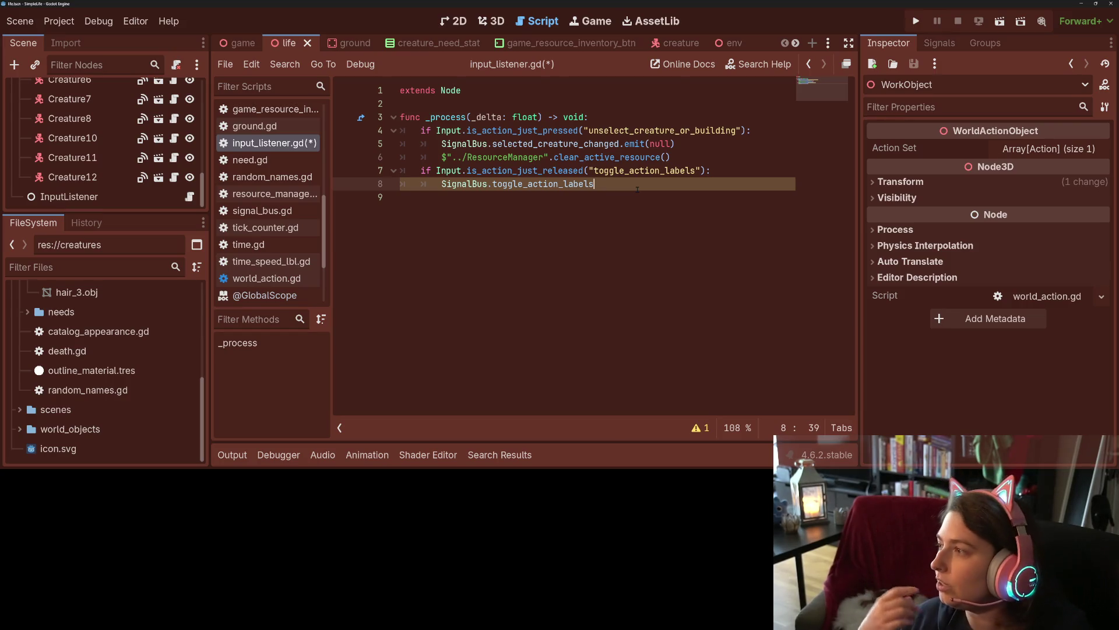
{"action": "left_click", "coordinate": [497, 99]}
Step: Declare var toggle_action_labels_en : bool = false above the process function and save
{"action": "key", "text": "Return"}
{"action": "key", "text": "Return"}
{"action": "key", "text": "Up"}
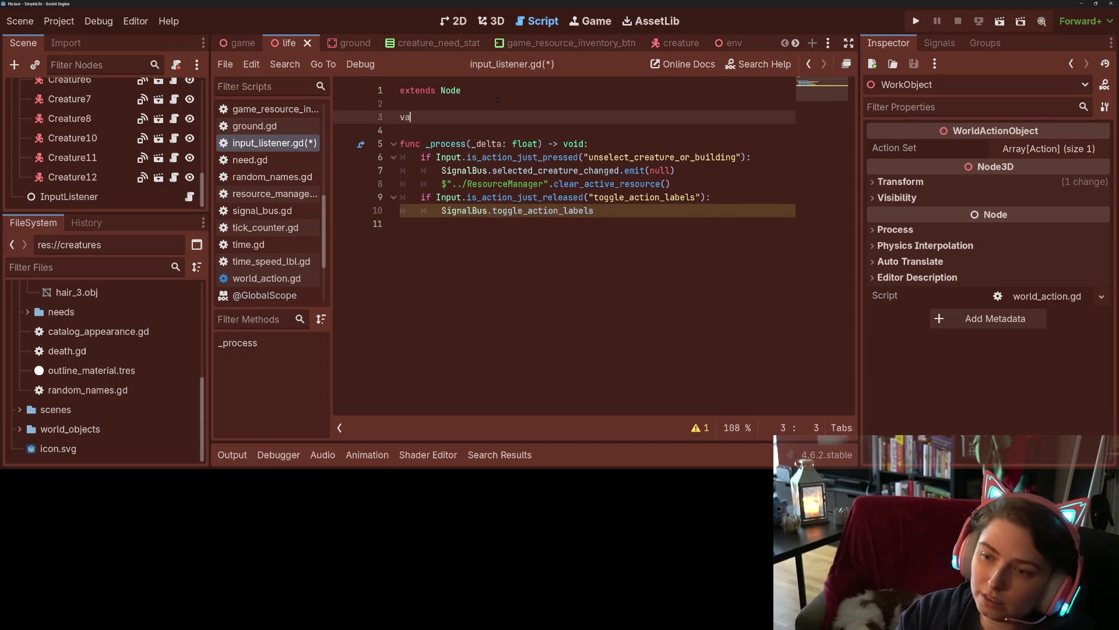
{"action": "type", "text": "r "}
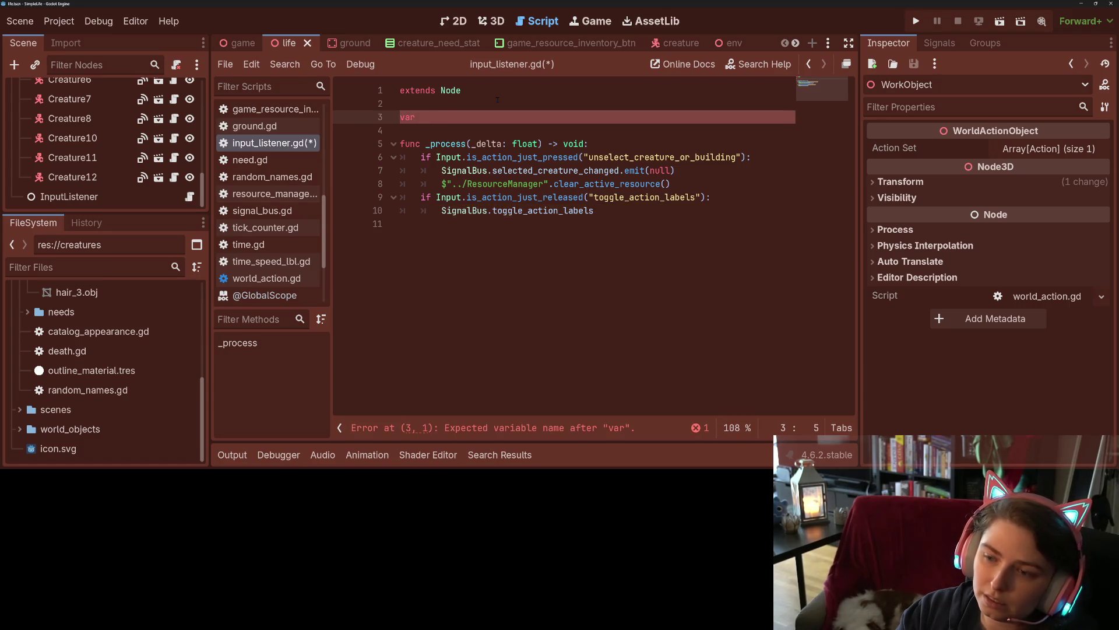
{"action": "type", "text": "toggle_action_labels_en : bool "}
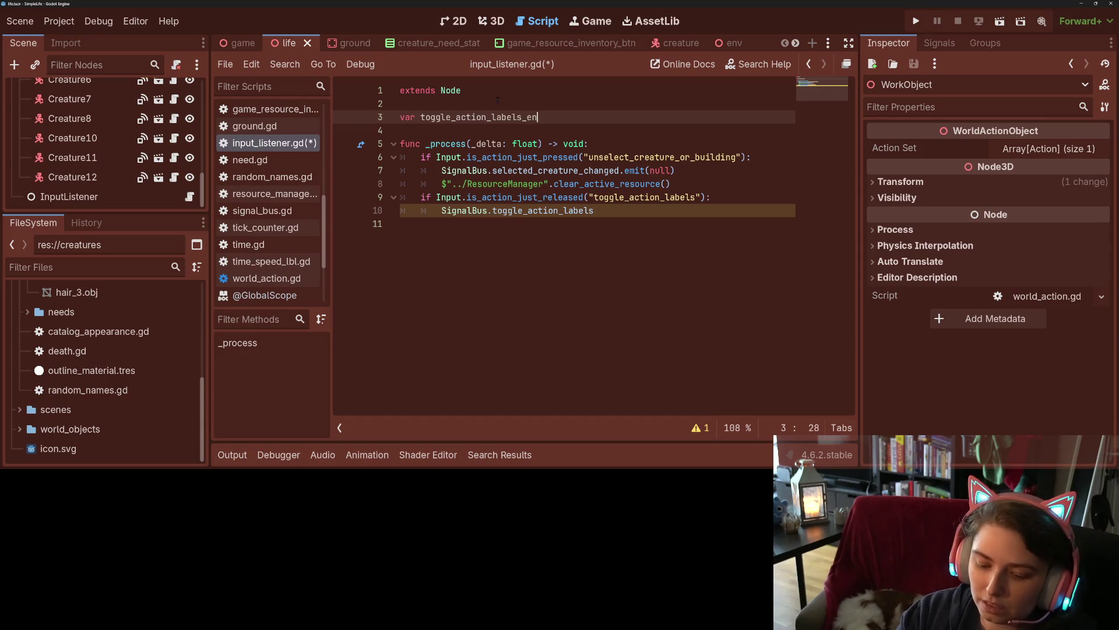
{"action": "type", "text": "= false"}
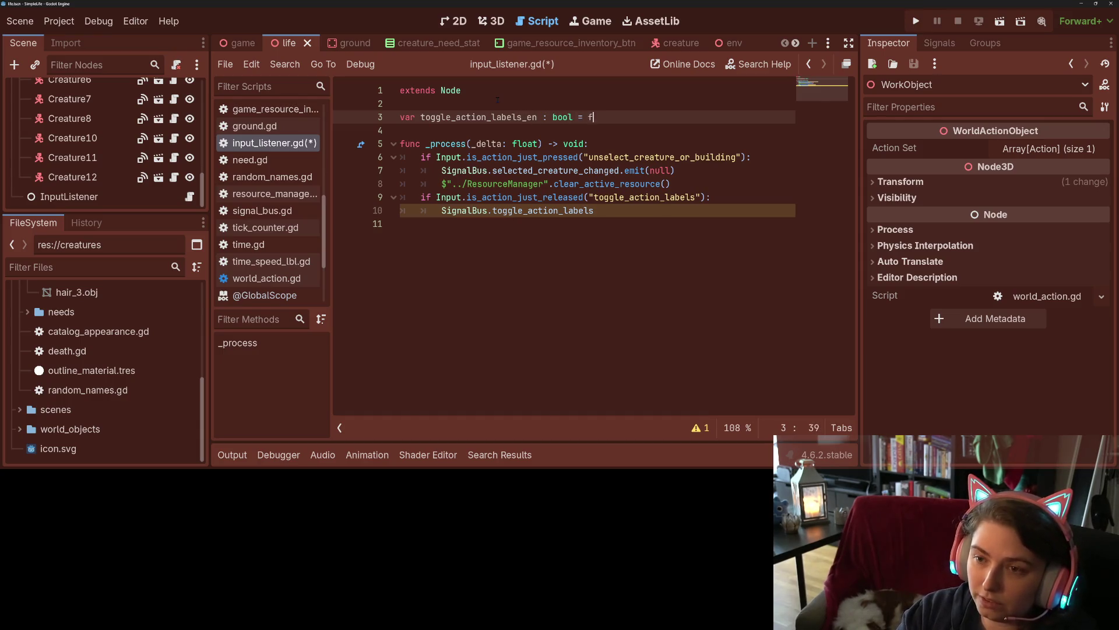
{"action": "key", "text": "ctrl+s"}
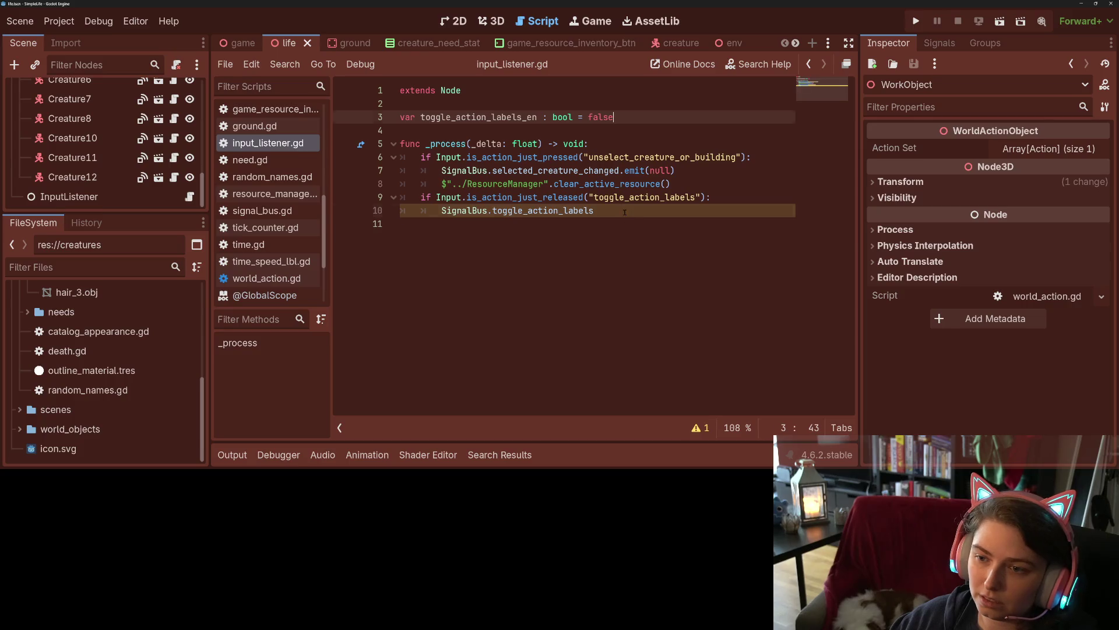
Step: Add toggle_action_labels_en = not toggle_action_labels_en inside the branch and save
{"action": "left_click", "coordinate": [625, 212]}
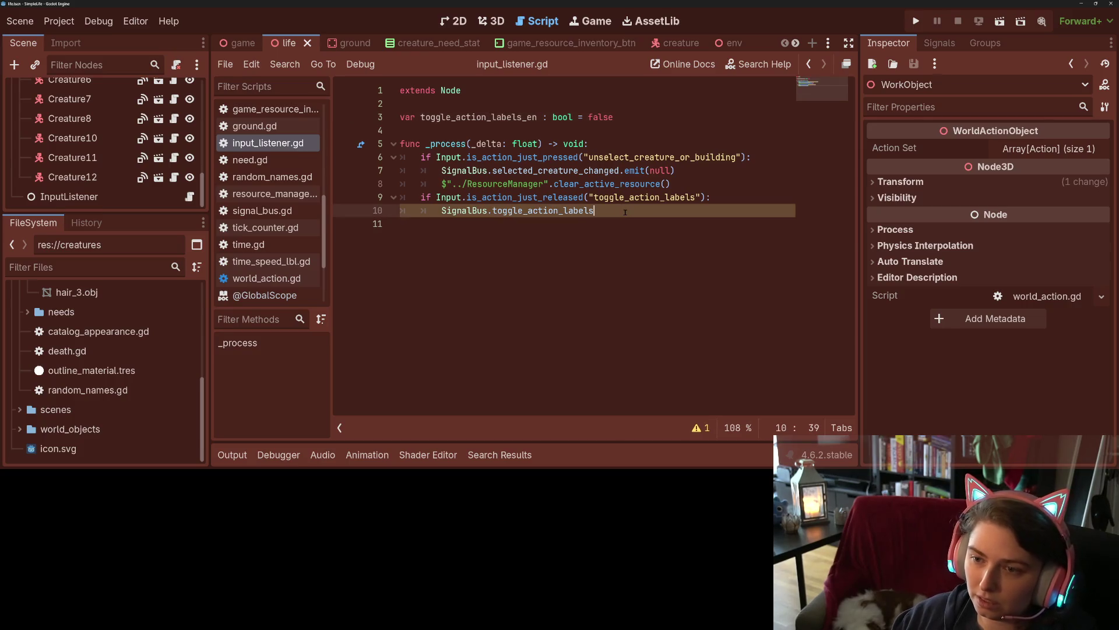
{"action": "left_click", "coordinate": [738, 197]}
{"action": "key", "text": "Return"}
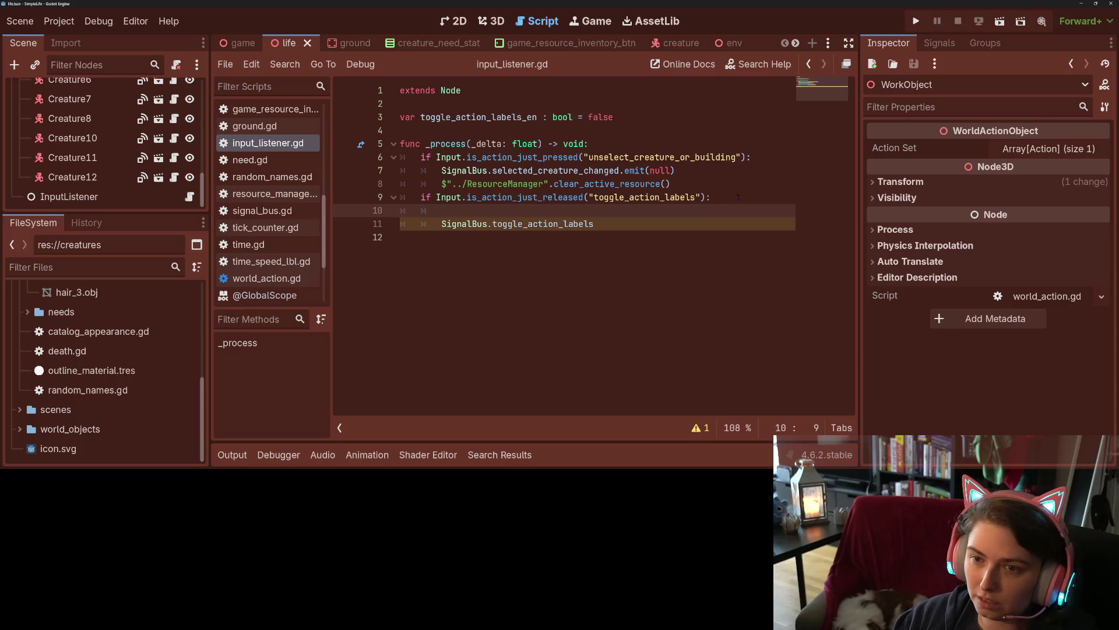
{"action": "double_click", "coordinate": [457, 111]}
{"action": "key", "text": "ctrl+v"}
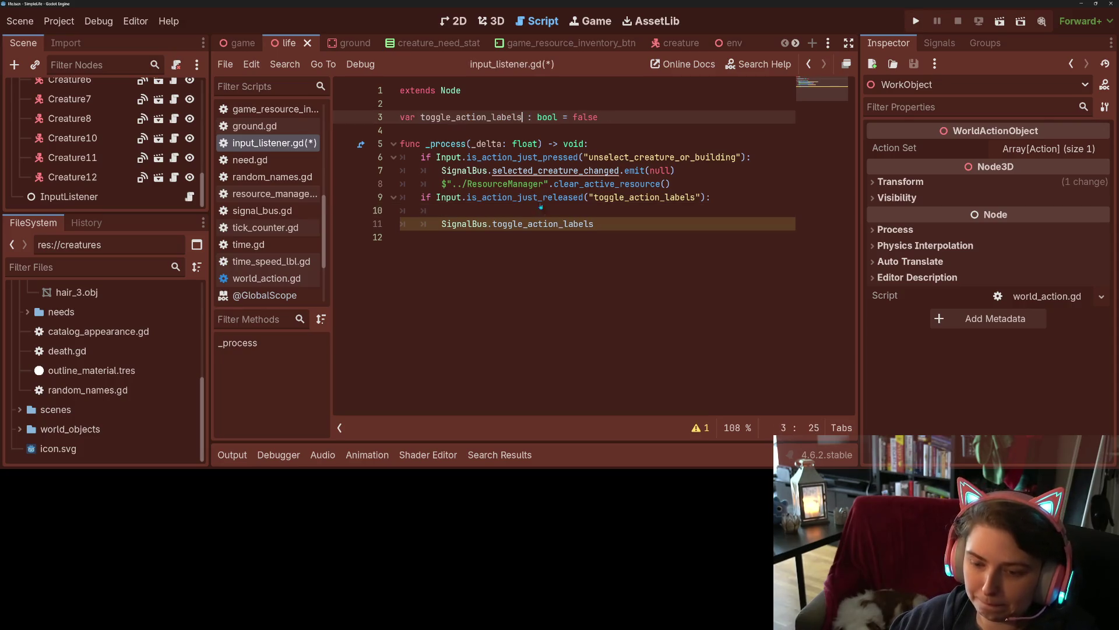
{"action": "key", "text": "ctrl+z"}
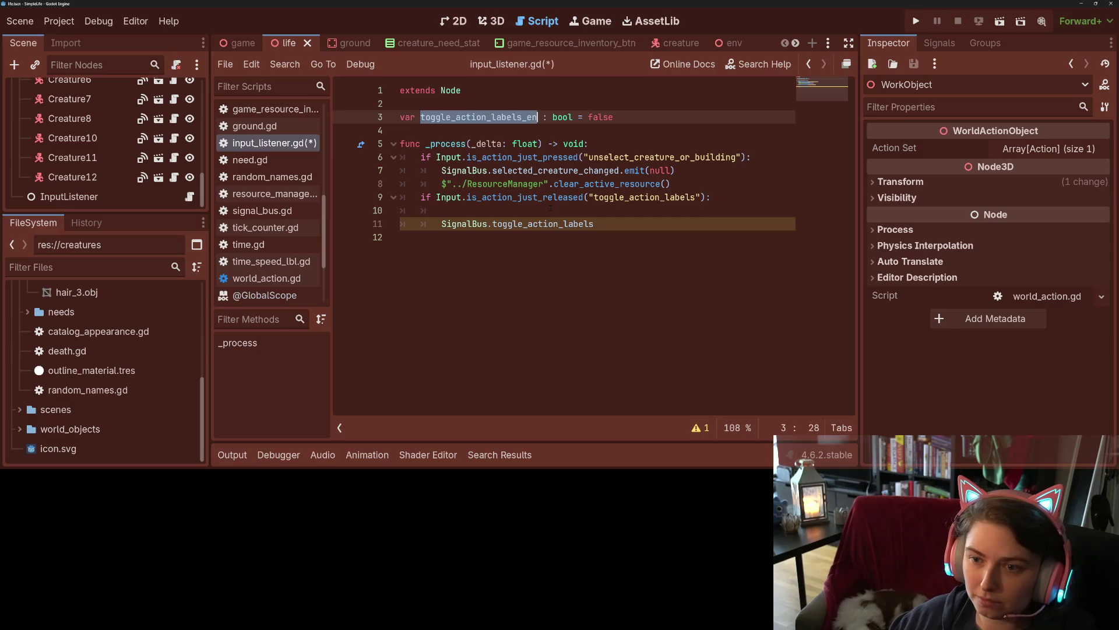
{"action": "key", "text": "ctrl+c"}
{"action": "left_click", "coordinate": [550, 210]}
{"action": "key", "text": "ctrl+v"}
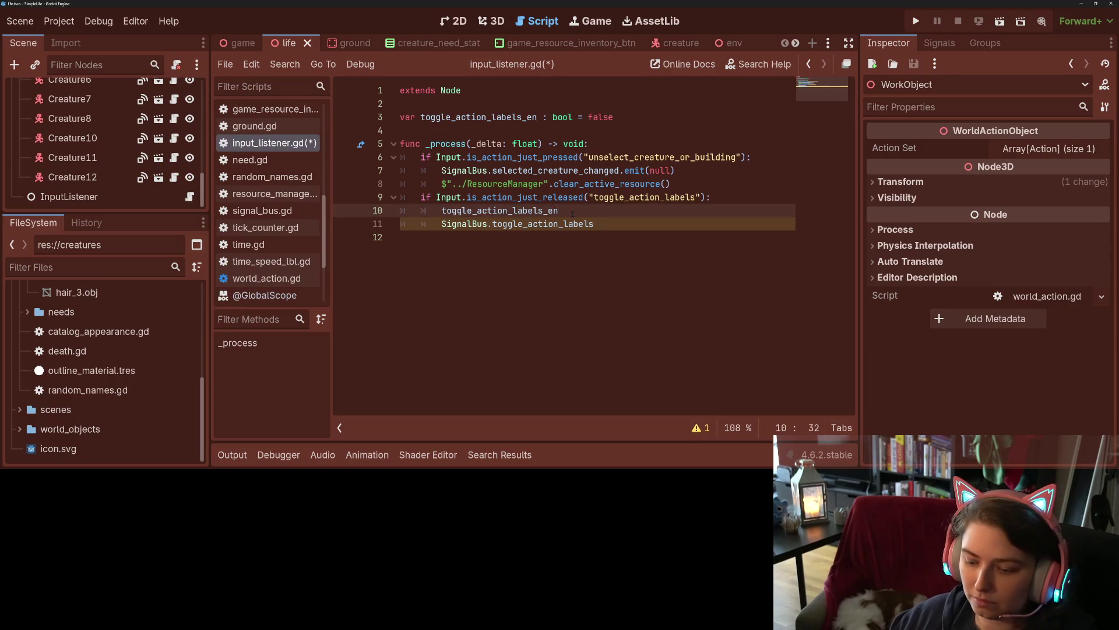
{"action": "type", "text": "not"}
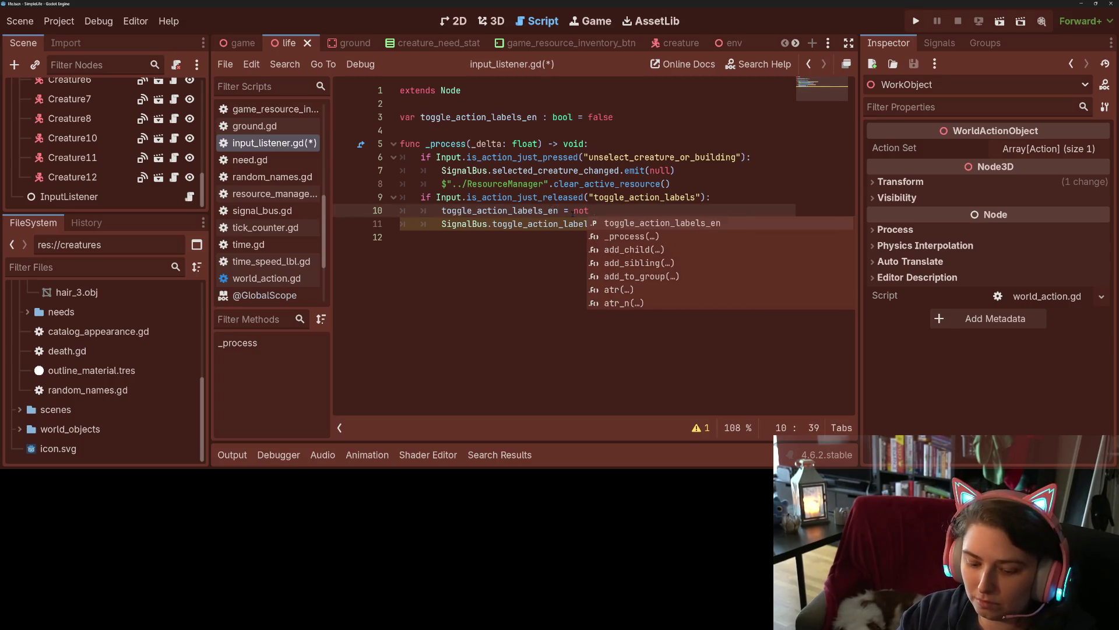
{"action": "key", "text": "ctrl+v"}
{"action": "key", "text": "ctrl+s"}
Step: Delete the old SignalBus.toggle_action_labels call and look over the script
{"action": "left_click_drag", "start_coordinate": [594, 224], "coordinate": [348, 231]}
{"action": "key", "text": "BackSpace"}
{"action": "key", "text": "BackSpace"}
{"action": "double_click", "coordinate": [460, 210]}
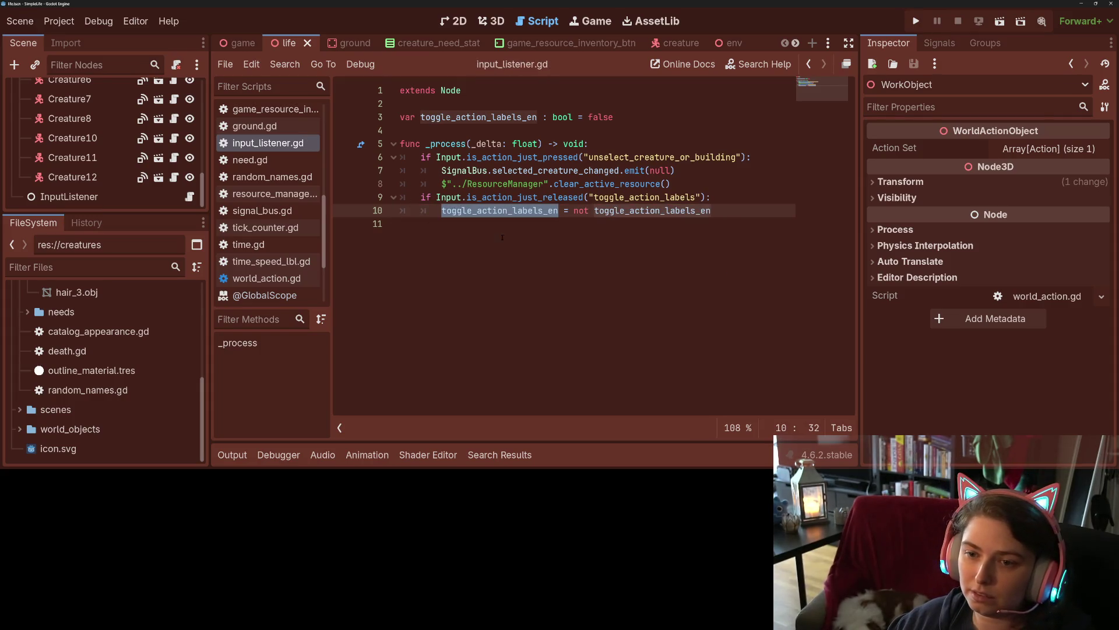
{"action": "mouse_move", "coordinate": [496, 212]}
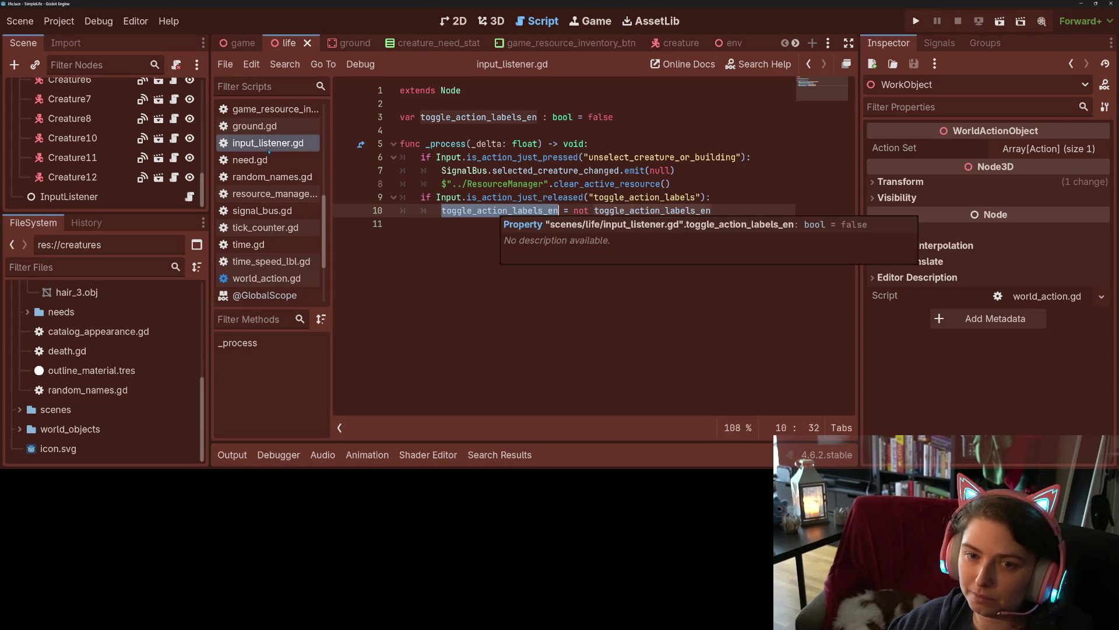
{"action": "scroll", "coordinate": [314, 198], "scroll_direction": "up", "scroll_amount": 8}
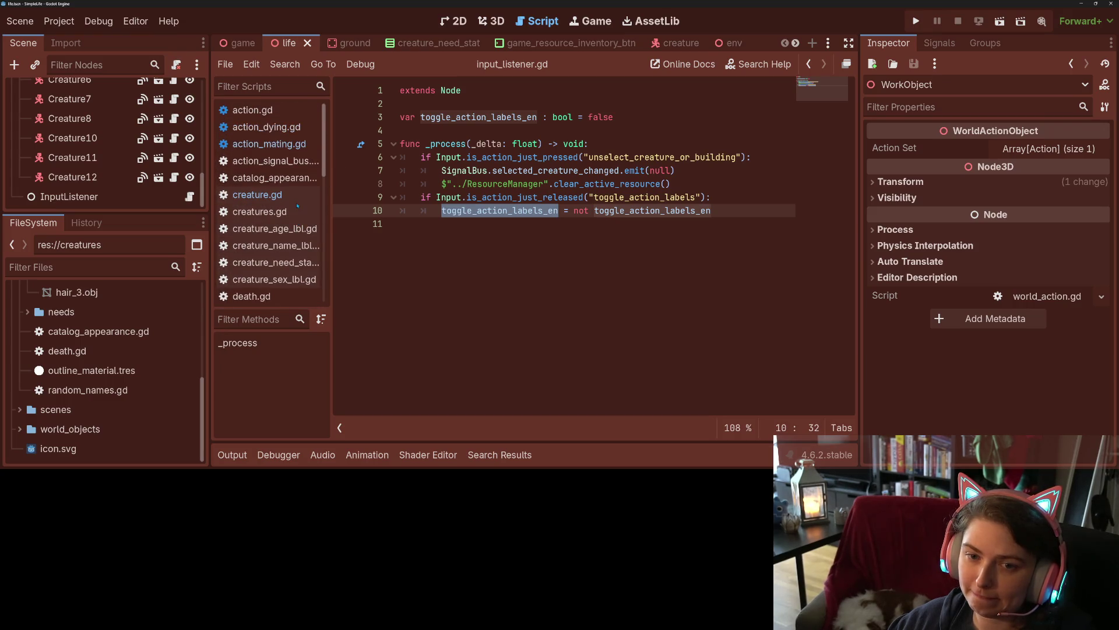
{"action": "scroll", "coordinate": [298, 206], "scroll_direction": "down", "scroll_amount": 8}
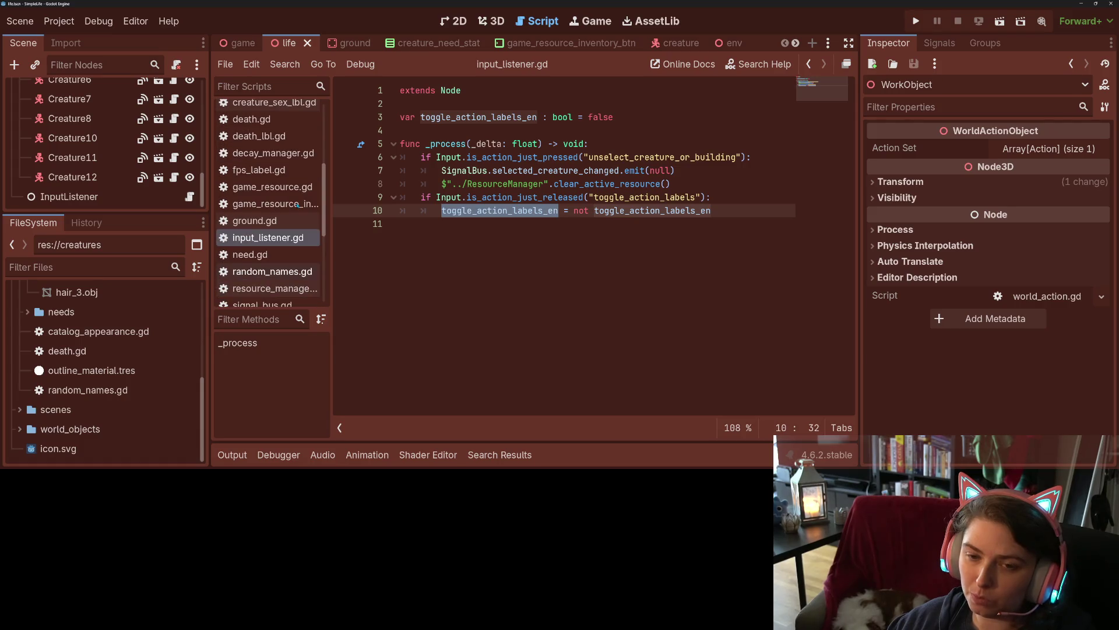
{"action": "scroll", "coordinate": [298, 204], "scroll_direction": "down", "scroll_amount": 4}
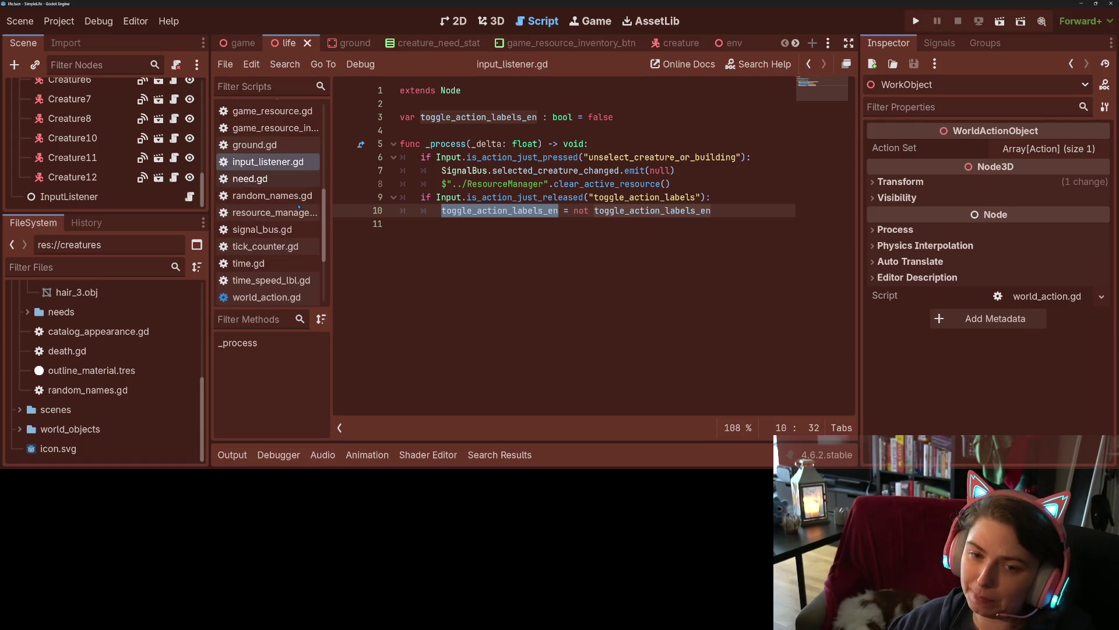
{"action": "scroll", "coordinate": [299, 206], "scroll_direction": "down", "scroll_amount": 1}
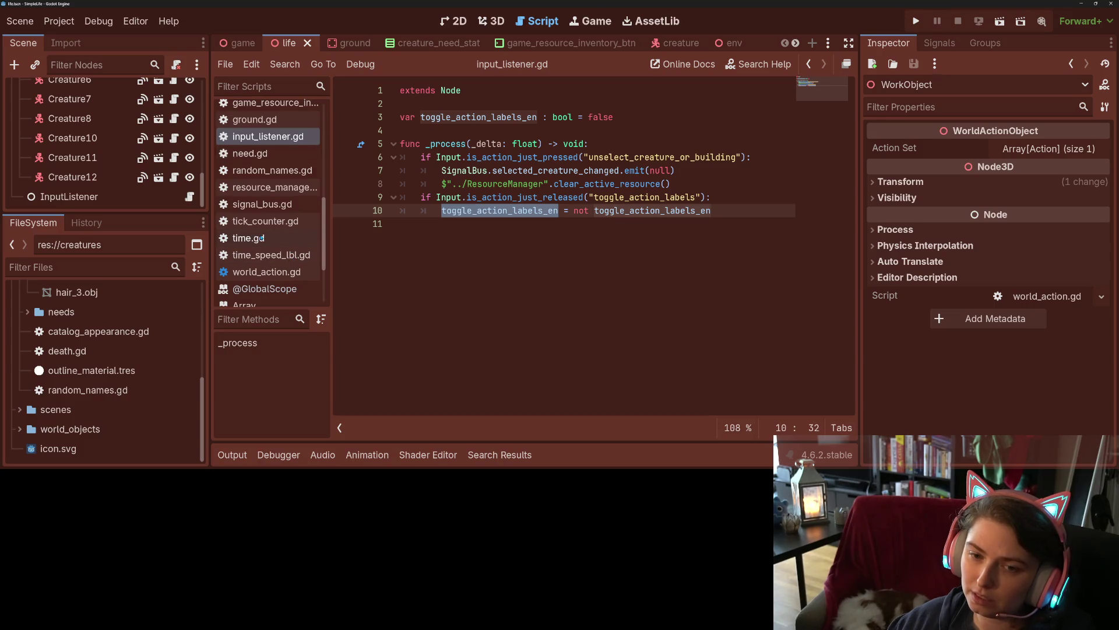
{"action": "scroll", "coordinate": [288, 230], "scroll_direction": "up", "scroll_amount": 10}
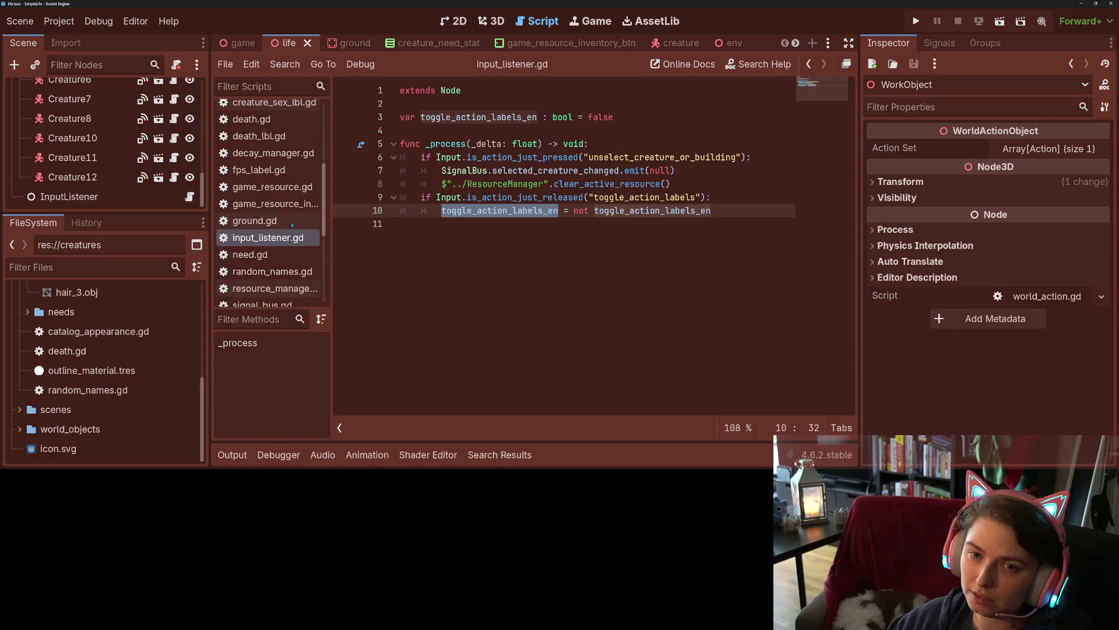
{"action": "left_click", "coordinate": [59, 21]}
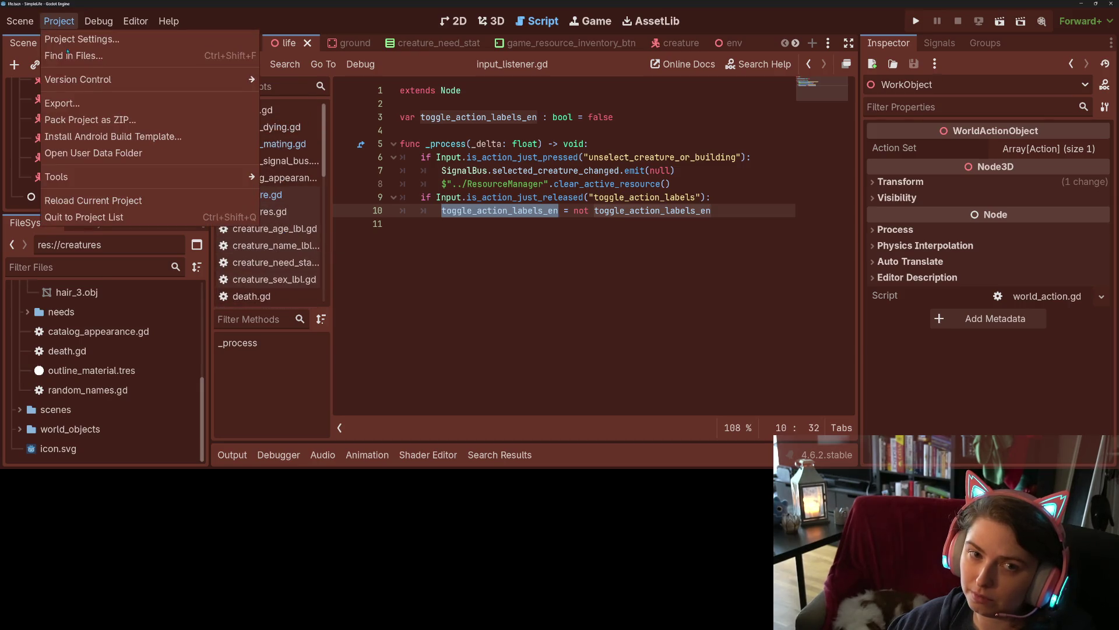
Step: In Project Settings' Autoload list, enter the name GlobalSettings and add it
{"action": "left_click", "coordinate": [76, 38]}
{"action": "left_click", "coordinate": [372, 61]}
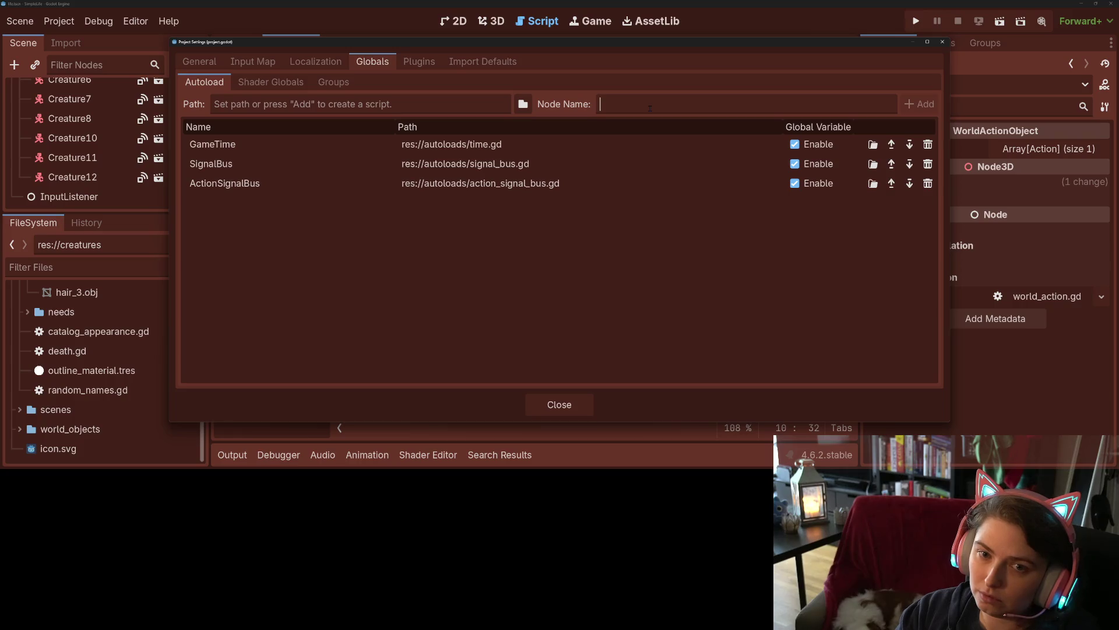
{"action": "type", "text": "S"}
{"action": "type", "text": "tings"}
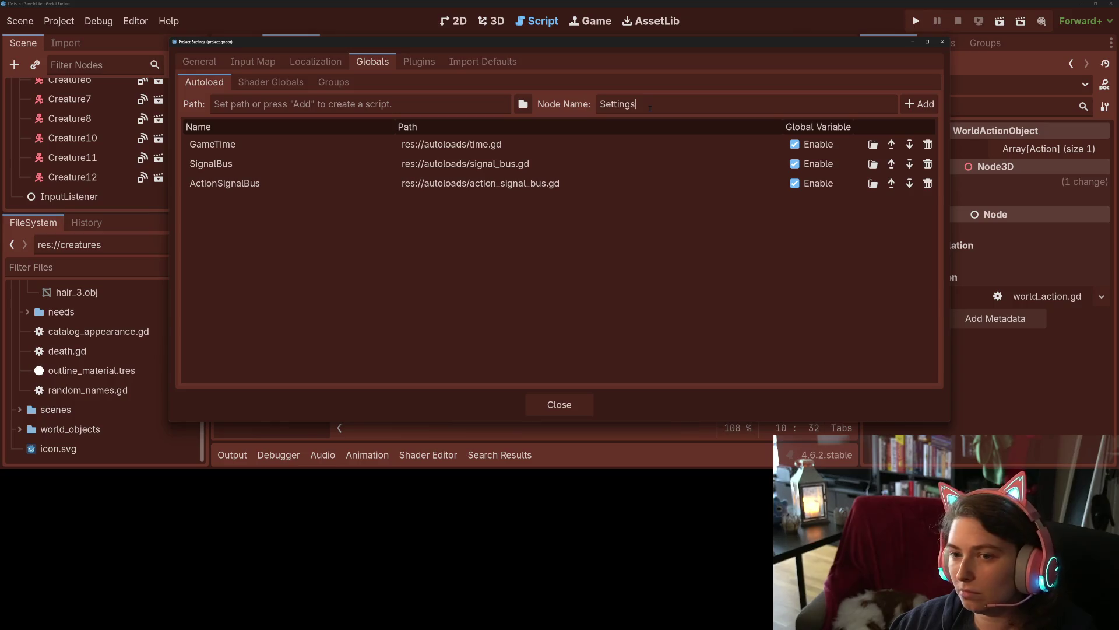
{"action": "type", "text": "Globva"}
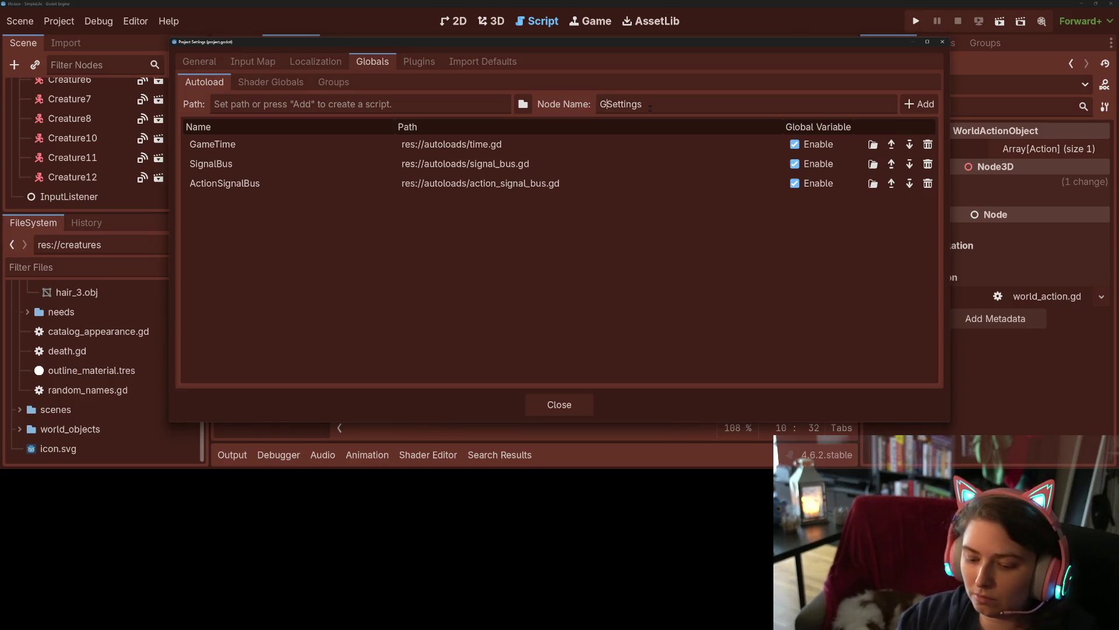
{"action": "key", "text": "BackSpace"}
{"action": "key", "text": "BackSpace"}
{"action": "key", "text": "BackSpace"}
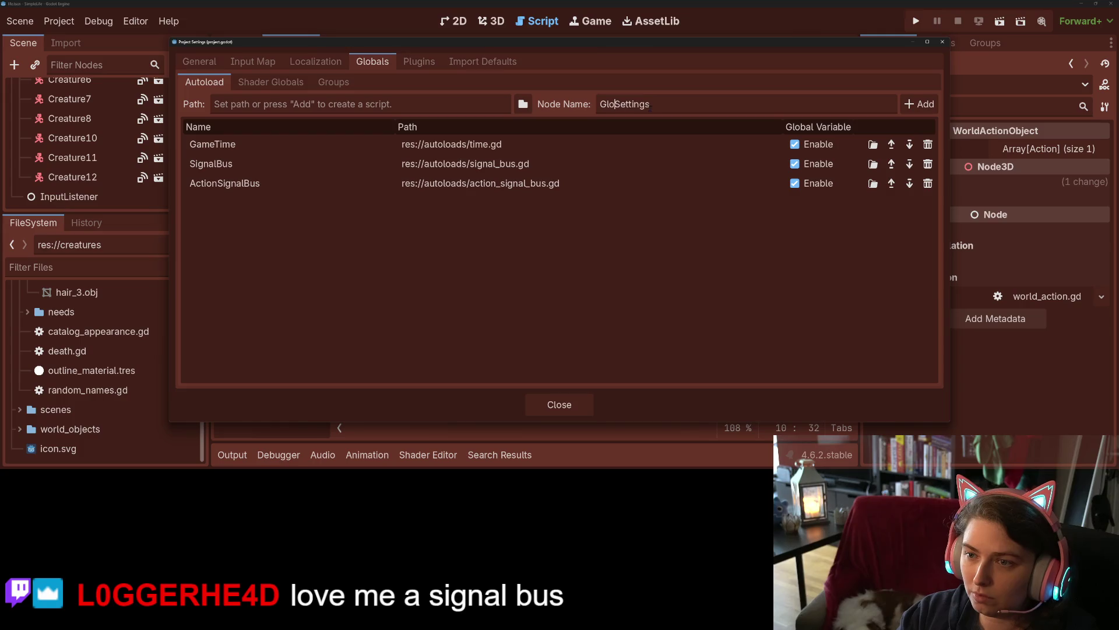
{"action": "type", "text": "bal"}
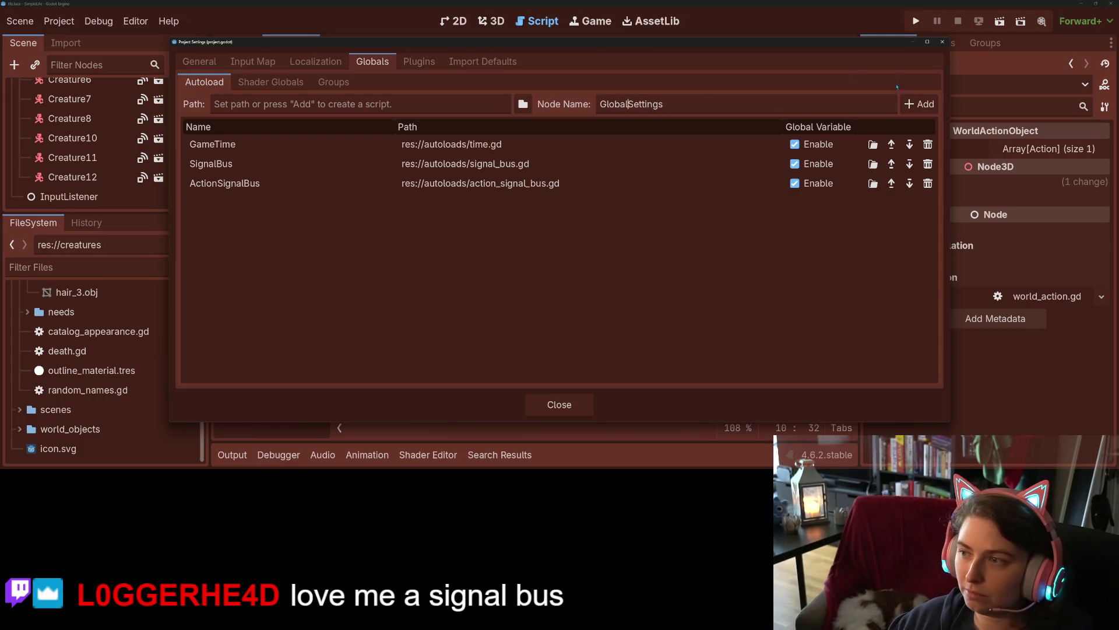
{"action": "left_click", "coordinate": [919, 104]}
Step: Create its script as res://autoloads/global_settings.gd, keep the GlobalSettings name, and close Project Settings
{"action": "left_click", "coordinate": [699, 201]}
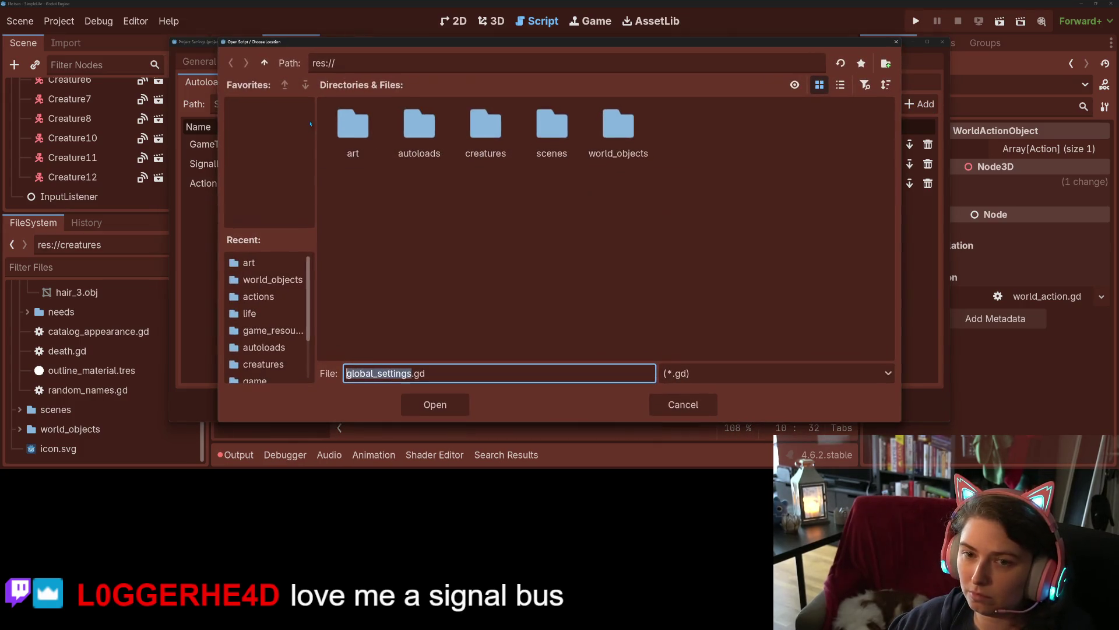
{"action": "double_click", "coordinate": [419, 125]}
{"action": "left_click", "coordinate": [439, 402]}
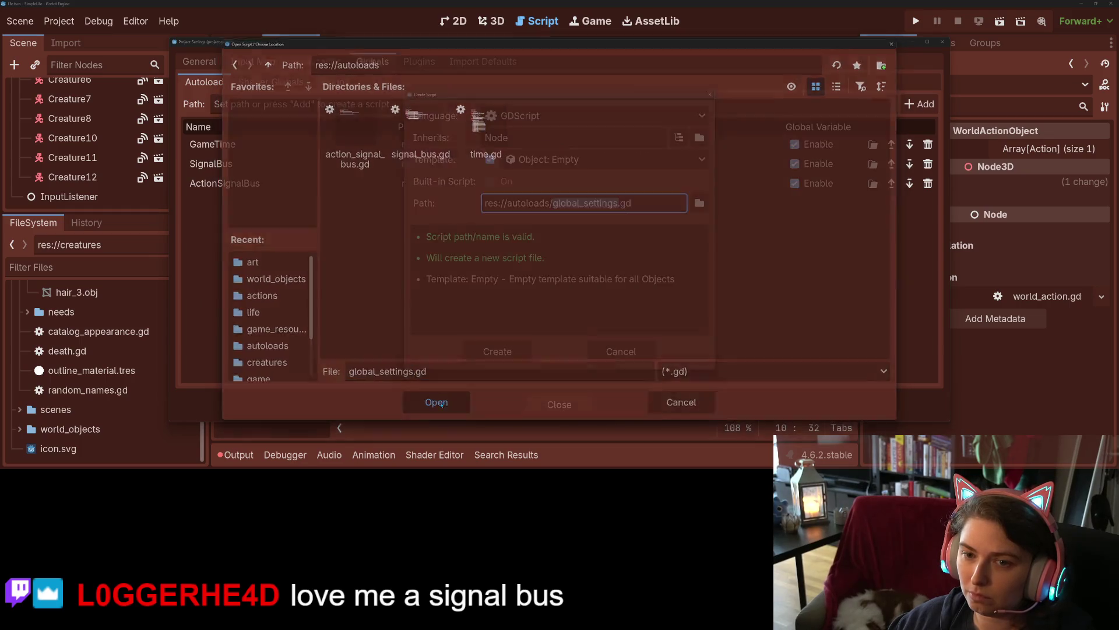
{"action": "left_click", "coordinate": [497, 351]}
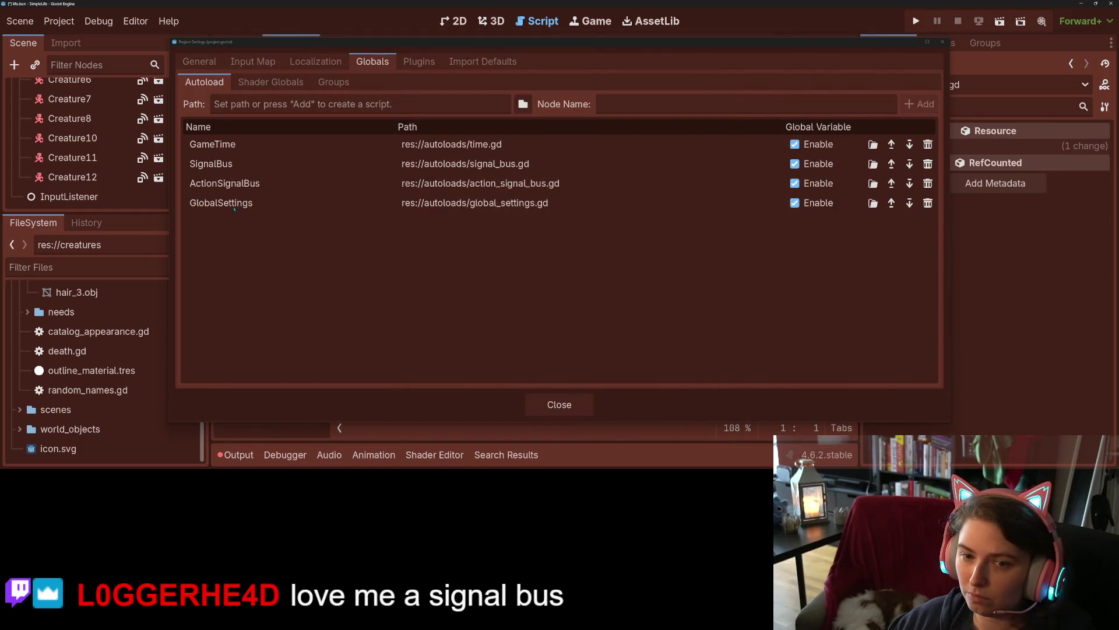
{"action": "double_click", "coordinate": [222, 203]}
{"action": "left_click", "coordinate": [563, 408]}
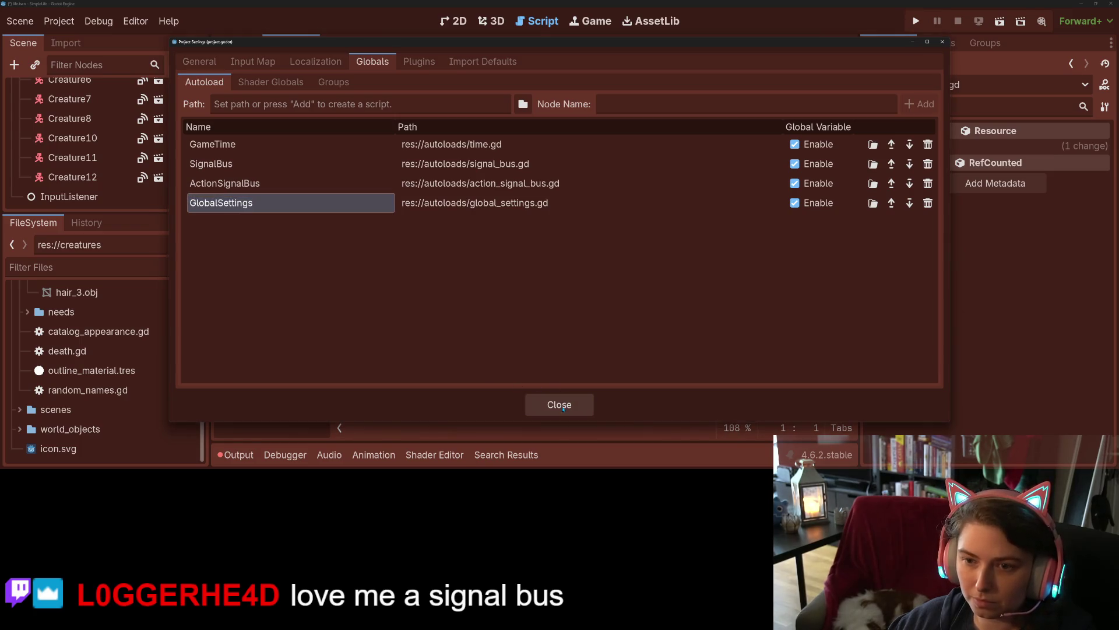
{"action": "left_click", "coordinate": [564, 406]}
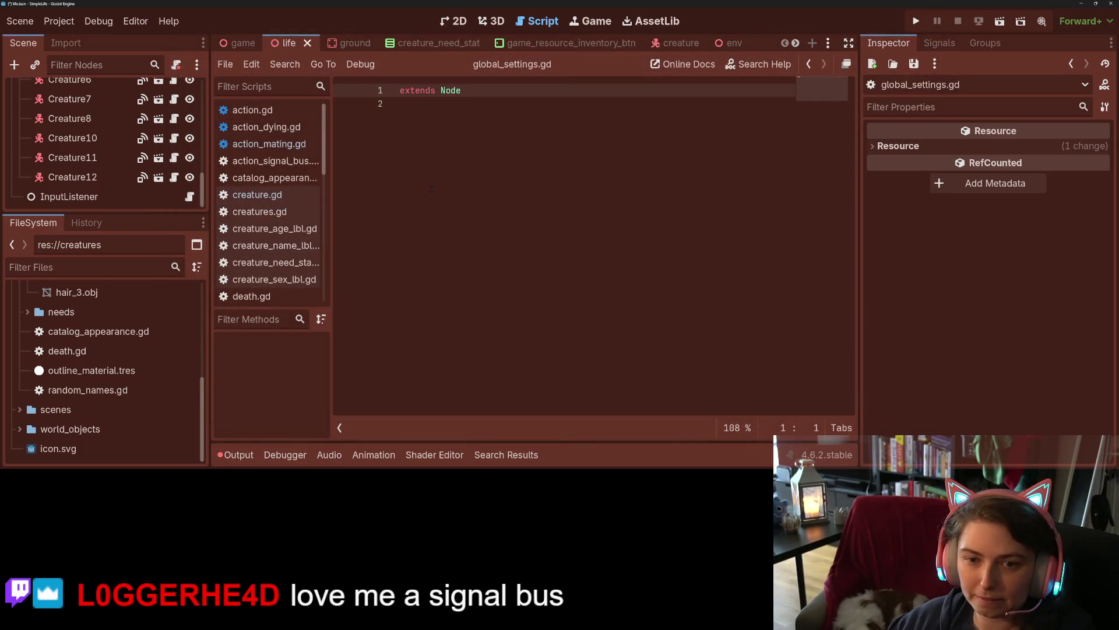
Step: Add a '# autoload GlobalSettings' comment and var toggle_action_labels_en : bool = false to global_settings.gd, and save
{"action": "left_click", "coordinate": [512, 193]}
{"action": "key", "text": "Return"}
{"action": "key", "text": "super+v"}
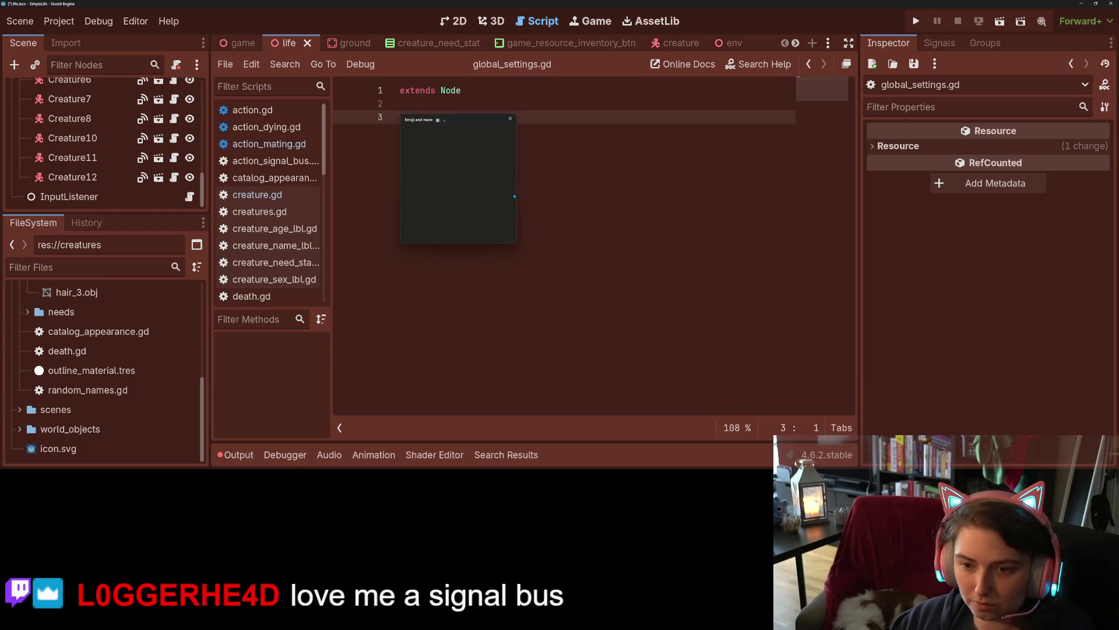
{"action": "left_click", "coordinate": [431, 100]}
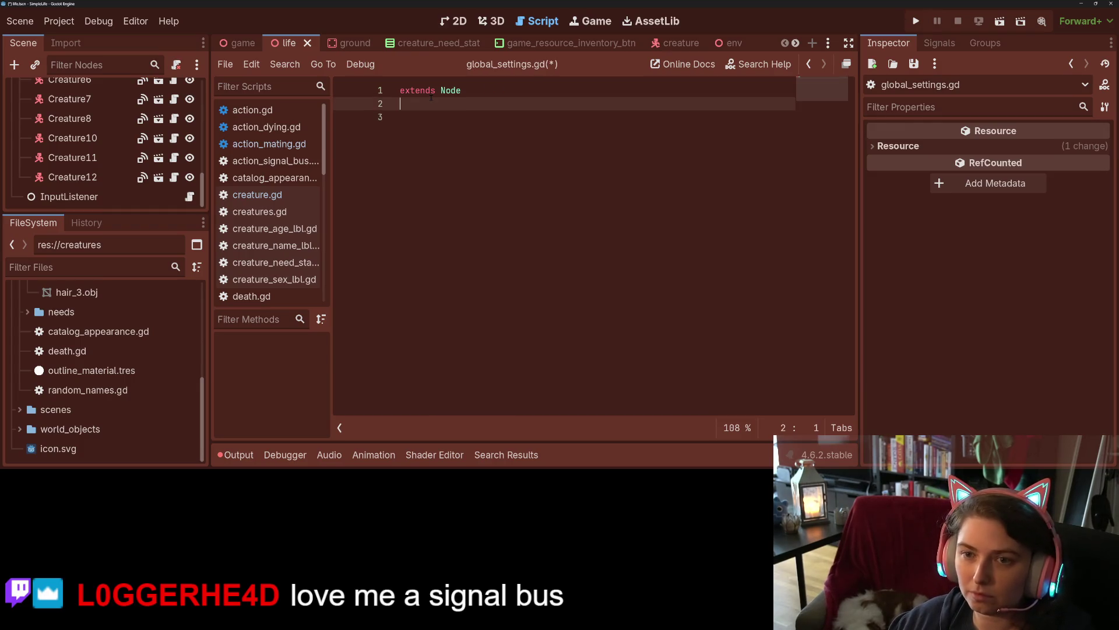
{"action": "type", "text": "# autol"}
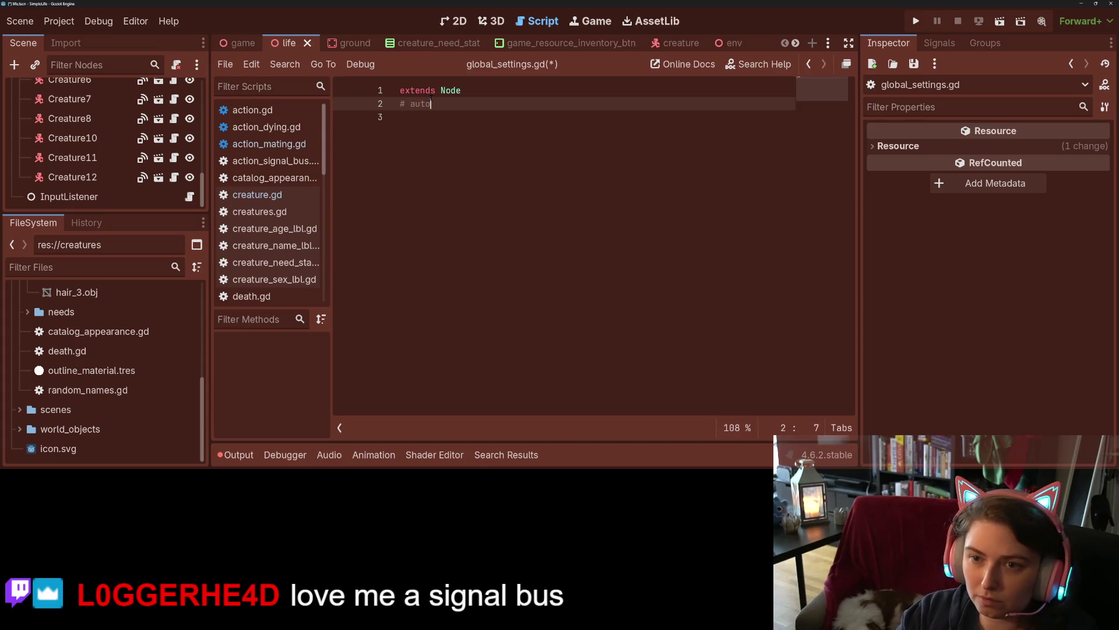
{"action": "type", "text": "oad GlobalSettings"}
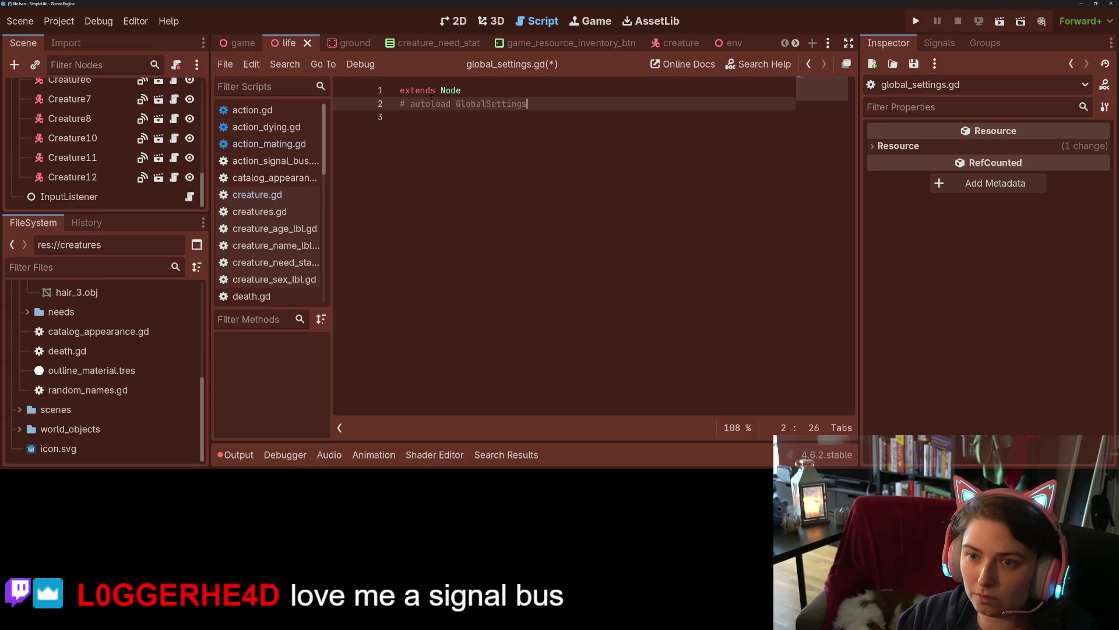
{"action": "key", "text": "Return"}
{"action": "key", "text": "Return"}
{"action": "key", "text": "Down"}
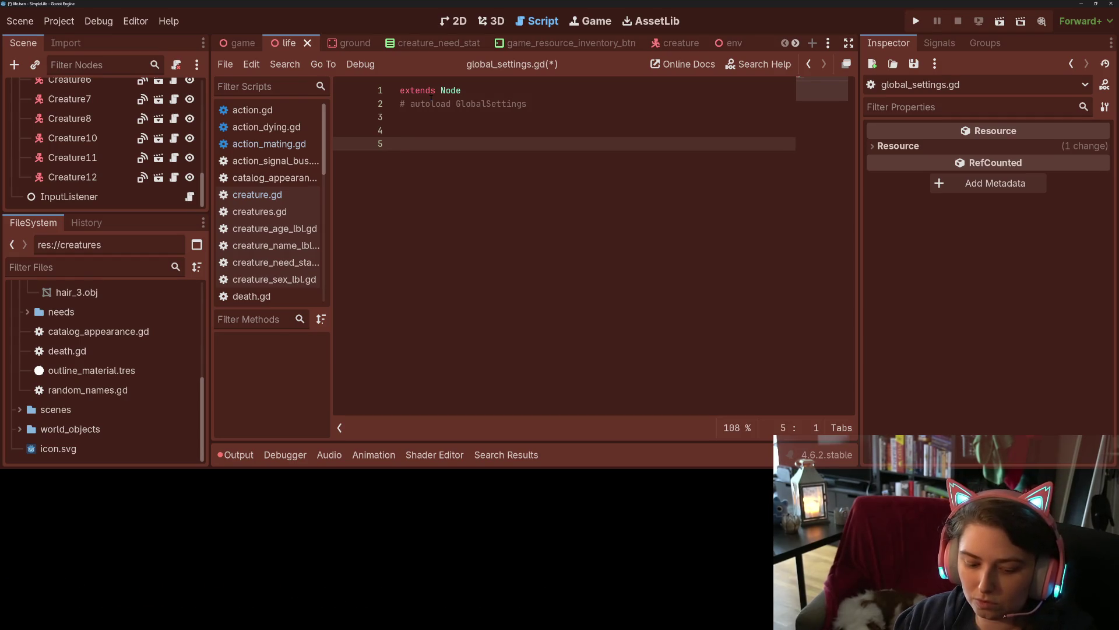
{"action": "type", "text": "toggle_action_labels_en"}
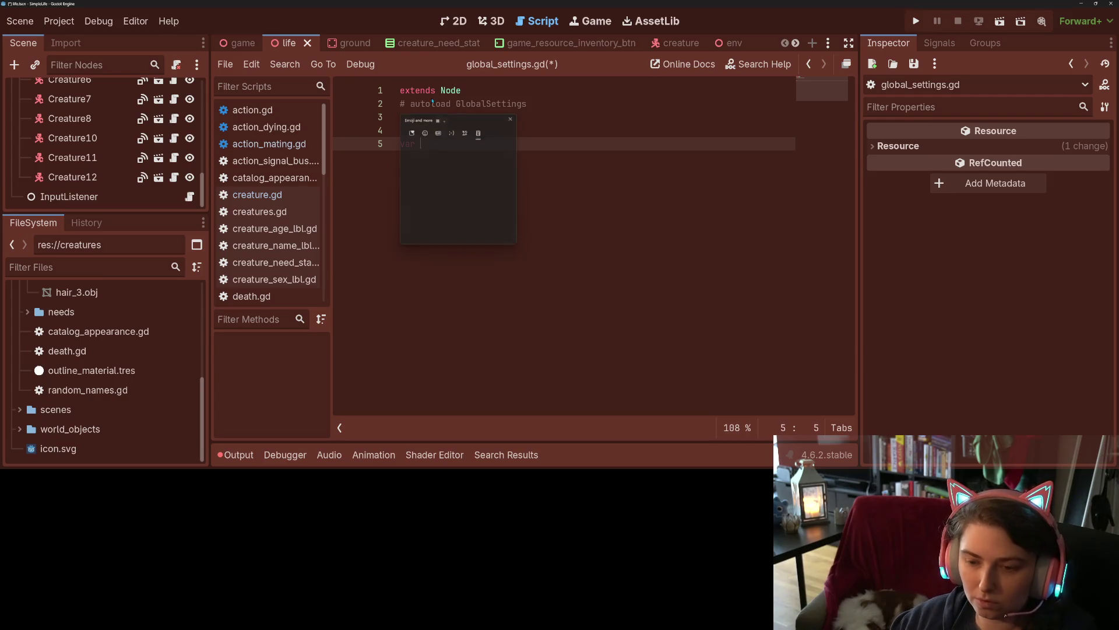
{"action": "type", "text": " : bool "}
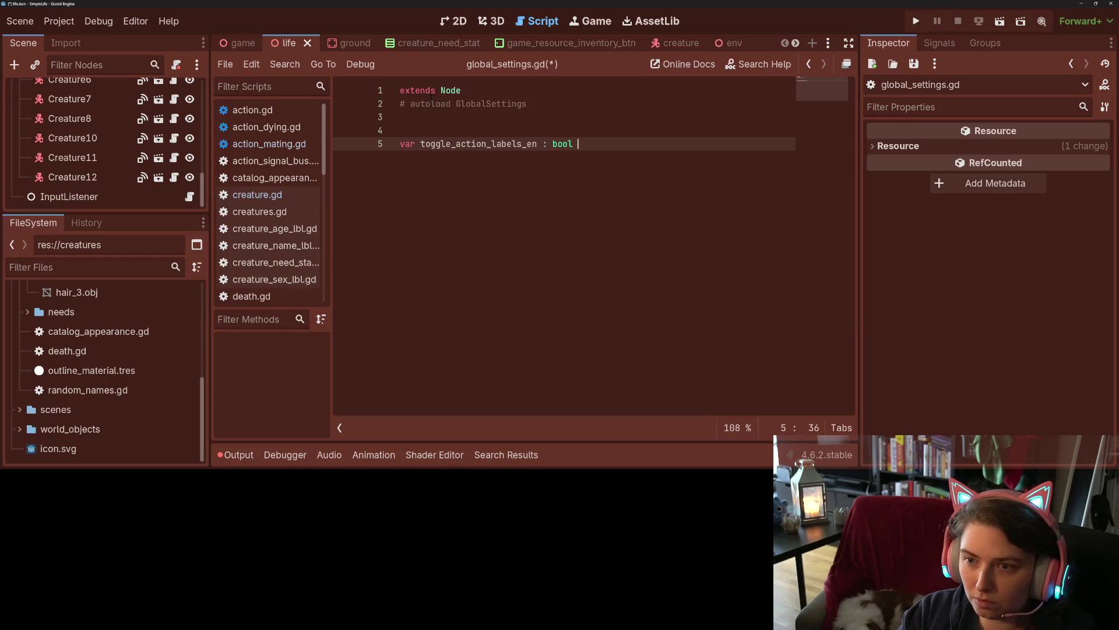
{"action": "type", "text": "= false"}
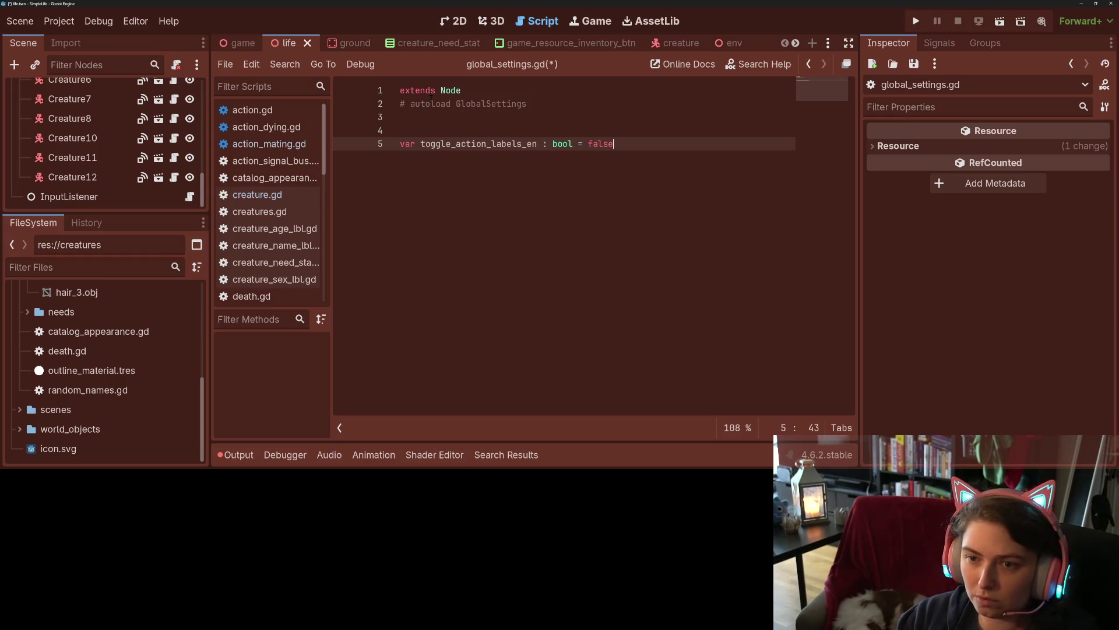
{"action": "key", "text": "ctrl+s"}
Step: Rename the variable to action_labels_en, move the comment above extends Node, save, and reopen input_listener.gd
{"action": "left_click", "coordinate": [475, 135]}
{"action": "left_click", "coordinate": [456, 143]}
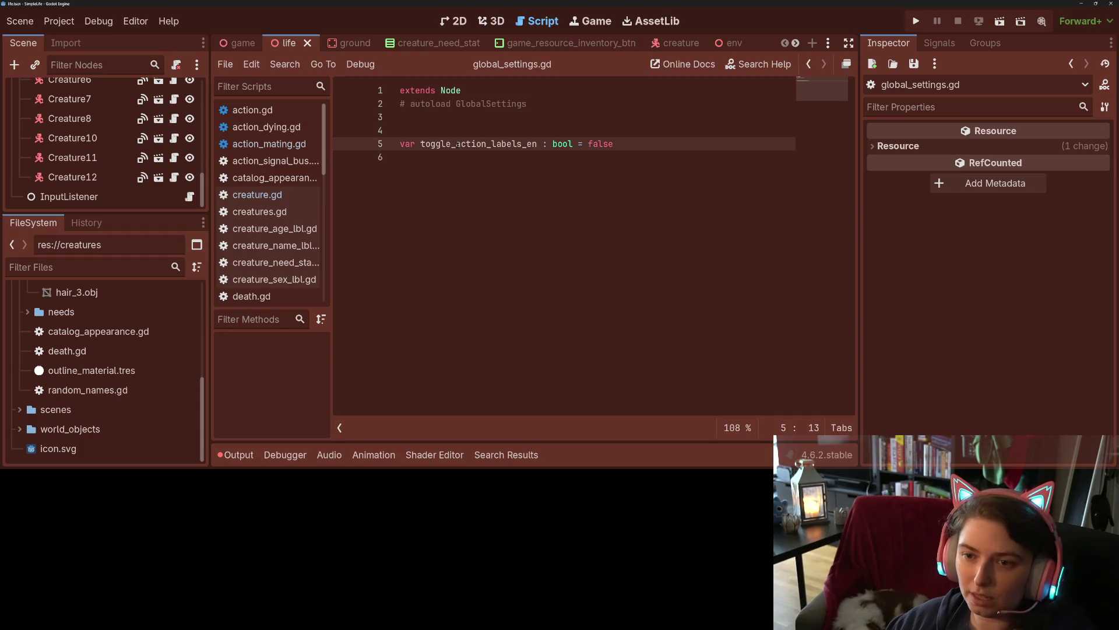
{"action": "left_click_drag", "start_coordinate": [457, 144], "coordinate": [419, 144]}
{"action": "key", "text": "BackSpace"}
{"action": "double_click", "coordinate": [435, 143]}
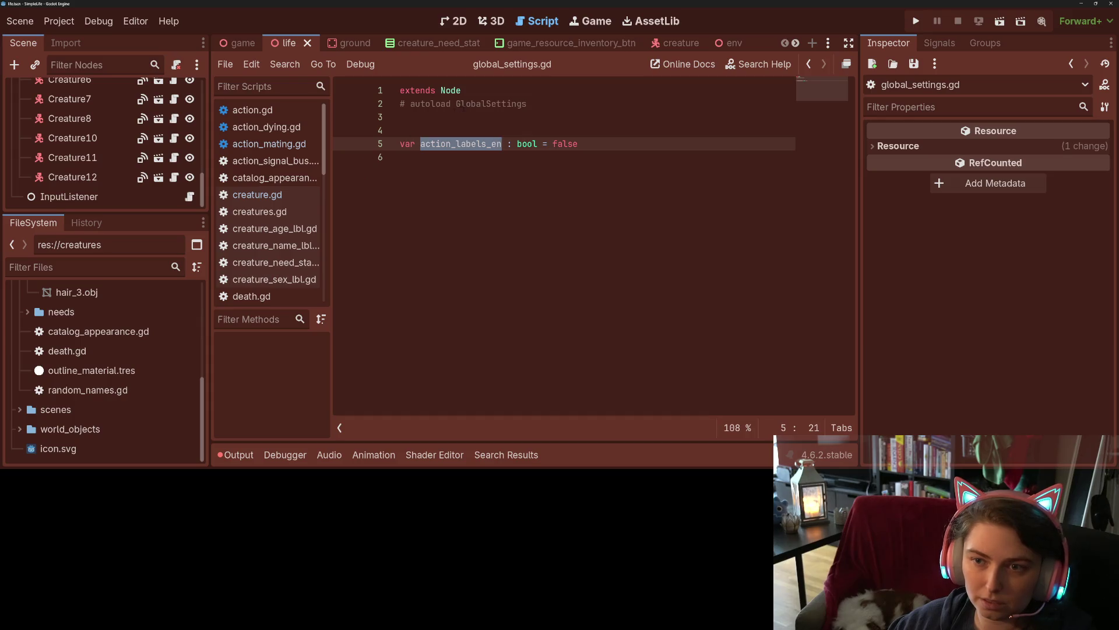
{"action": "mouse_move", "coordinate": [400, 103]}
{"action": "left_mouse_down"}
{"action": "mouse_move", "coordinate": [528, 104]}
{"action": "mouse_move", "coordinate": [400, 92]}
{"action": "left_mouse_up"}
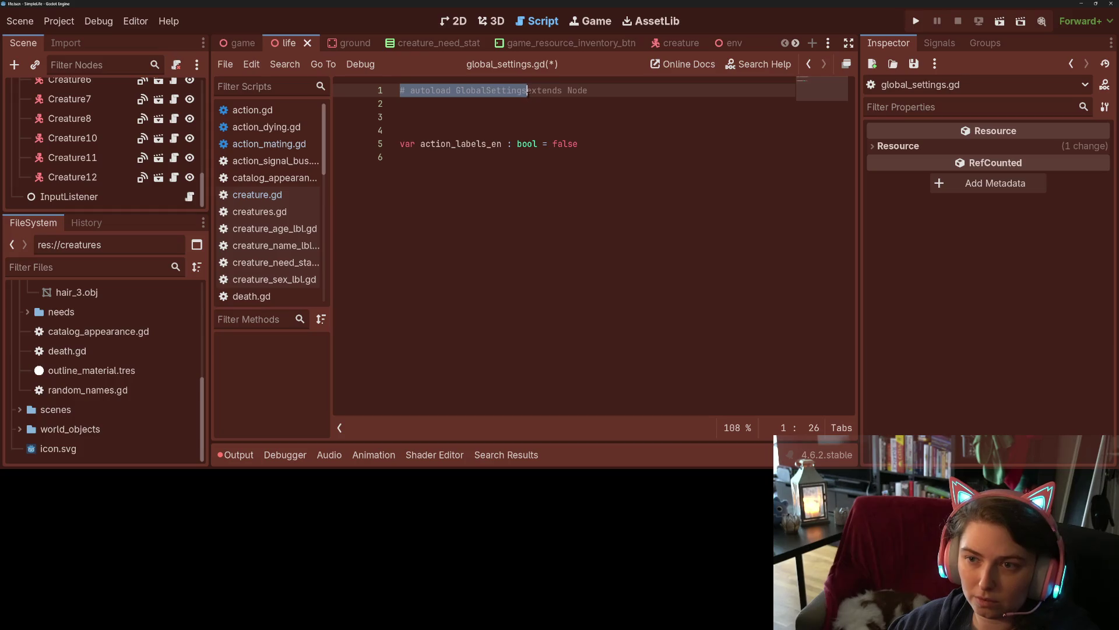
{"action": "left_click", "coordinate": [527, 90]}
{"action": "key", "text": "Return"}
{"action": "left_click", "coordinate": [487, 156]}
{"action": "key", "text": "ctrl+s"}
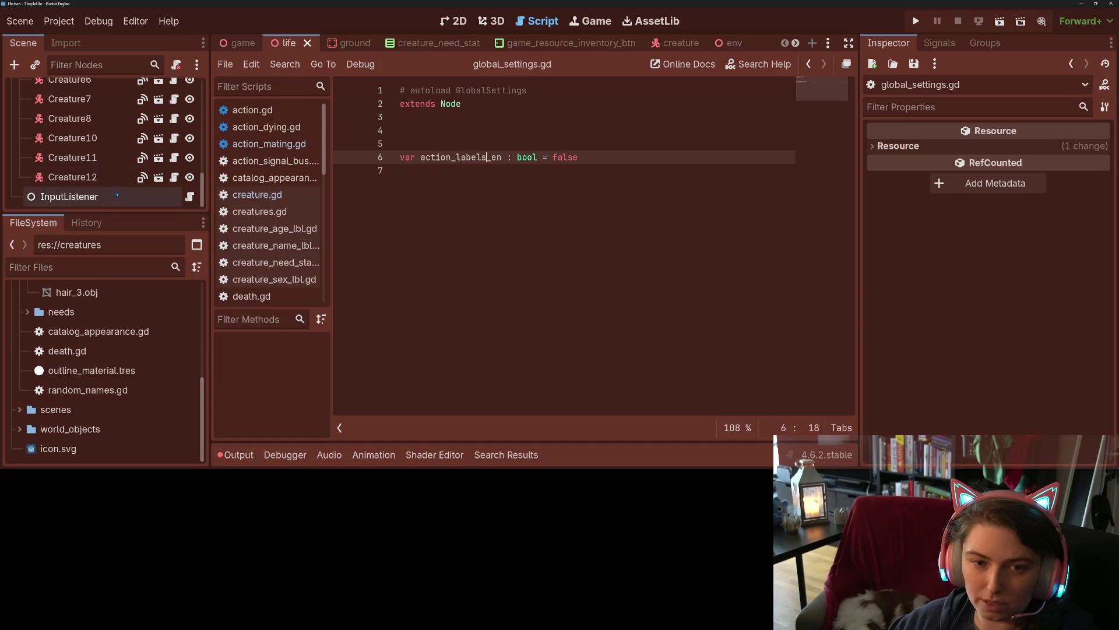
{"action": "left_click", "coordinate": [189, 196]}
{"action": "left_click", "coordinate": [477, 211]}
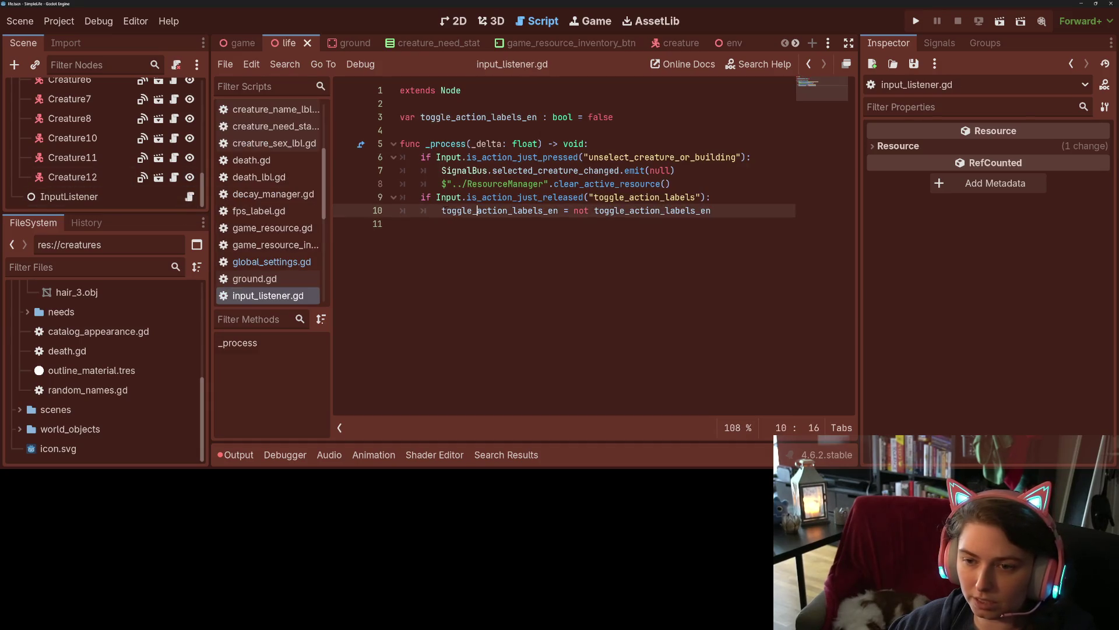
Step: Replace both toggle_action_labels_en references on line 10 with GlobalSettings.action_labels_en
{"action": "mouse_move", "coordinate": [442, 211]}
{"action": "left_mouse_down"}
{"action": "mouse_move", "coordinate": [577, 210]}
{"action": "mouse_move", "coordinate": [558, 212]}
{"action": "left_mouse_up"}
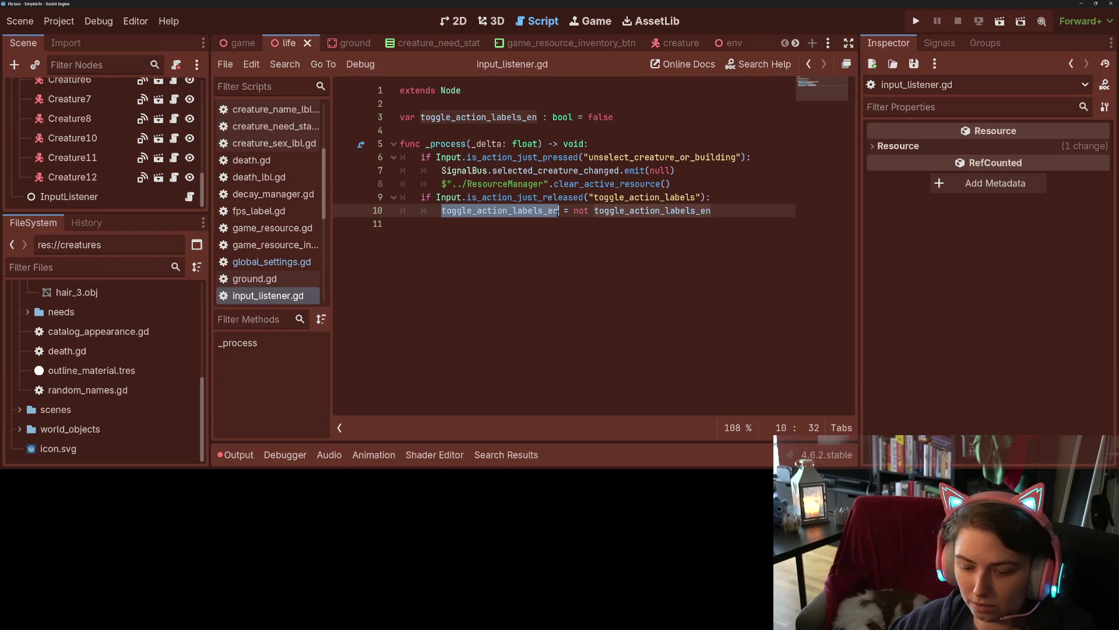
{"action": "type", "text": "GlobalSettings"}
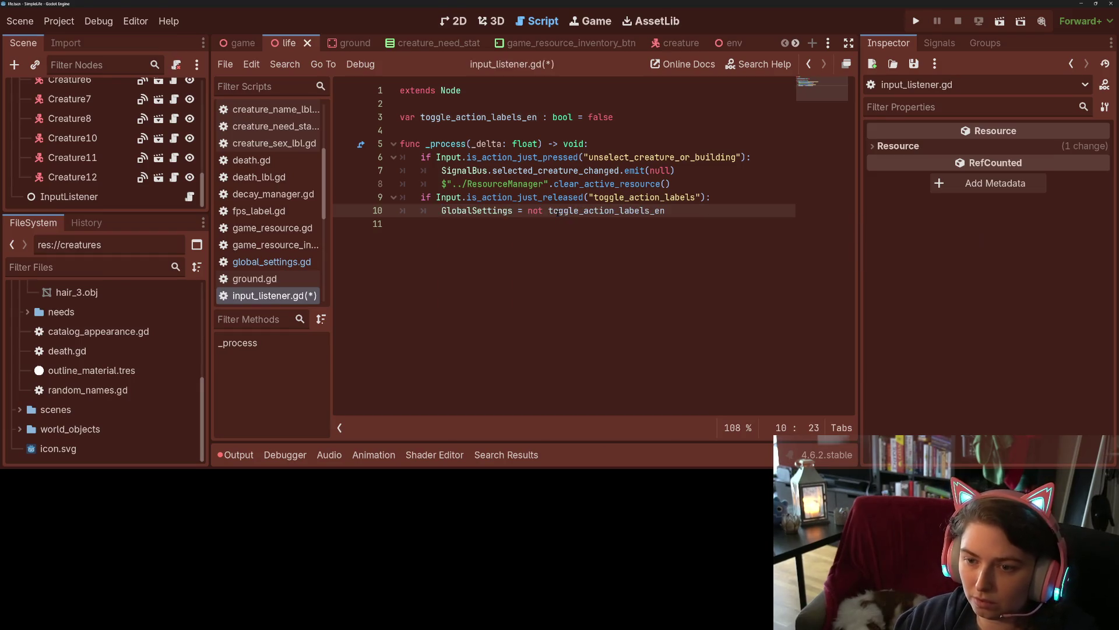
{"action": "type", "text": ".action_labels_en"}
{"action": "key", "text": "Return"}
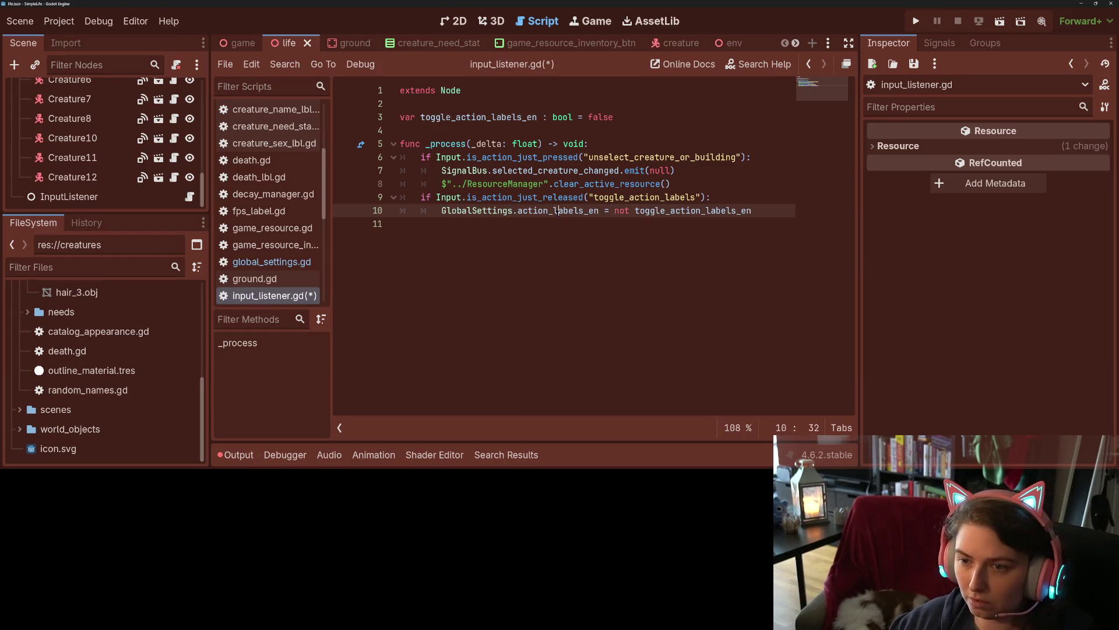
{"action": "double_click", "coordinate": [557, 211]}
{"action": "left_click_drag", "start_coordinate": [442, 211], "coordinate": [600, 211]}
{"action": "key", "text": "ctrl+c"}
{"action": "double_click", "coordinate": [693, 211]}
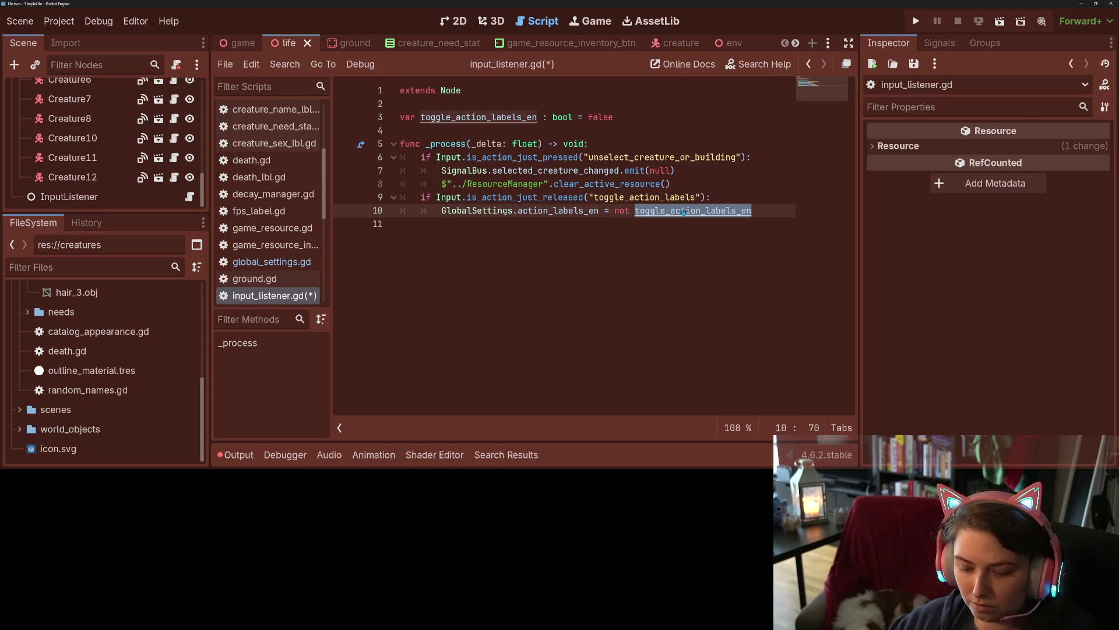
{"action": "key", "text": "ctrl+v"}
Step: Delete the local toggle_action_labels_en variable and save input_listener.gd
{"action": "left_click_drag", "start_coordinate": [618, 122], "coordinate": [369, 117]}
{"action": "key", "text": "BackSpace"}
{"action": "key", "text": "BackSpace"}
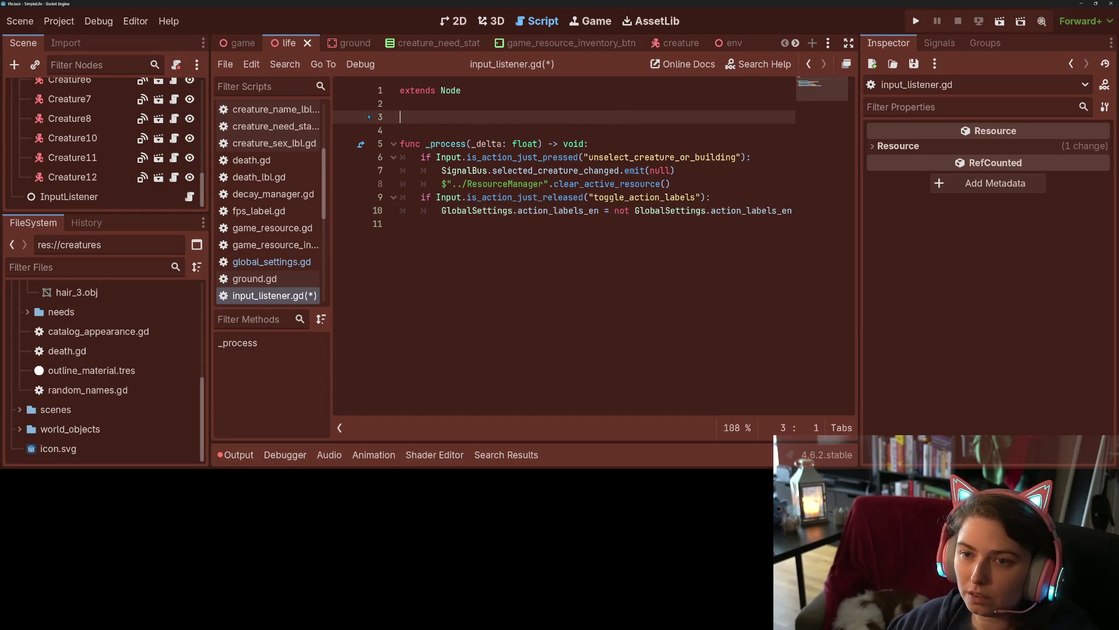
{"action": "key", "text": "BackSpace"}
{"action": "key", "text": "ctrl+s"}
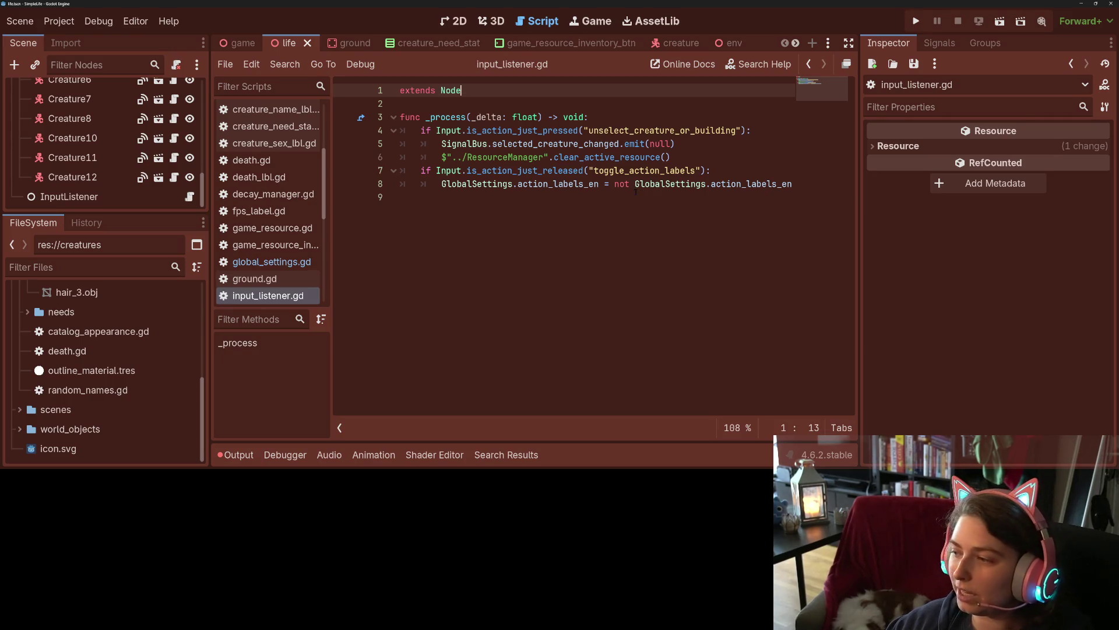
{"action": "left_click", "coordinate": [443, 201]}
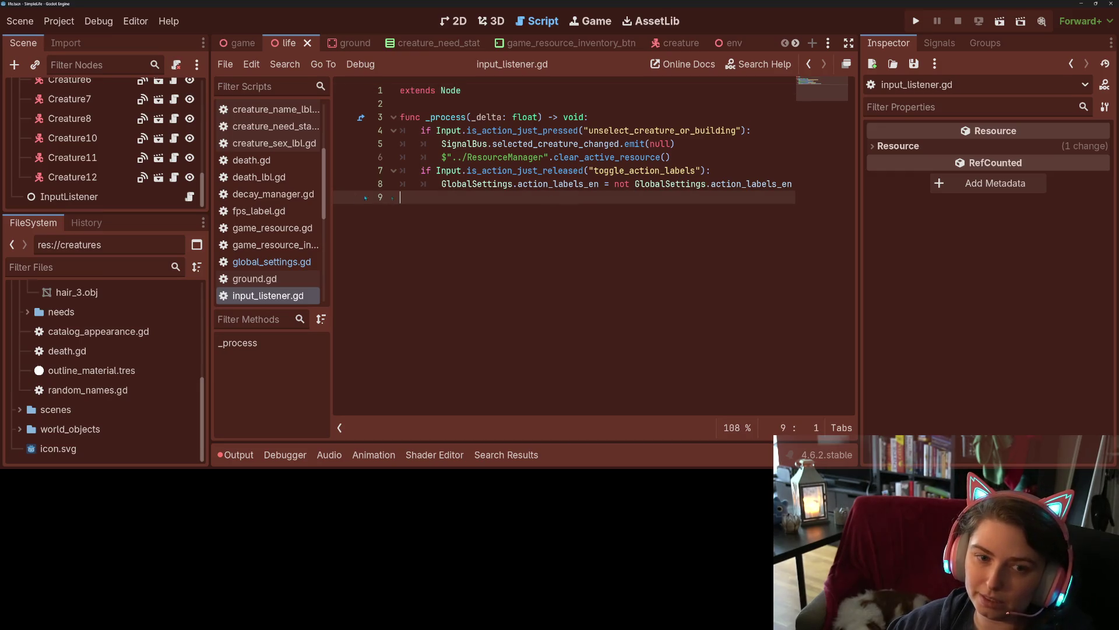
Step: Remove the extra blank lines in global_settings.gd, save, and go to the creature scene
{"action": "left_click", "coordinate": [278, 262]}
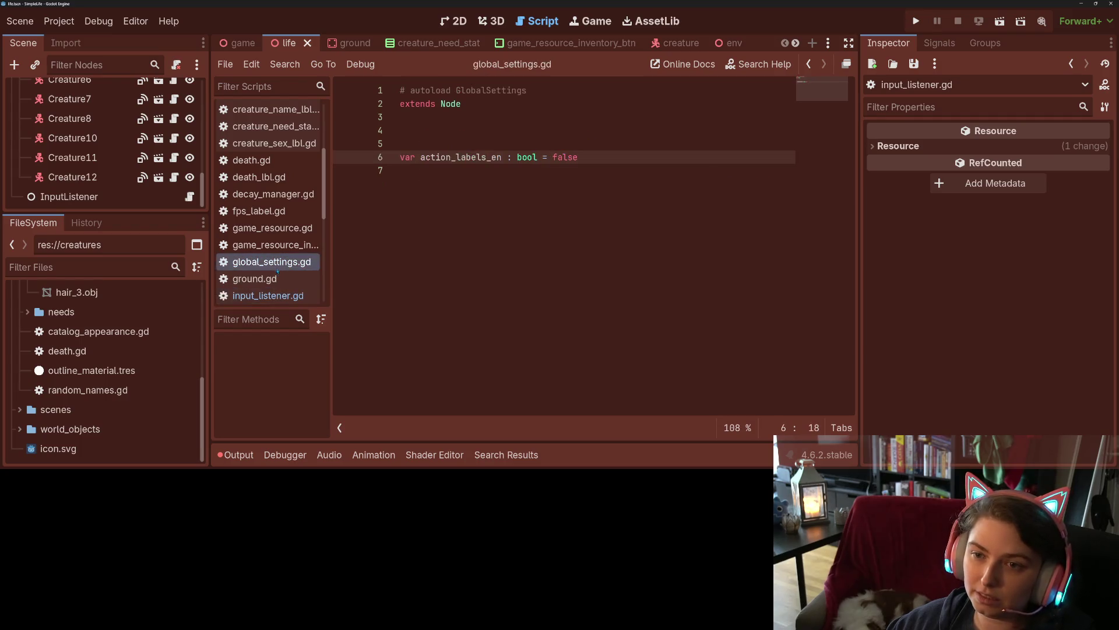
{"action": "left_click", "coordinate": [421, 147]}
{"action": "key", "text": "BackSpace"}
{"action": "key", "text": "BackSpace"}
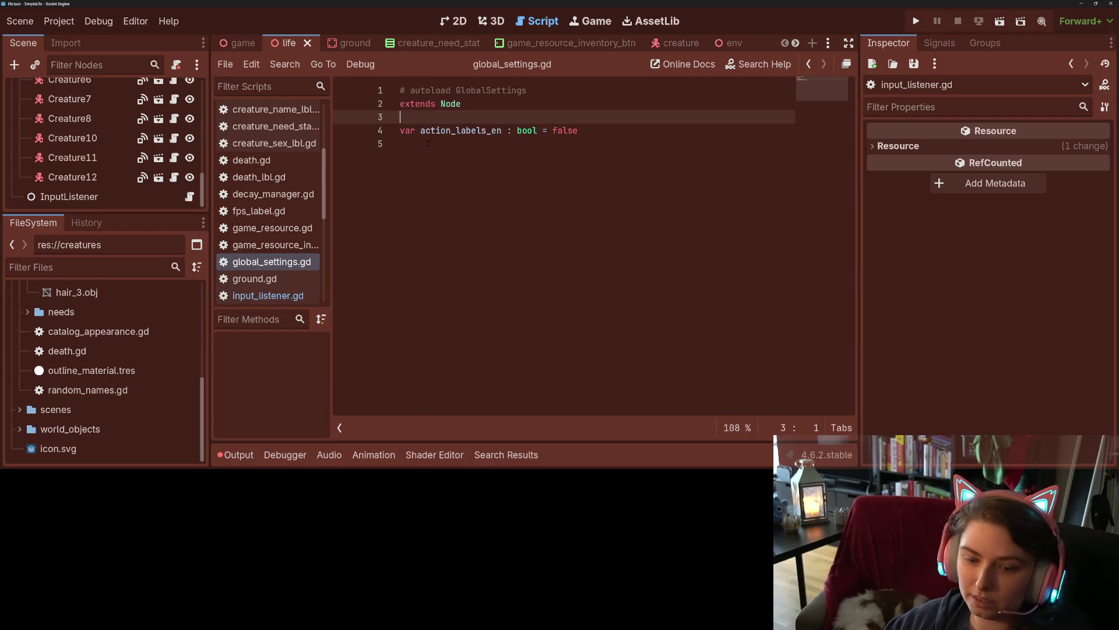
{"action": "key", "text": "ctrl+s"}
{"action": "scroll", "coordinate": [287, 278], "scroll_direction": "up", "scroll_amount": 5}
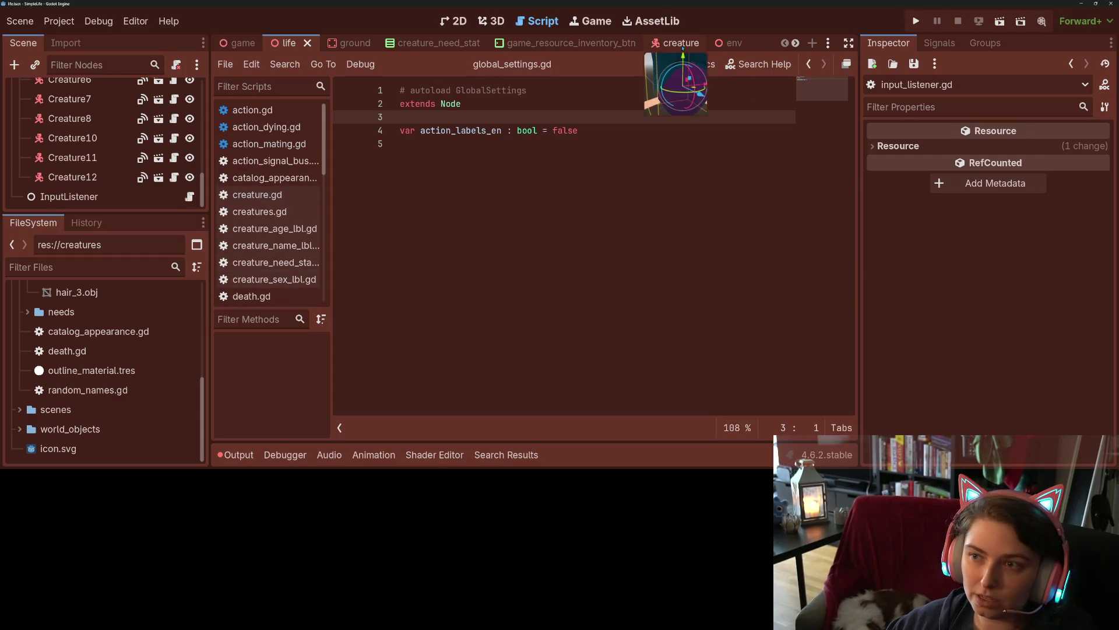
{"action": "left_click", "coordinate": [671, 43]}
Step: Open creature.gd and locate the info-label visibility line in show_selected
{"action": "left_click", "coordinate": [173, 90]}
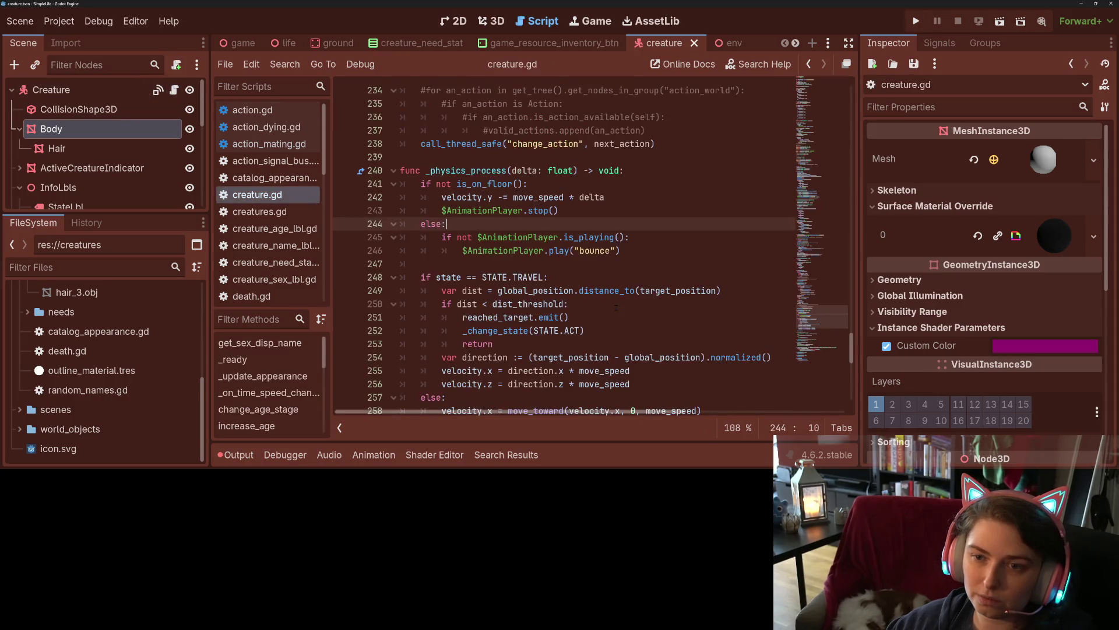
{"action": "scroll", "coordinate": [818, 367], "scroll_direction": "down", "scroll_amount": 10}
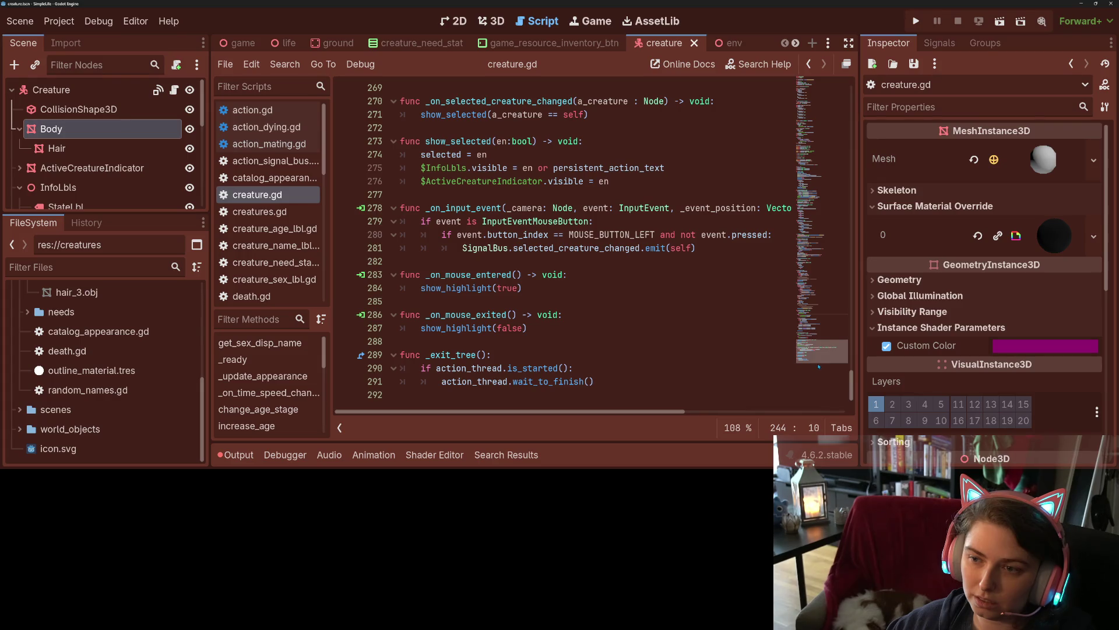
{"action": "scroll", "coordinate": [823, 357], "scroll_direction": "up", "scroll_amount": 2}
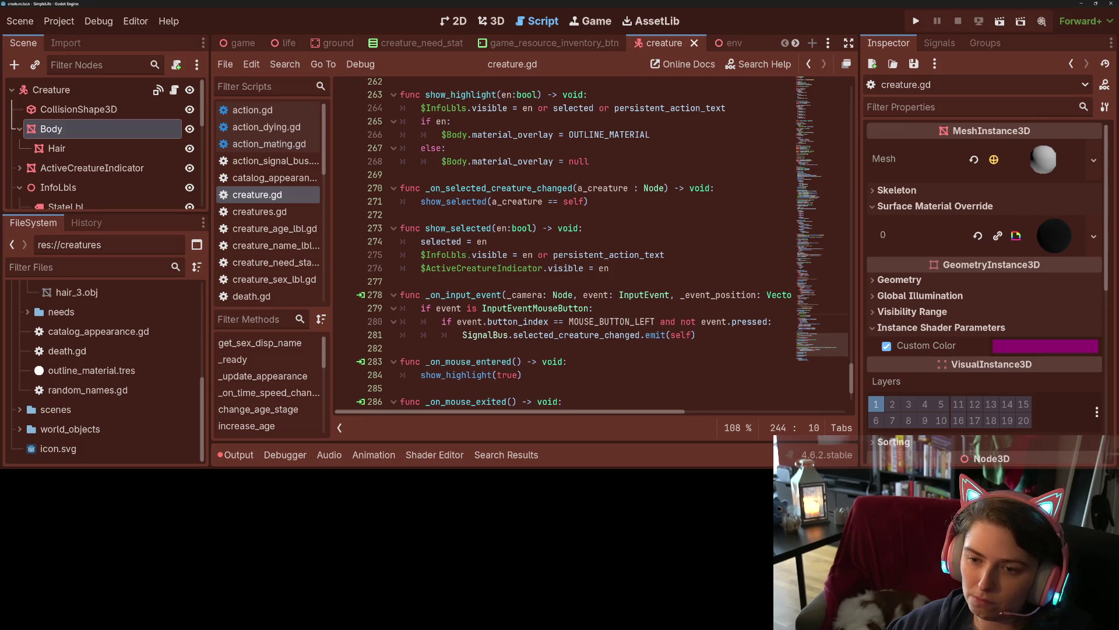
{"action": "left_click", "coordinate": [469, 255]}
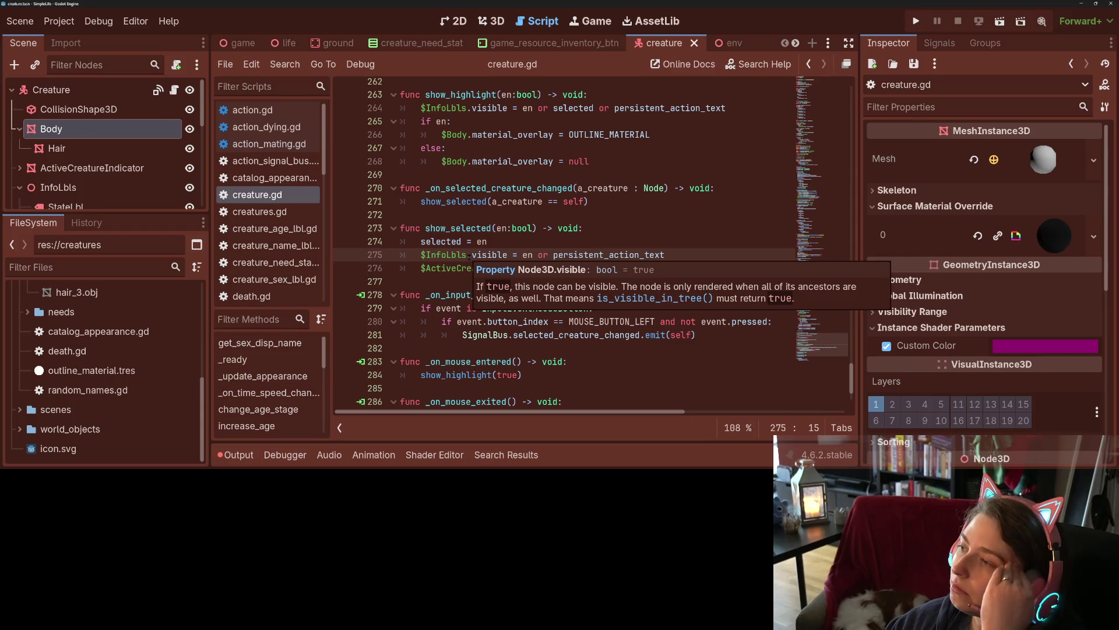
{"action": "key", "text": "Up"}
{"action": "key", "text": "Up"}
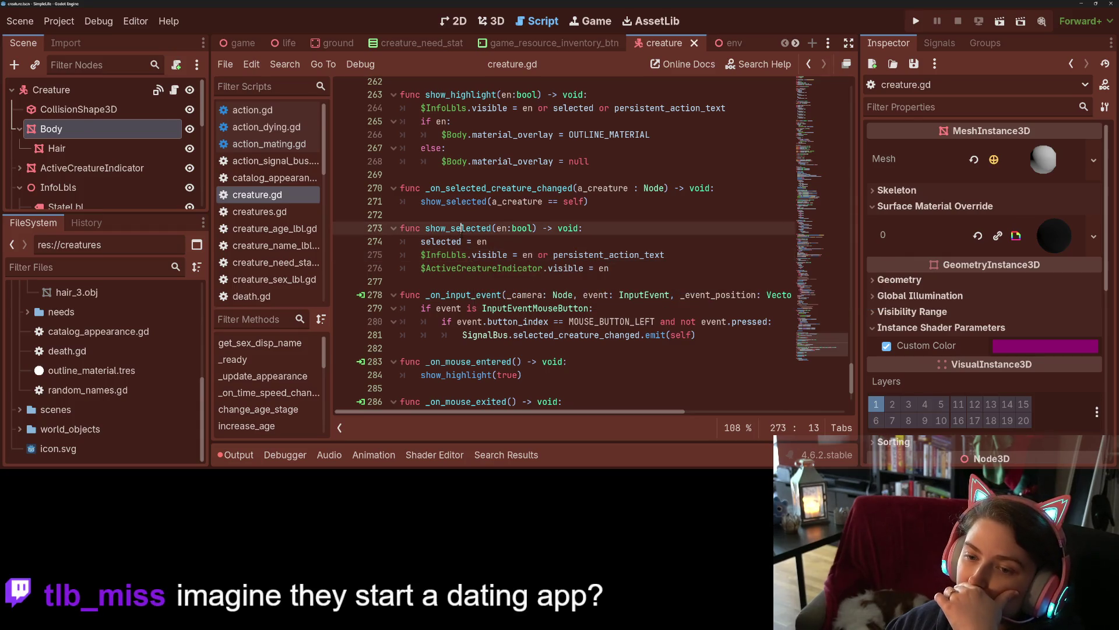
{"action": "key", "text": "Down"}
{"action": "key", "text": "Down"}
{"action": "key", "text": "Right"}
Step: Replace persistent_action_text with GlobalSettings.action_labels_en in show_selected and show_highlight
{"action": "double_click", "coordinate": [600, 255]}
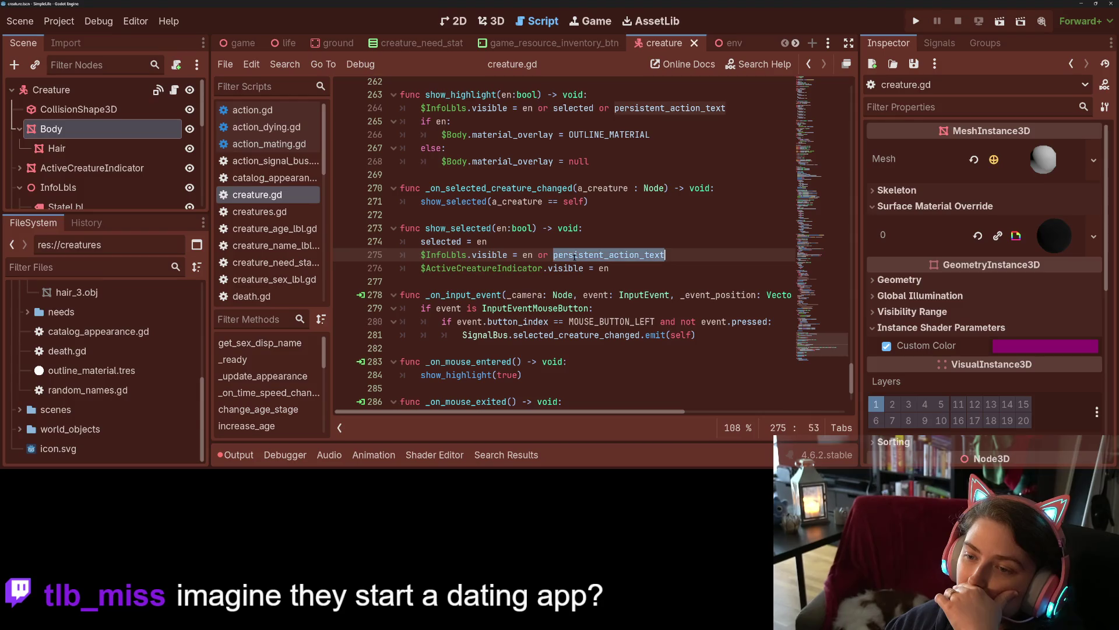
{"action": "key", "text": "ctrl+v"}
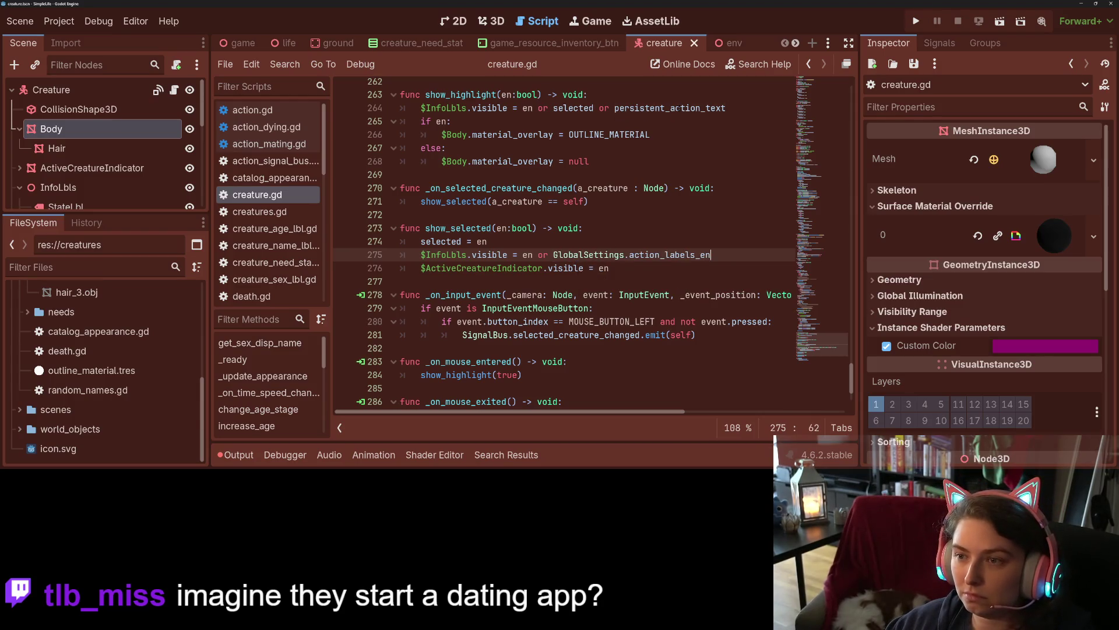
{"action": "double_click", "coordinate": [683, 108]}
{"action": "key", "text": "ctrl+v"}
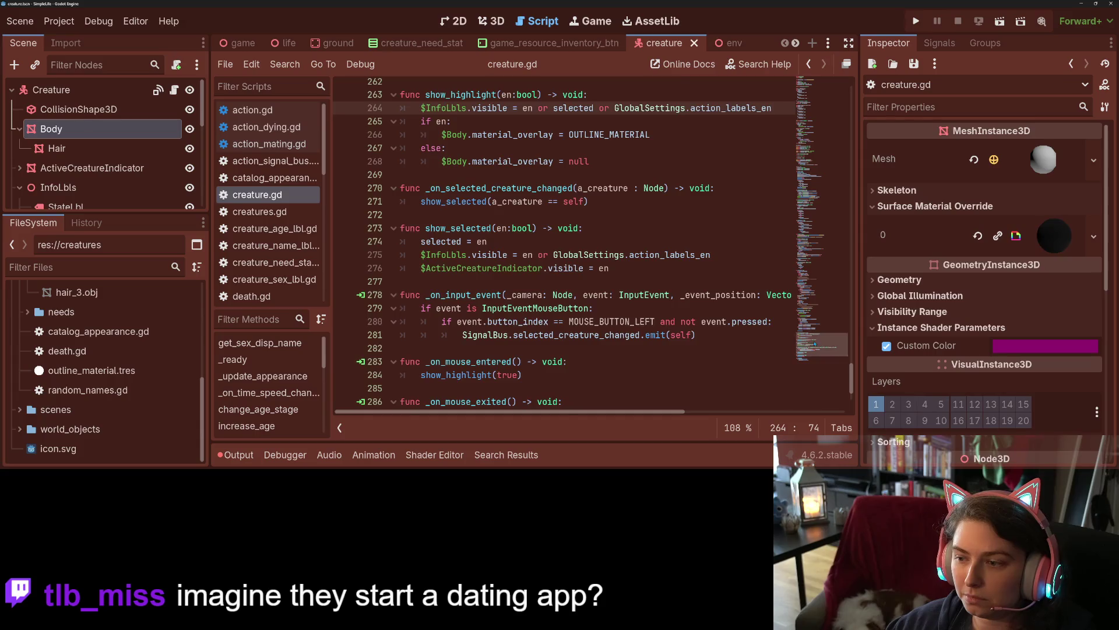
{"action": "scroll", "coordinate": [538, 233], "scroll_direction": "up", "scroll_amount": 20}
{"action": "left_click", "coordinate": [537, 272]}
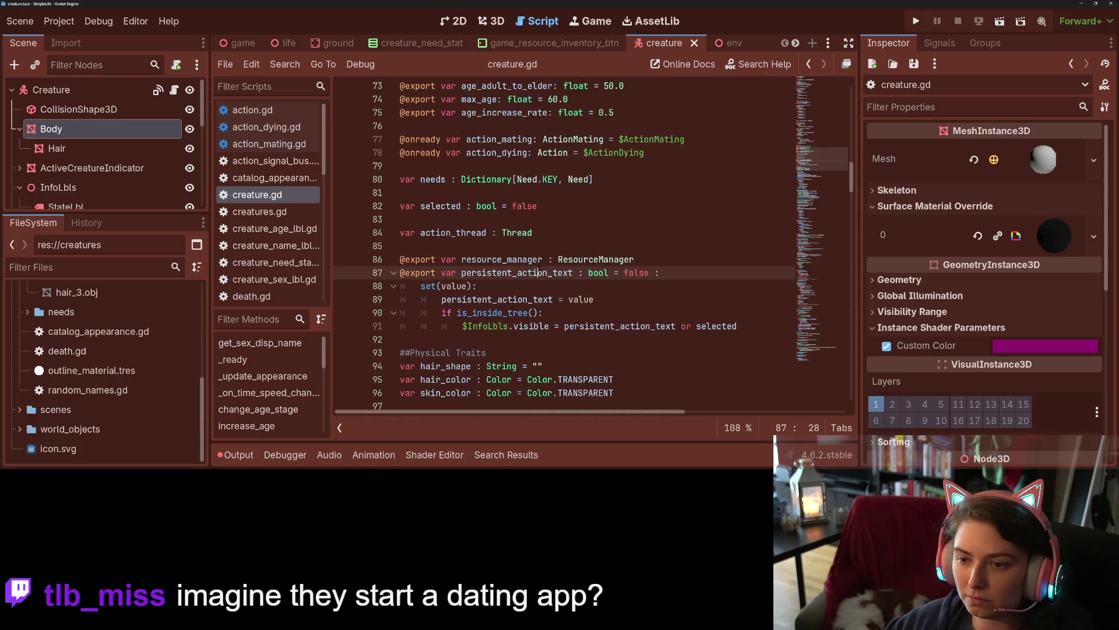
Step: Cut the $InfoLbls.visible line out of the persistent_action_text setter for reuse
{"action": "left_click", "coordinate": [473, 299]}
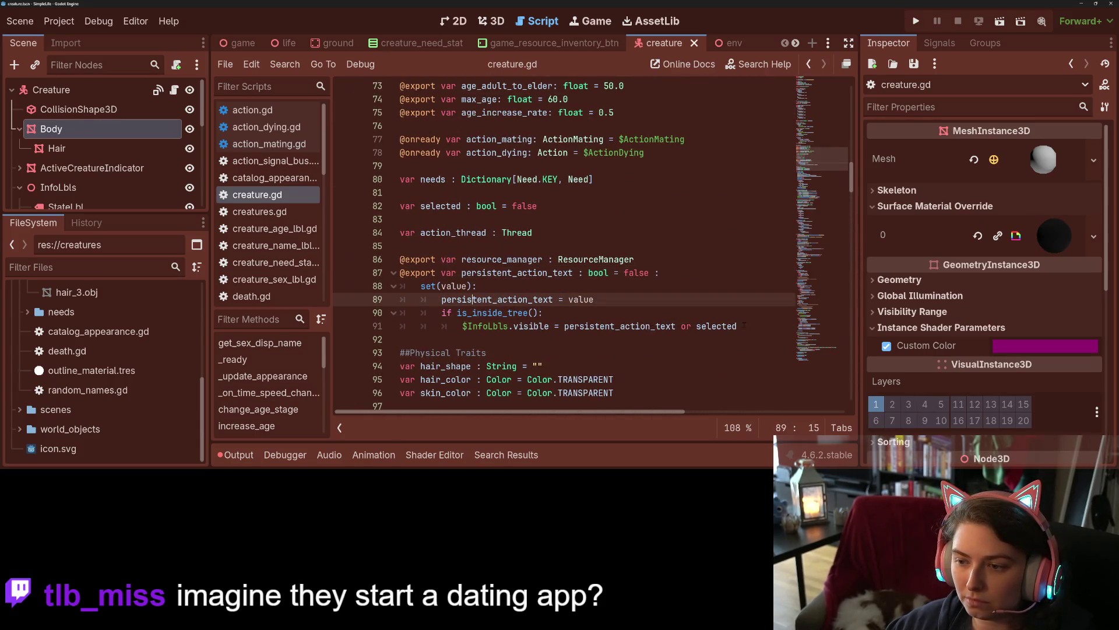
{"action": "mouse_move", "coordinate": [745, 326]}
{"action": "left_mouse_down"}
{"action": "mouse_move", "coordinate": [340, 258]}
{"action": "mouse_move", "coordinate": [338, 272]}
{"action": "left_mouse_up"}
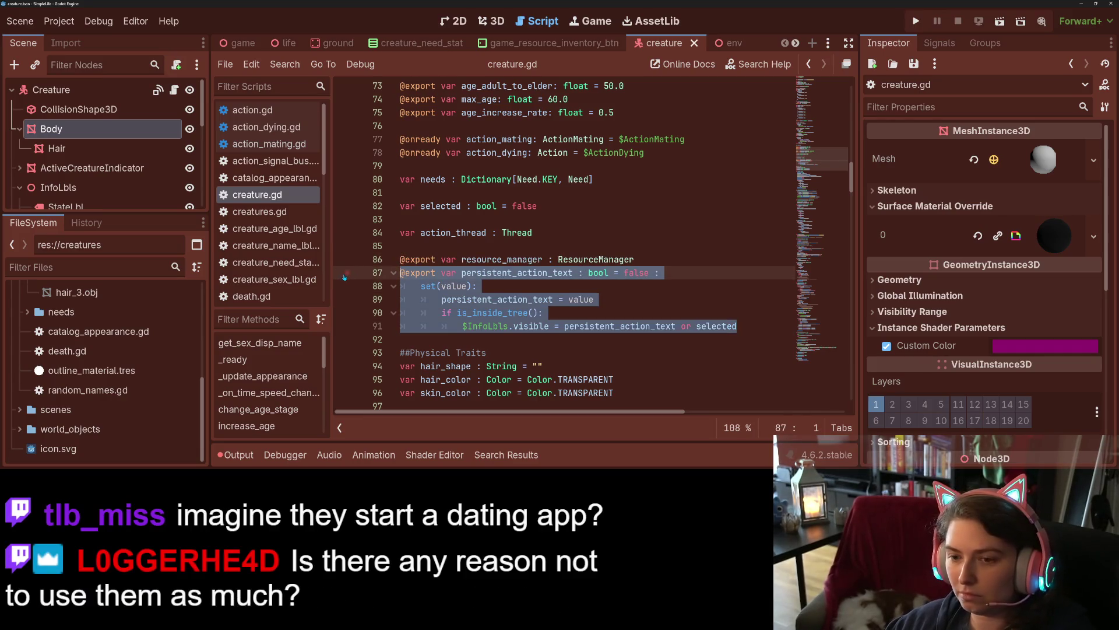
{"action": "left_click", "coordinate": [518, 326]}
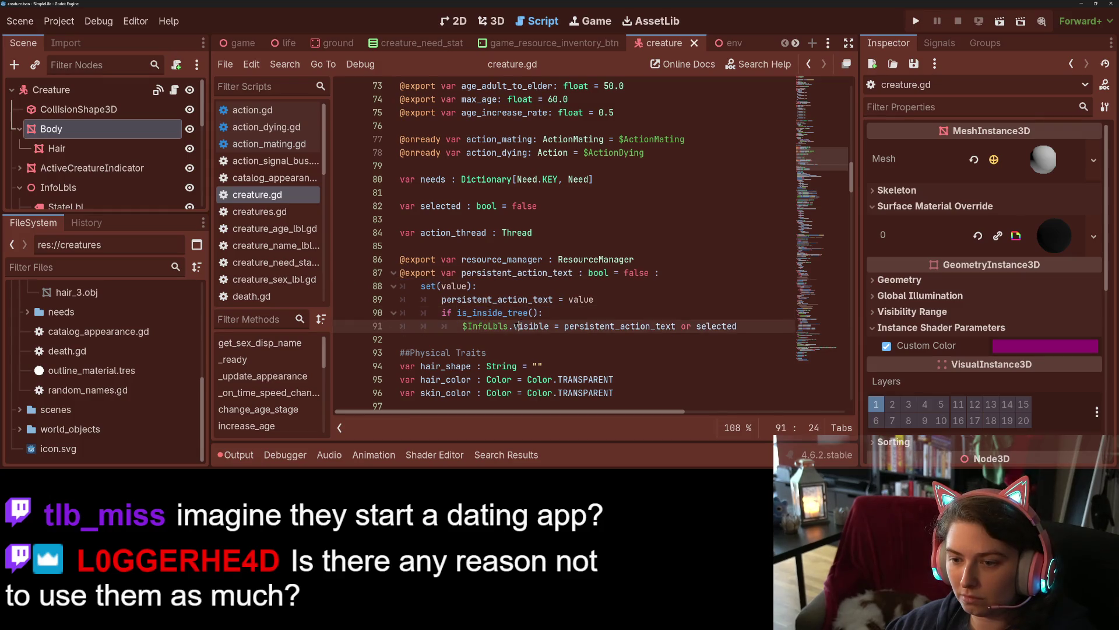
{"action": "left_click_drag", "start_coordinate": [462, 326], "coordinate": [745, 326]}
{"action": "key", "text": "ctrl+c"}
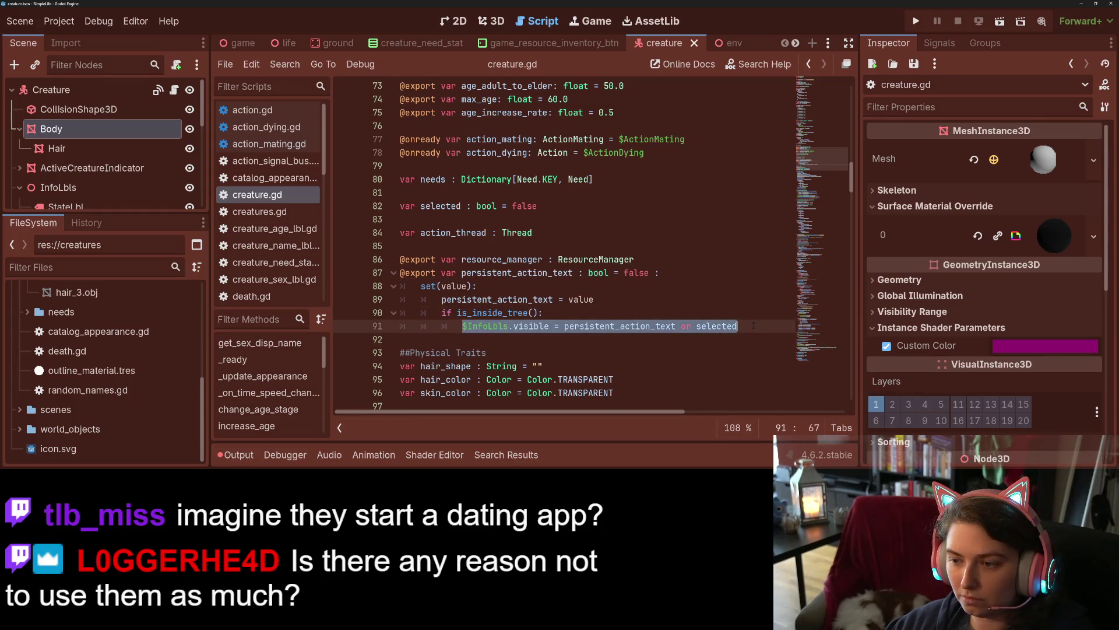
{"action": "key", "text": "BackSpace"}
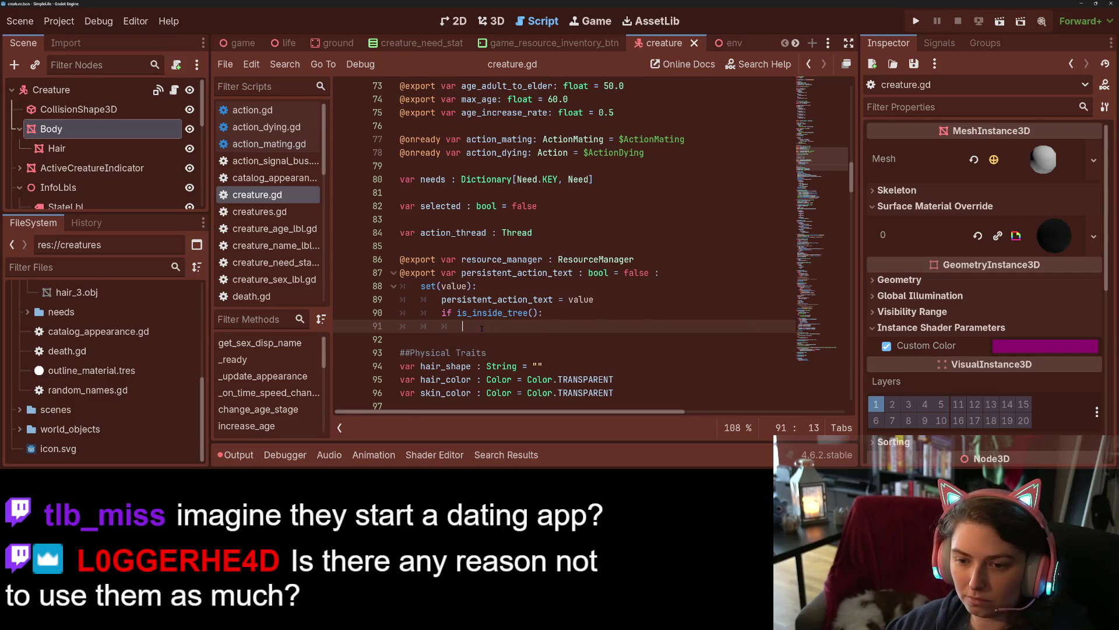
Step: Delete the remaining persistent_action_text variable and setter block, then save creature.gd
{"action": "mouse_move", "coordinate": [741, 326]}
{"action": "left_mouse_down"}
{"action": "mouse_move", "coordinate": [367, 267]}
{"action": "mouse_move", "coordinate": [636, 264]}
{"action": "left_mouse_up"}
{"action": "key", "text": "BackSpace"}
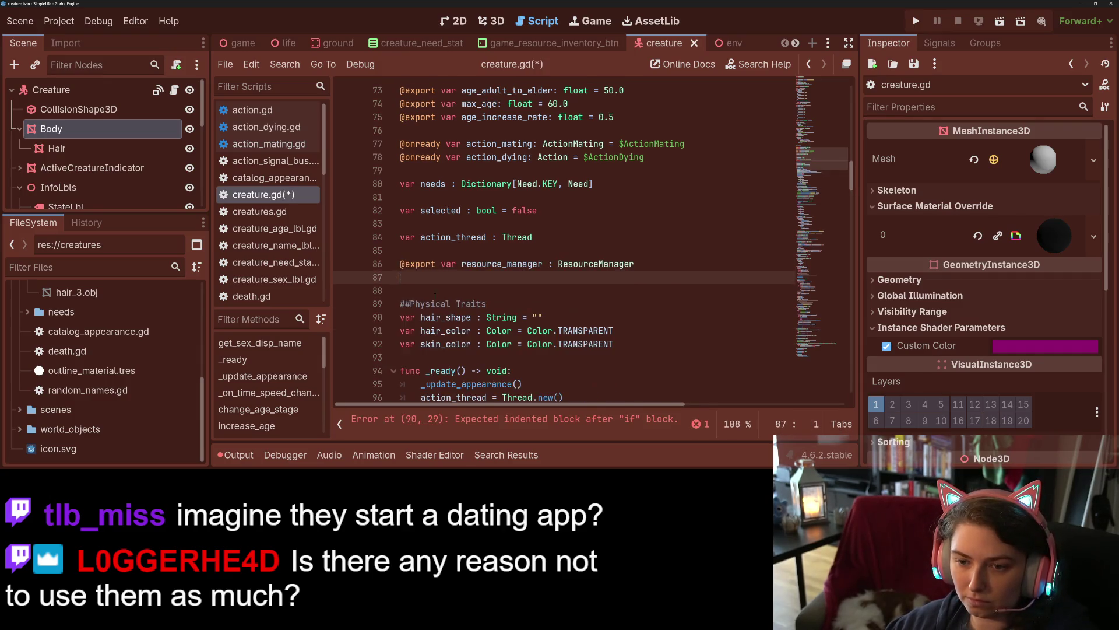
{"action": "scroll", "coordinate": [523, 313], "scroll_direction": "down", "scroll_amount": 4}
{"action": "key", "text": "ctrl+s"}
{"action": "scroll", "coordinate": [523, 313], "scroll_direction": "down", "scroll_amount": 2}
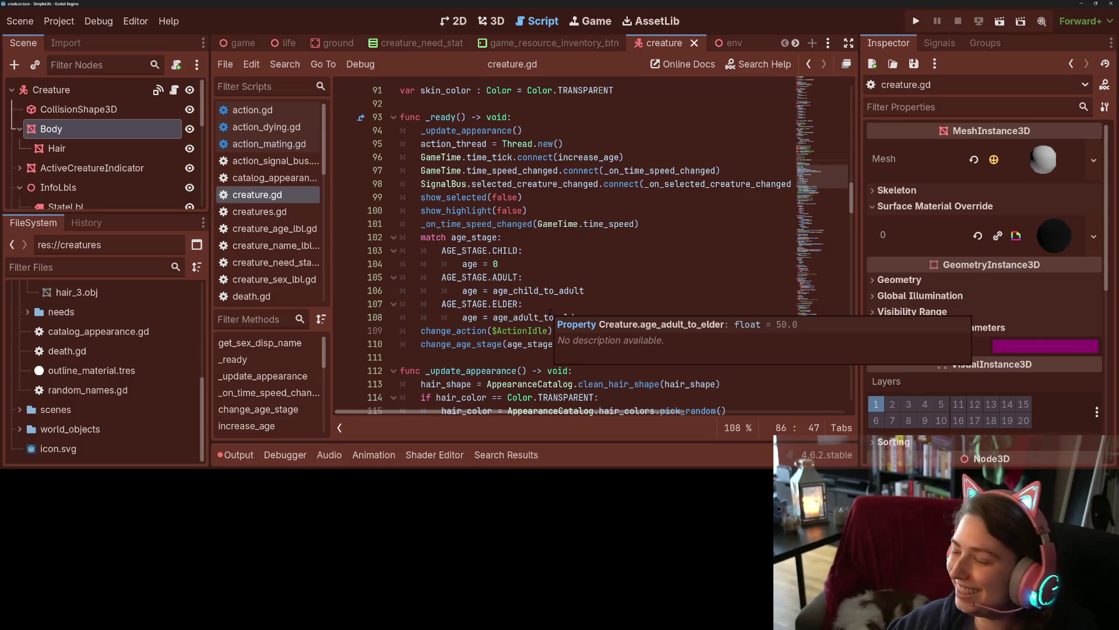
{"action": "left_click", "coordinate": [494, 303]}
Step: Add a 'func _on_() -> void:' stub below _ready and paste the $InfoLbls.visible line inside
{"action": "scroll", "coordinate": [493, 304], "scroll_direction": "down", "scroll_amount": 2}
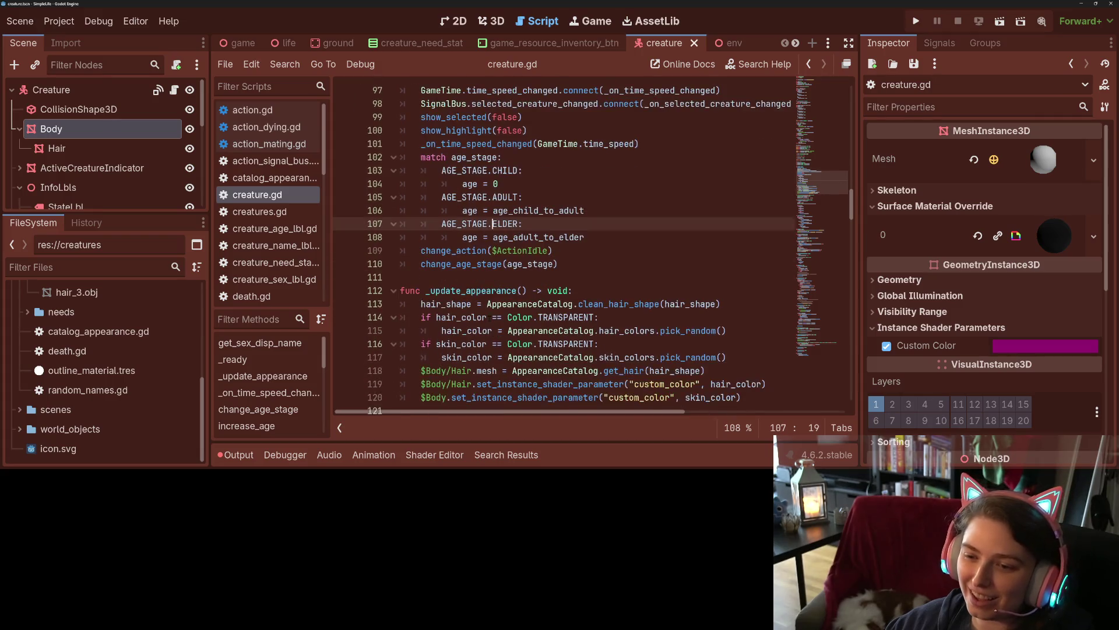
{"action": "scroll", "coordinate": [590, 250], "scroll_direction": "down", "scroll_amount": 2}
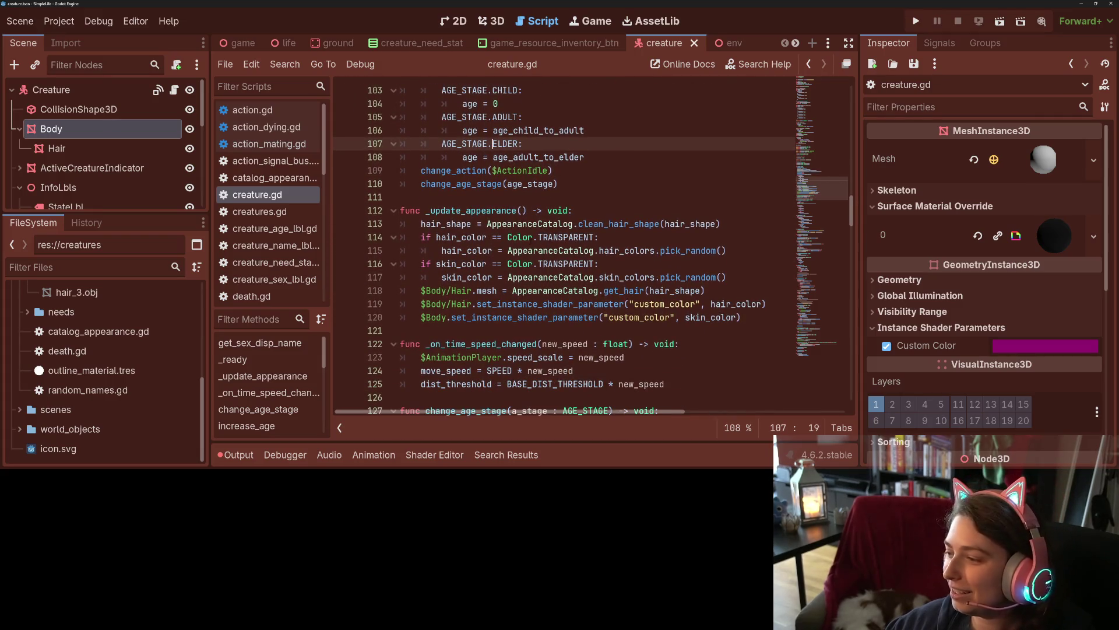
{"action": "left_click", "coordinate": [486, 196]}
{"action": "key", "text": "Return"}
{"action": "key", "text": "Return"}
{"action": "key", "text": "Up"}
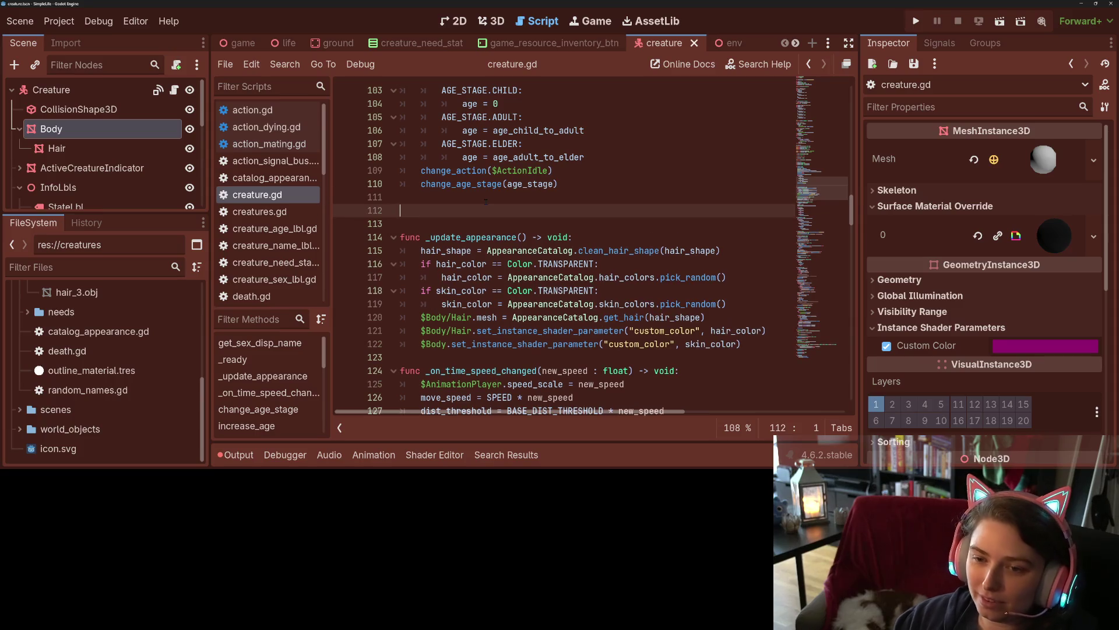
{"action": "type", "text": "func _on"}
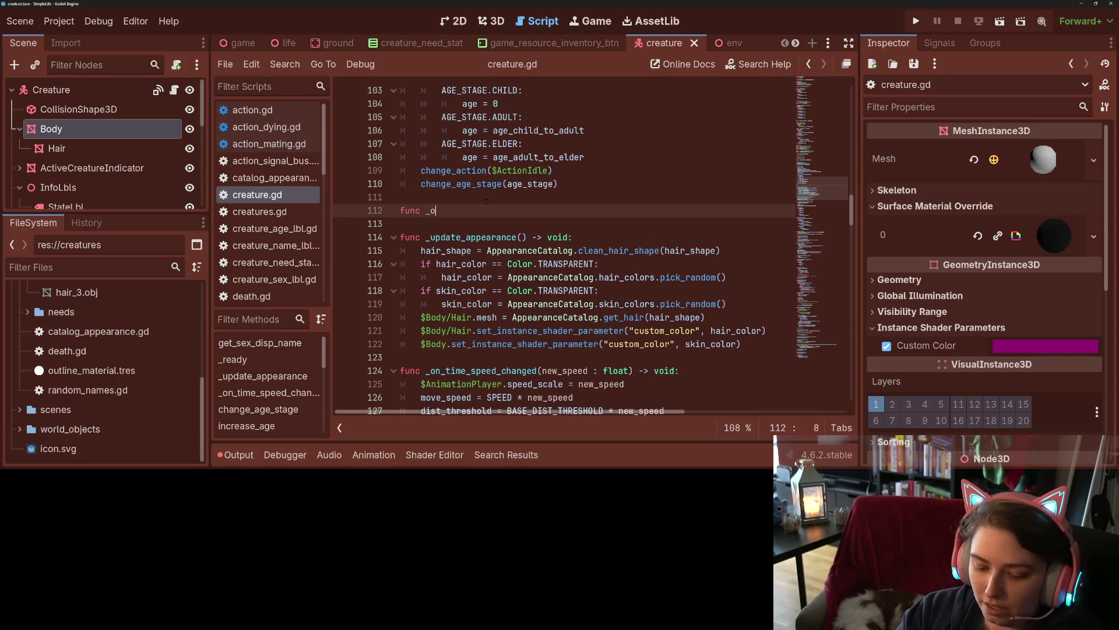
{"action": "type", "text": "_"}
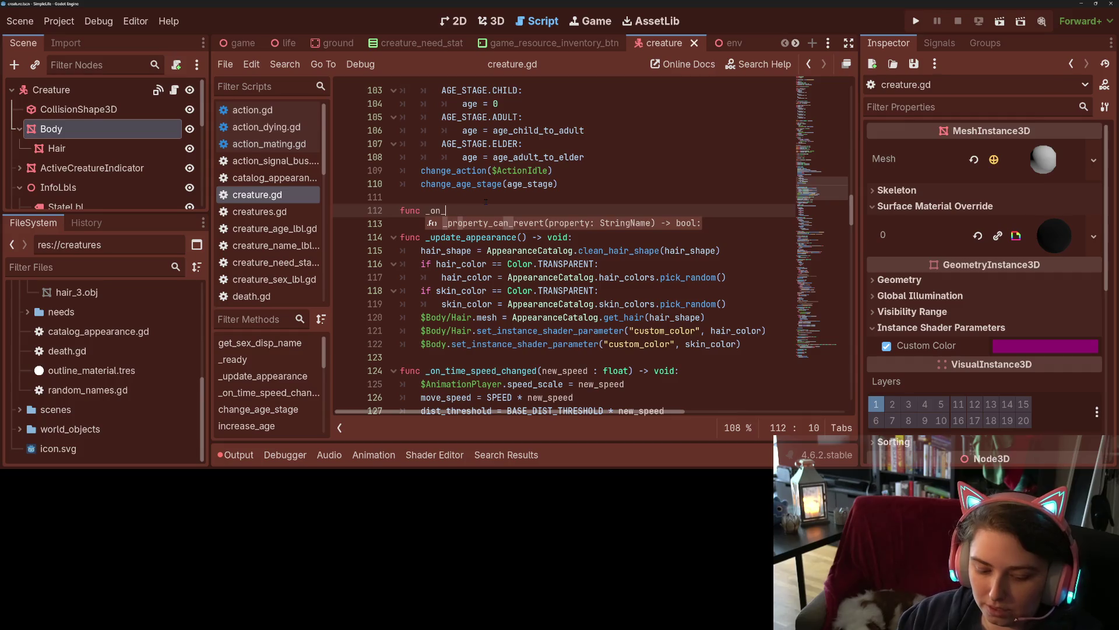
{"action": "type", "text": "() -"}
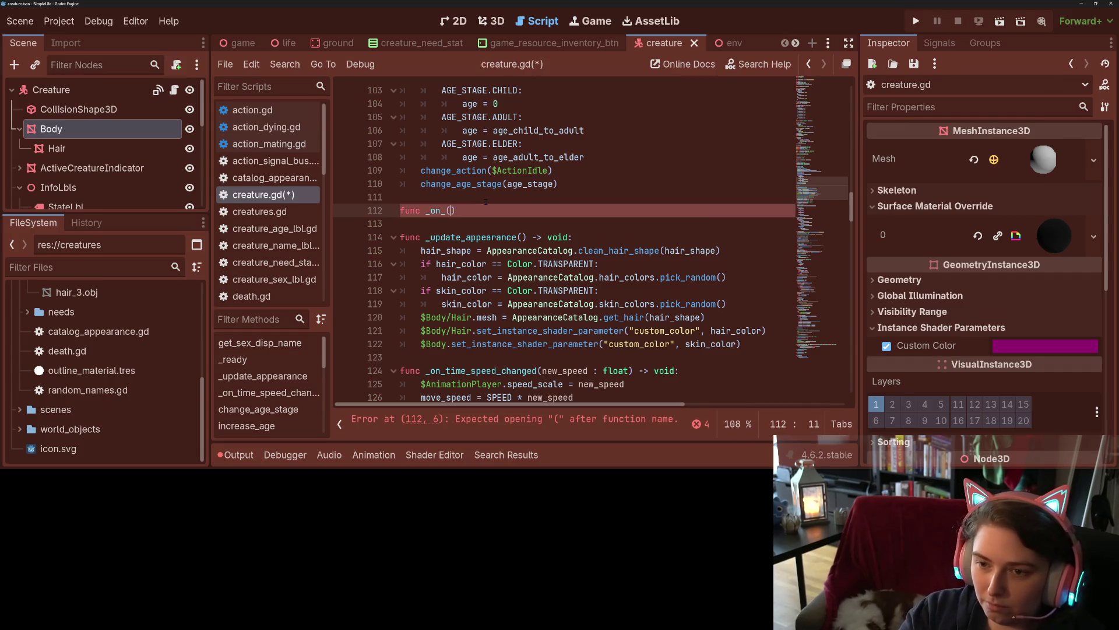
{"action": "type", "text": "> void:"}
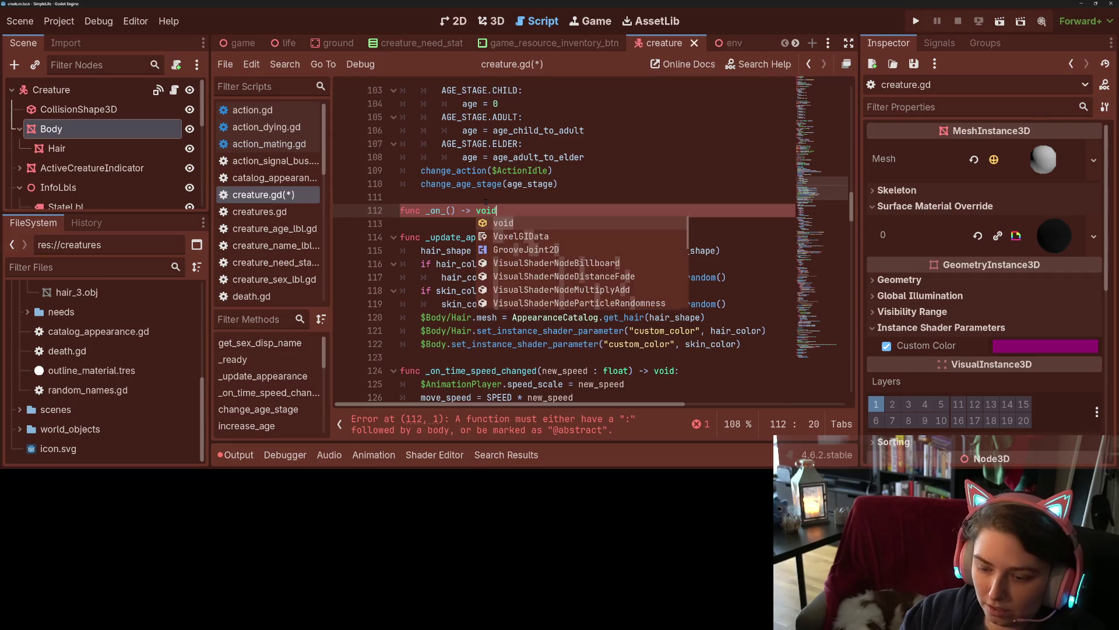
{"action": "key", "text": "Return"}
{"action": "key", "text": "ctrl+v"}
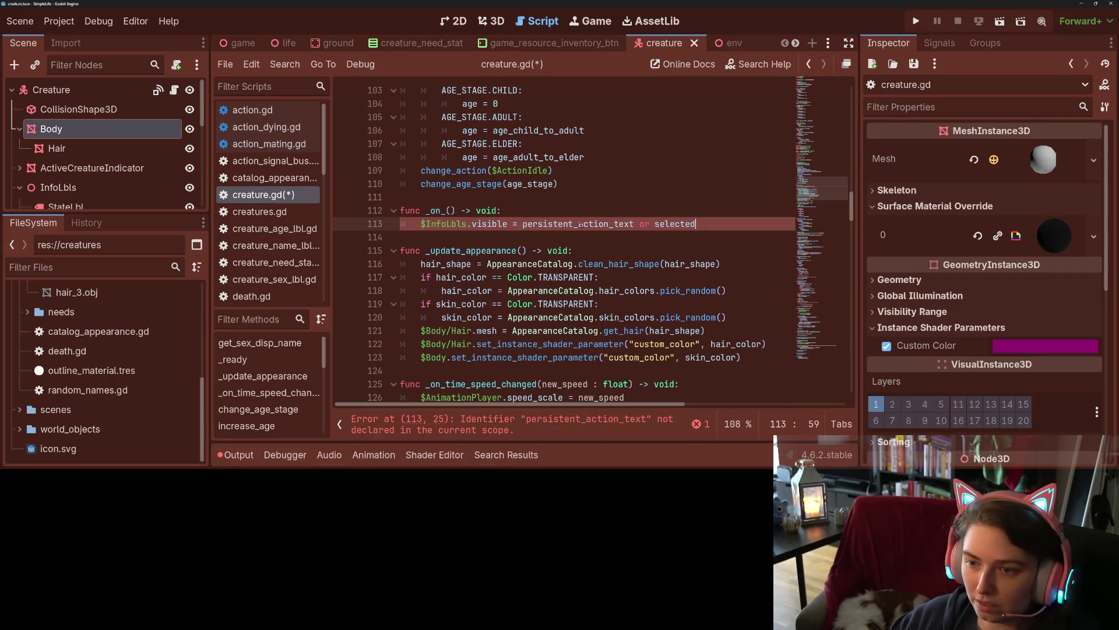
Step: Replace persistent_action_text in the pasted line with GlobalSettings.action_labels_en
{"action": "double_click", "coordinate": [591, 224]}
{"action": "double_click", "coordinate": [655, 224]}
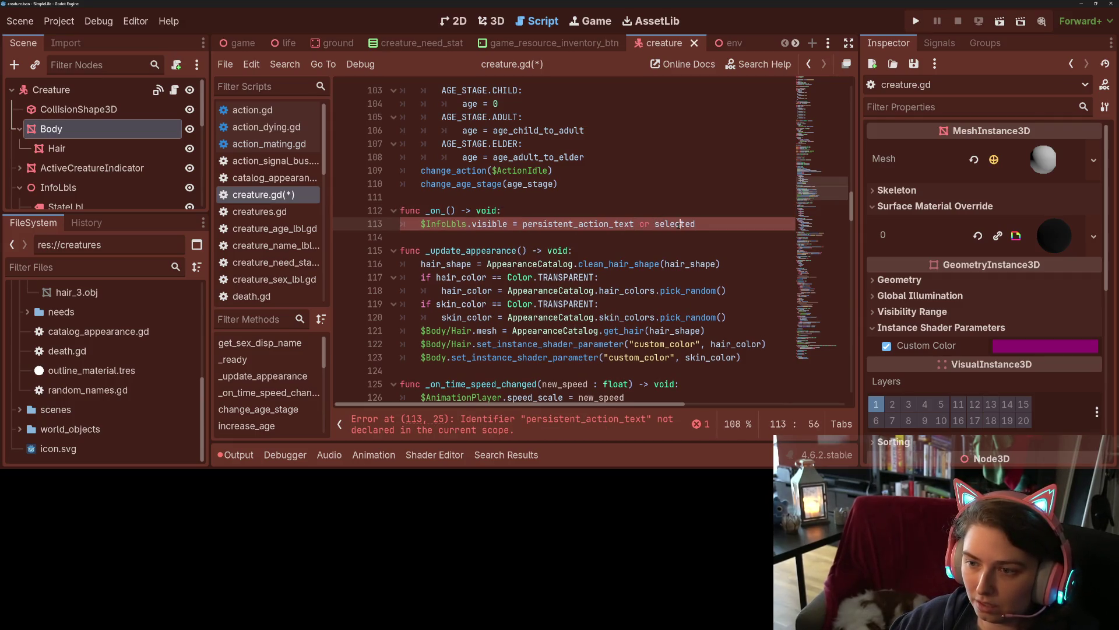
{"action": "double_click", "coordinate": [612, 226]}
{"action": "key", "text": "super+v"}
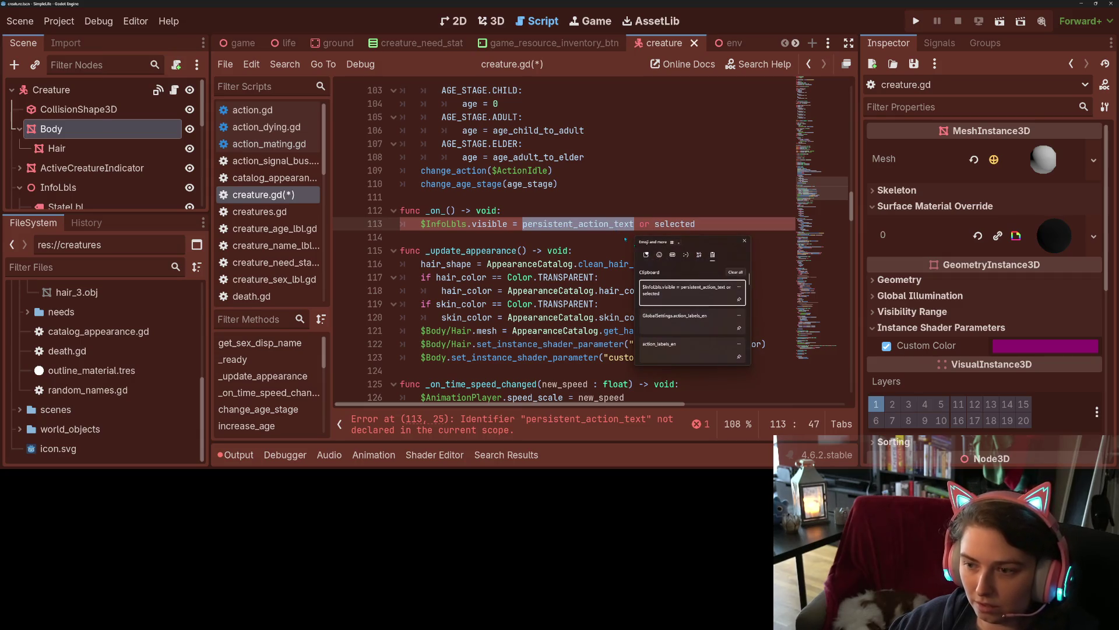
{"action": "key", "text": "Down"}
{"action": "key", "text": "Return"}
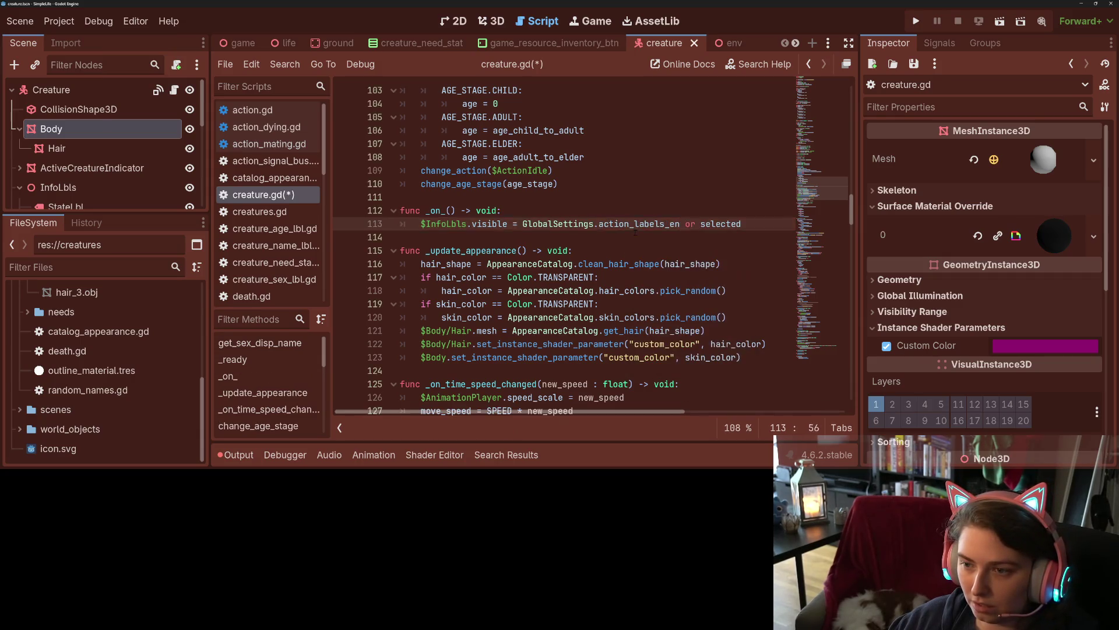
{"action": "double_click", "coordinate": [642, 226]}
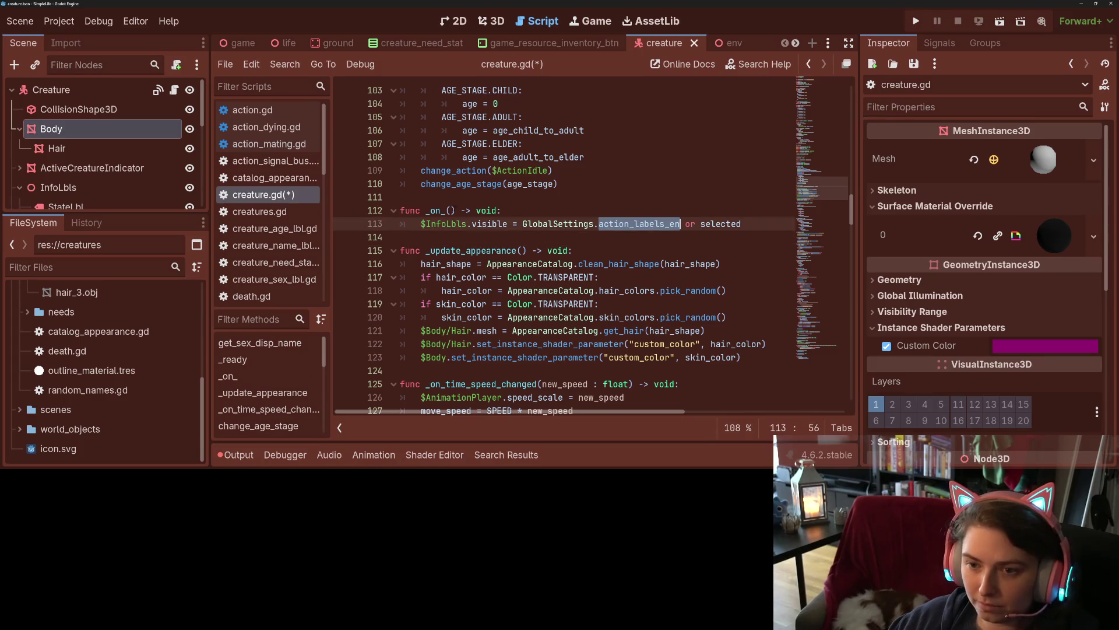
Step: Name the function _on_global_settings_action_labels_en_changed and save the script
{"action": "left_click", "coordinate": [446, 211]}
{"action": "type", "text": "global_se"}
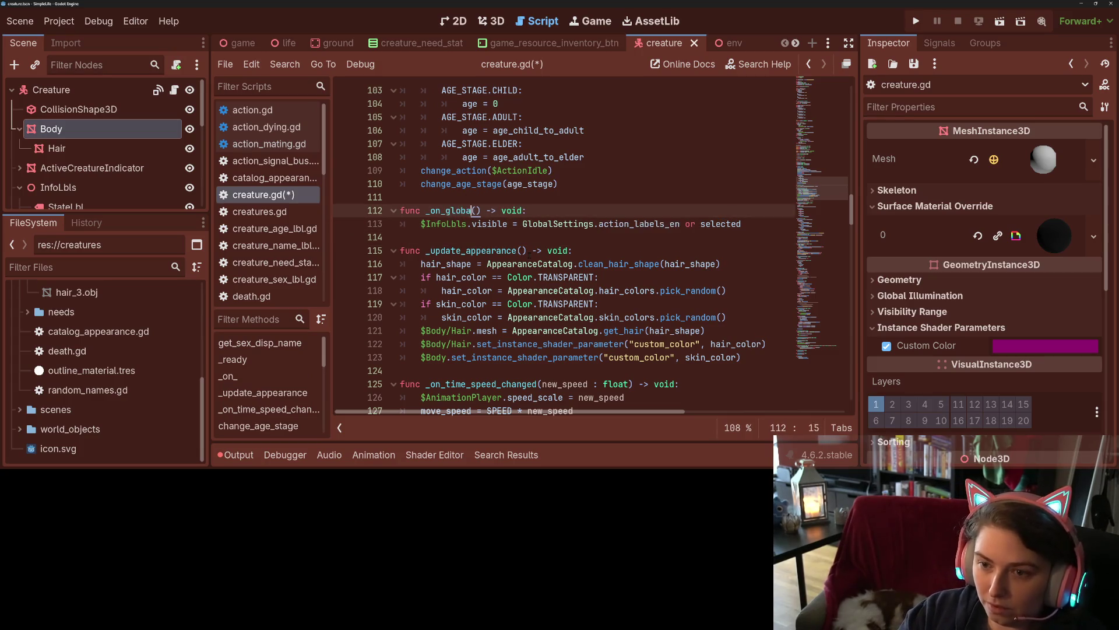
{"action": "type", "text": "ttings_action_labels_en"}
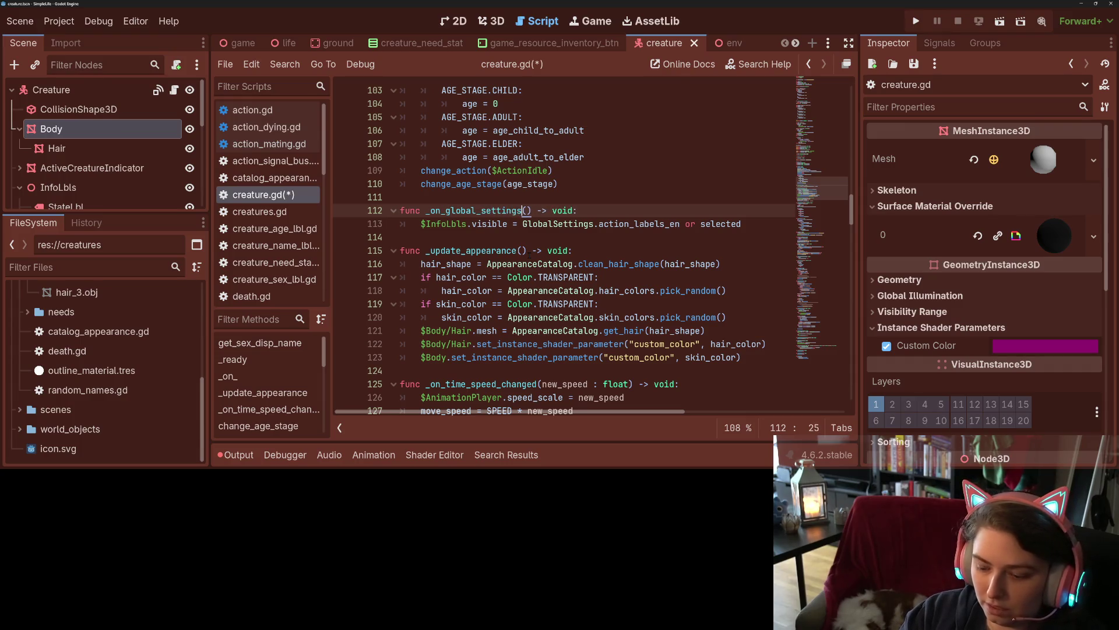
{"action": "key", "text": "ctrl+s"}
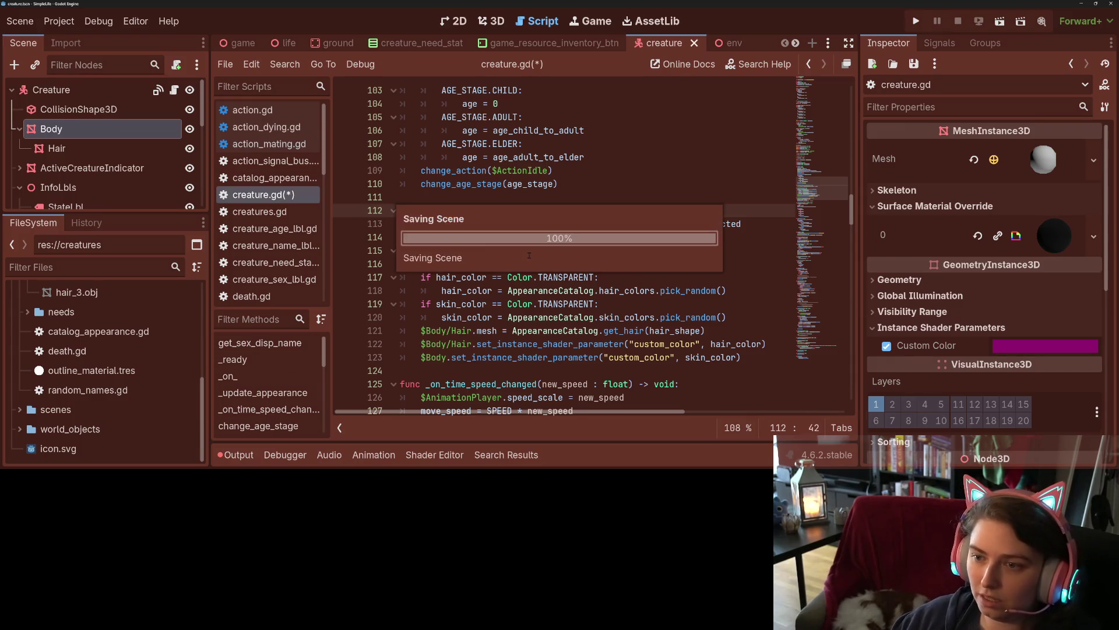
{"action": "key", "text": "Left"}
{"action": "key", "text": "Left"}
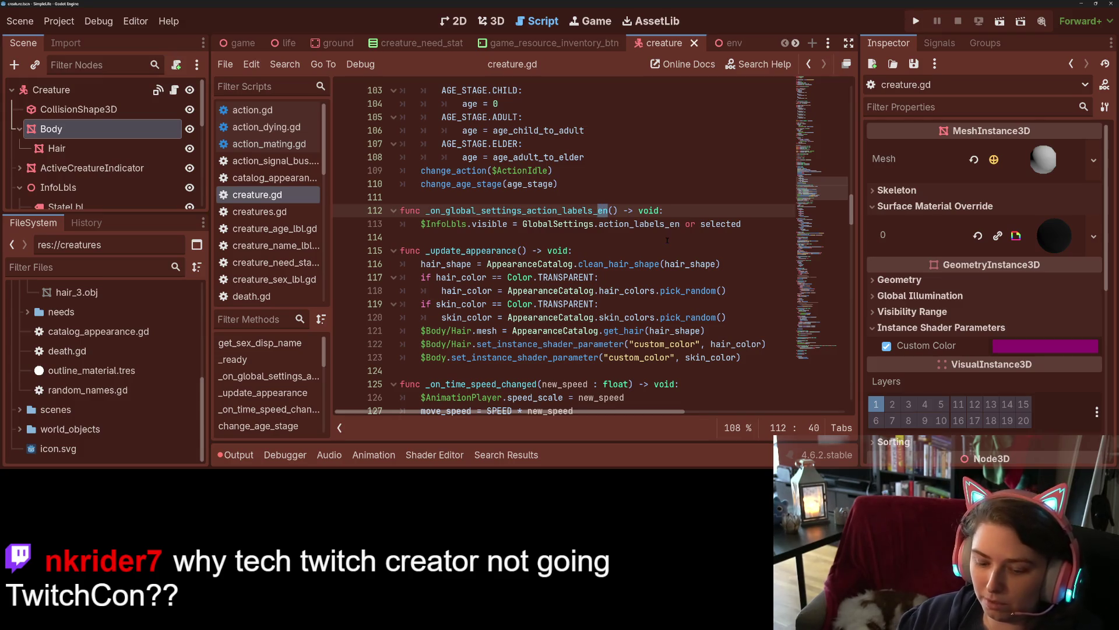
{"action": "key", "text": "Right"}
{"action": "type", "text": "_changed"}
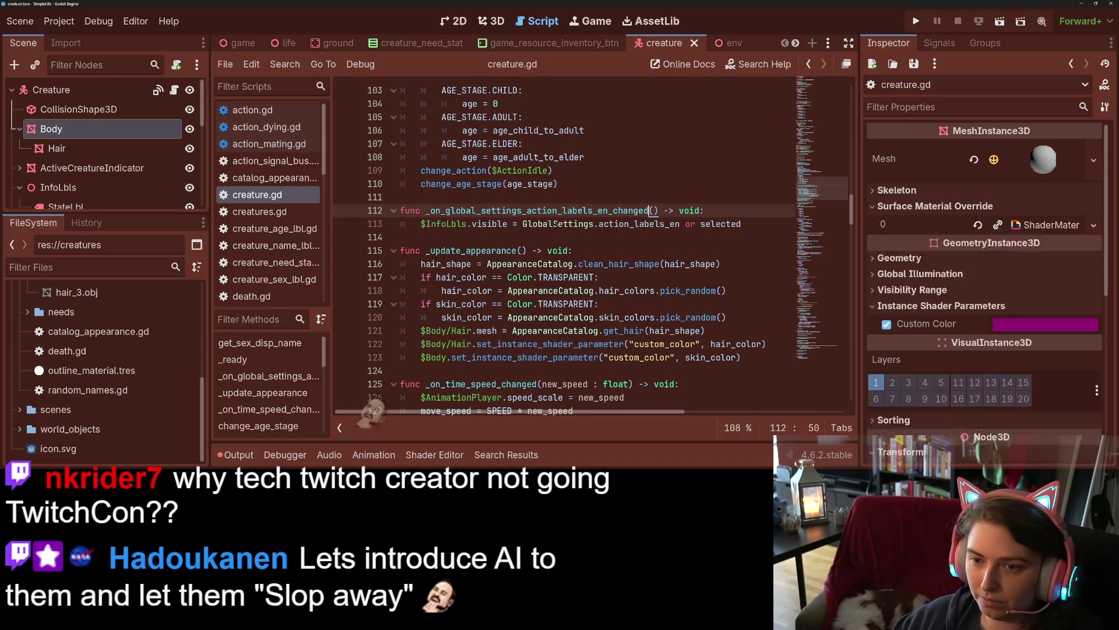
{"action": "double_click", "coordinate": [532, 211]}
{"action": "key", "text": "ctrl+c"}
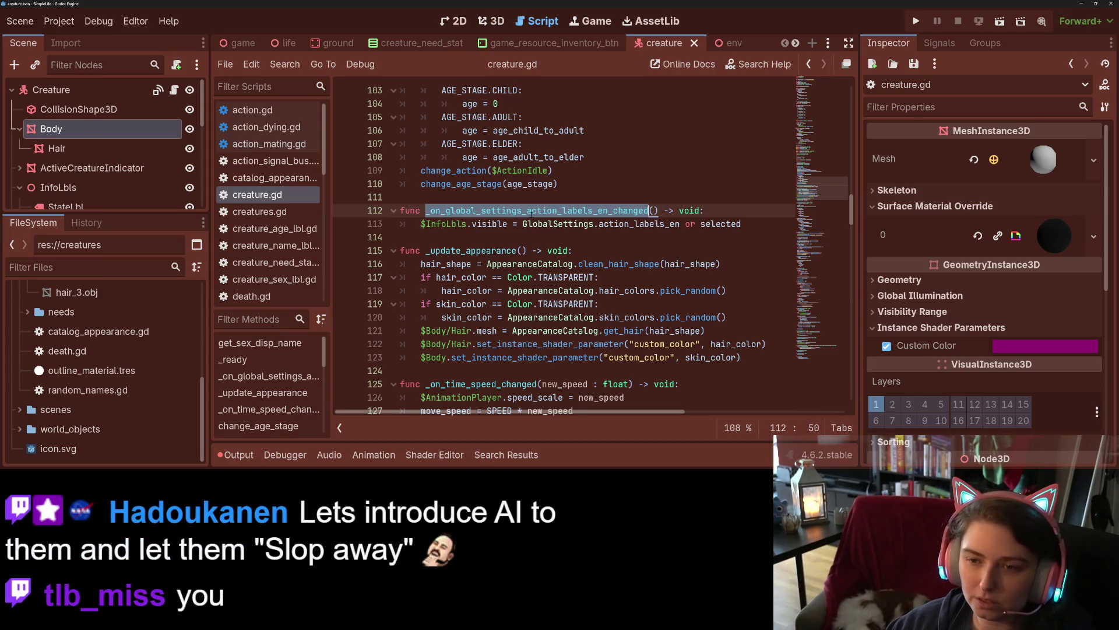
Step: Find global_settings.gd in the Filter Scripts list and open it
{"action": "scroll", "coordinate": [600, 289], "scroll_direction": "up", "scroll_amount": 2}
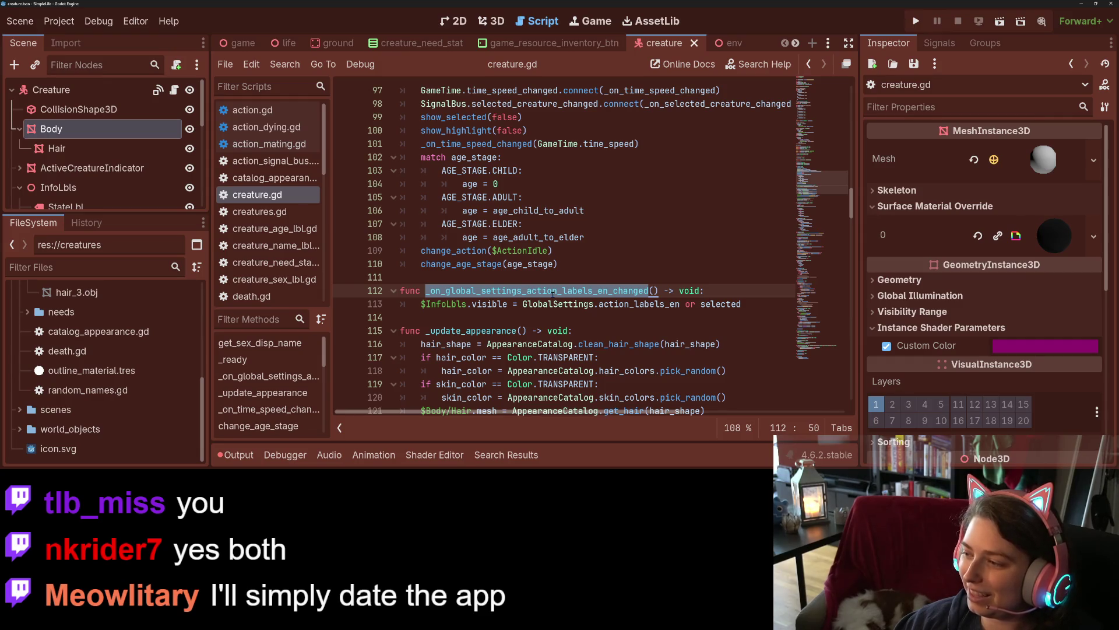
{"action": "scroll", "coordinate": [554, 297], "scroll_direction": "up", "scroll_amount": 4}
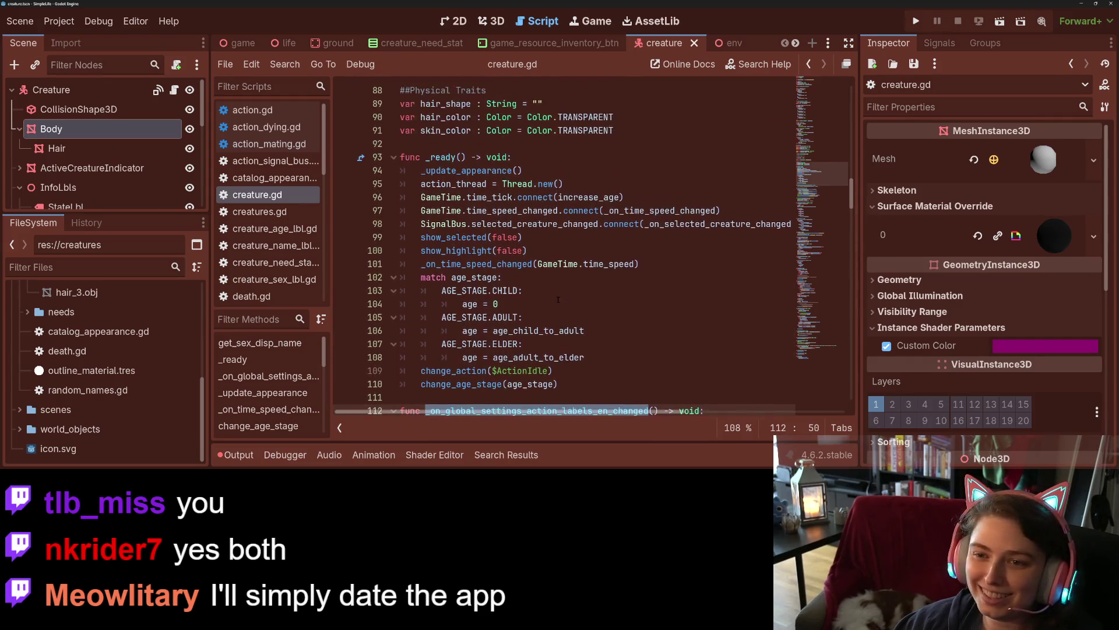
{"action": "scroll", "coordinate": [558, 299], "scroll_direction": "down", "scroll_amount": 1}
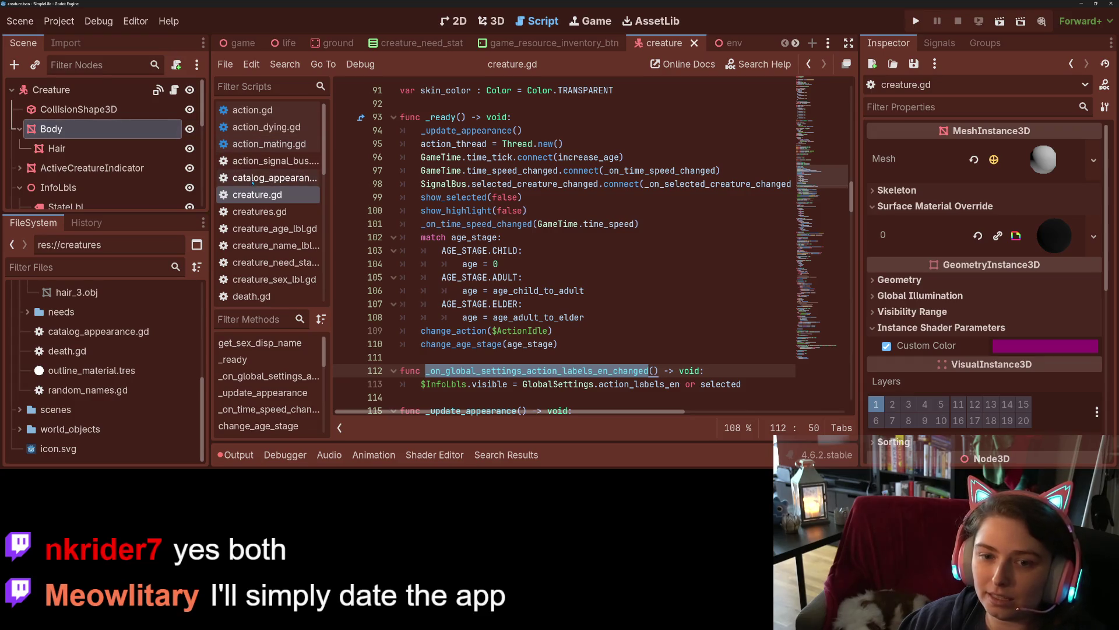
{"action": "scroll", "coordinate": [275, 239], "scroll_direction": "down", "scroll_amount": 4}
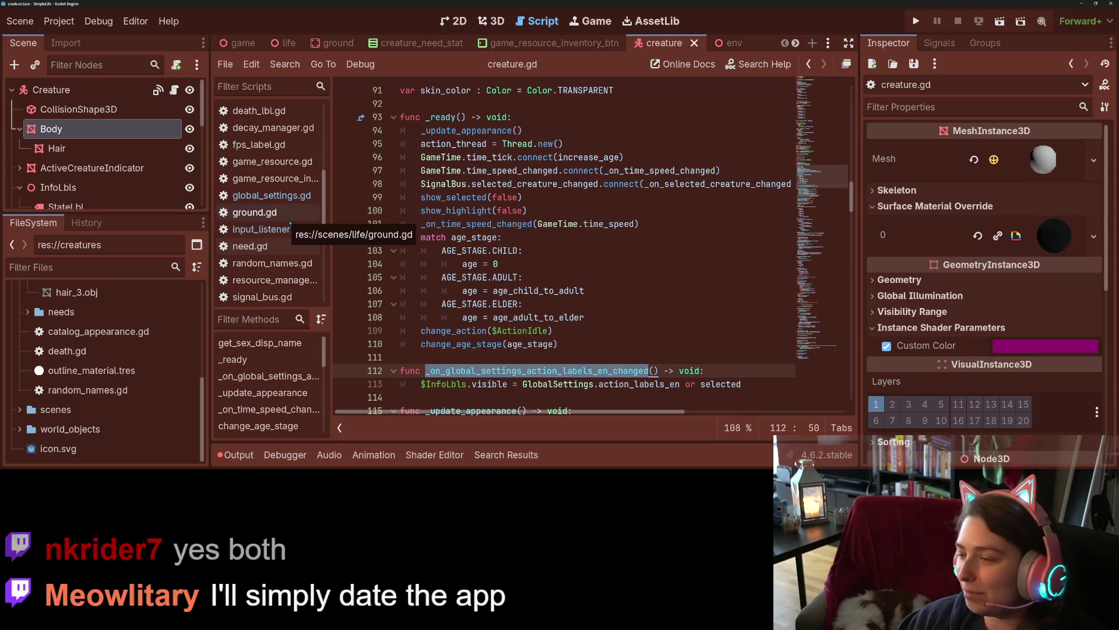
{"action": "left_click", "coordinate": [271, 195]}
Step: Declare 'signal global_settings_action_labels_en_changed()' below the action_labels_en variable
{"action": "left_click", "coordinate": [632, 131]}
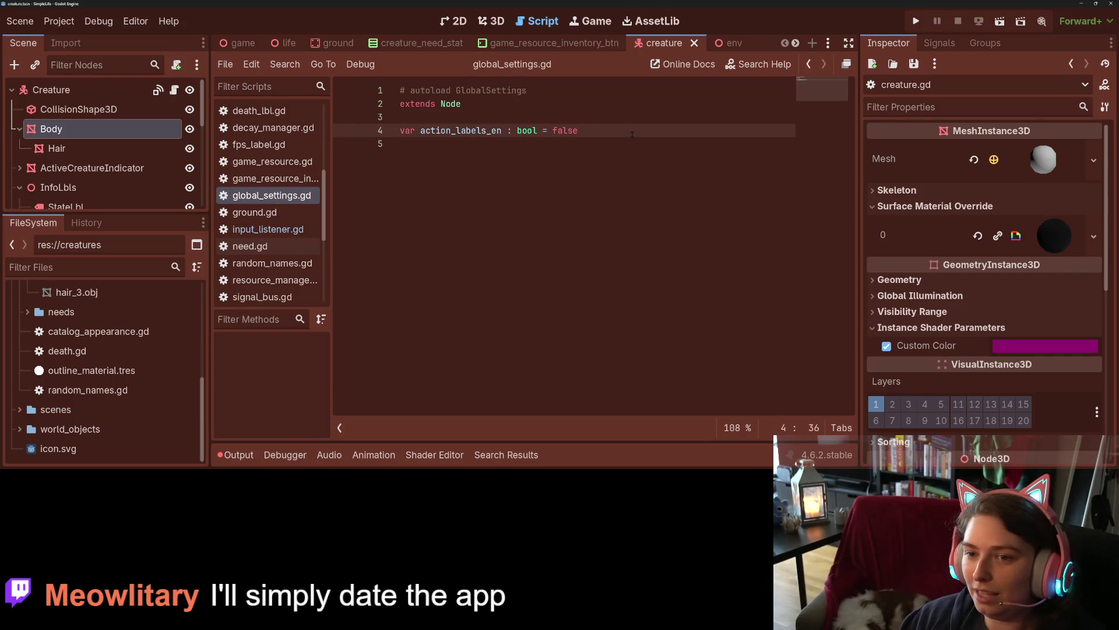
{"action": "key", "text": "Return"}
{"action": "type", "text": "signal"}
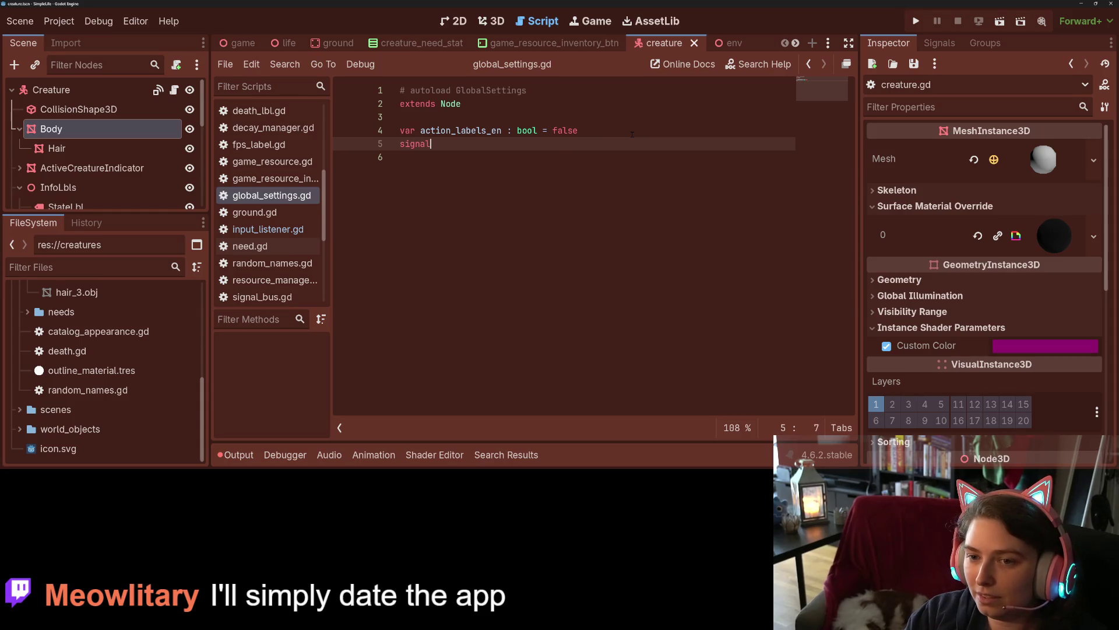
{"action": "key", "text": "ctrl+v"}
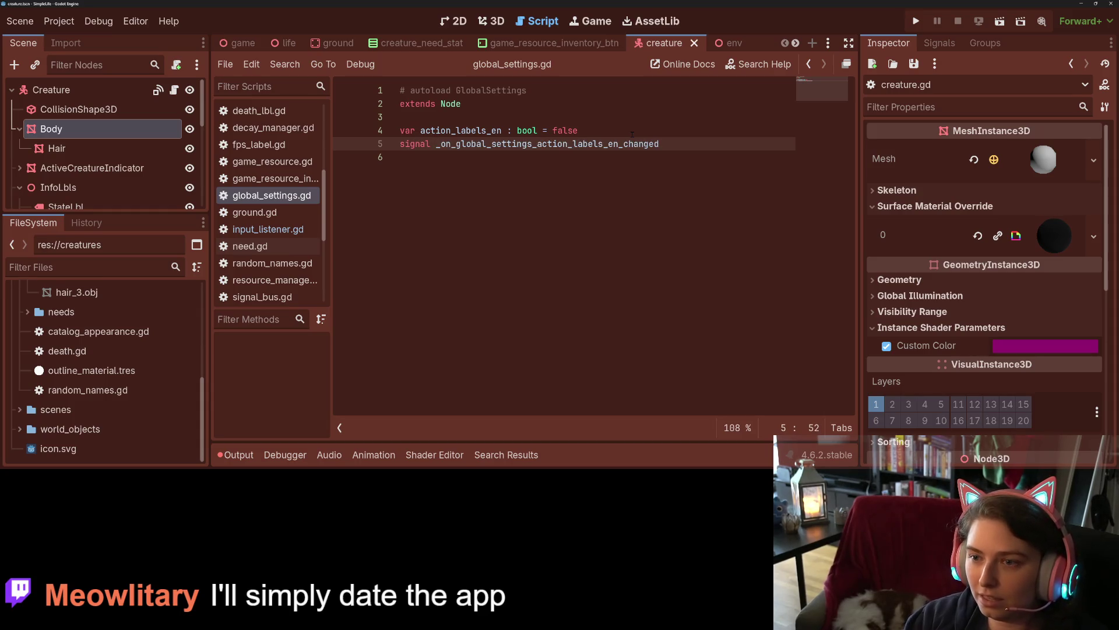
{"action": "left_click_drag", "start_coordinate": [452, 144], "coordinate": [437, 144]}
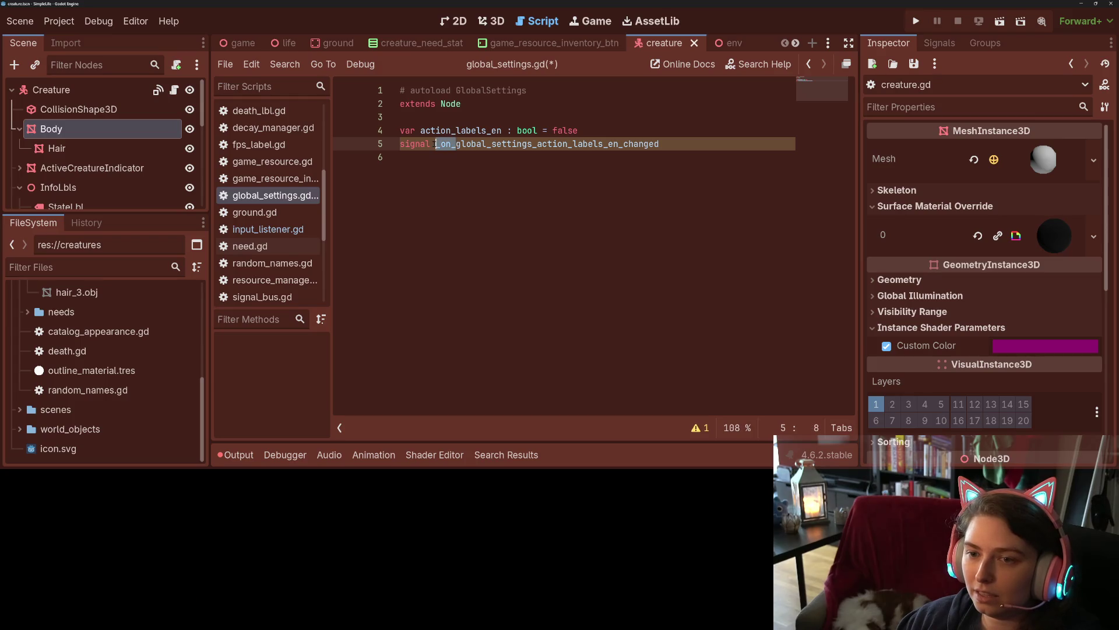
{"action": "key", "text": "Delete"}
{"action": "key", "text": "Delete"}
{"action": "left_click", "coordinate": [662, 140]}
{"action": "type", "text": "()"}
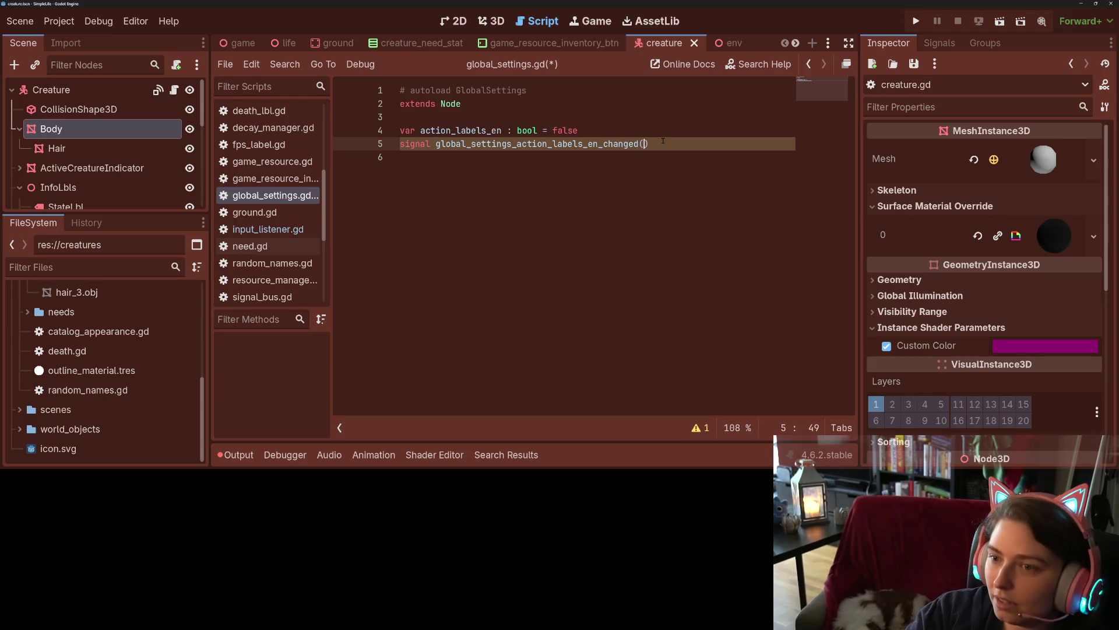
Step: Give action_labels_en a set(value) setter that assigns action_labels_en = value
{"action": "key", "text": "Up"}
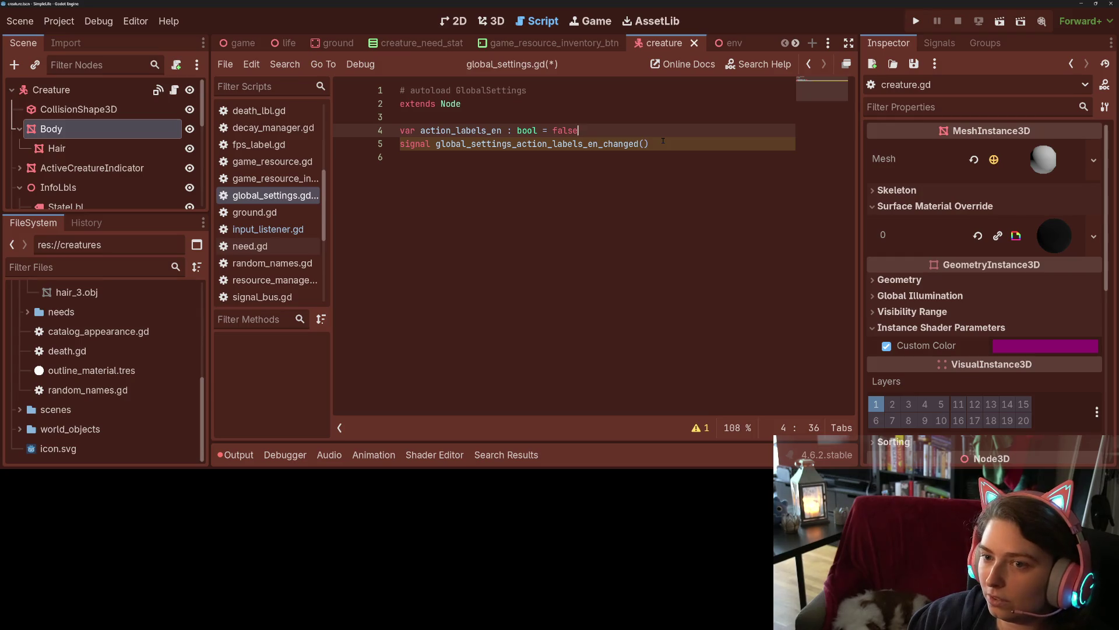
{"action": "key", "text": "Return"}
{"action": "key", "text": "Up"}
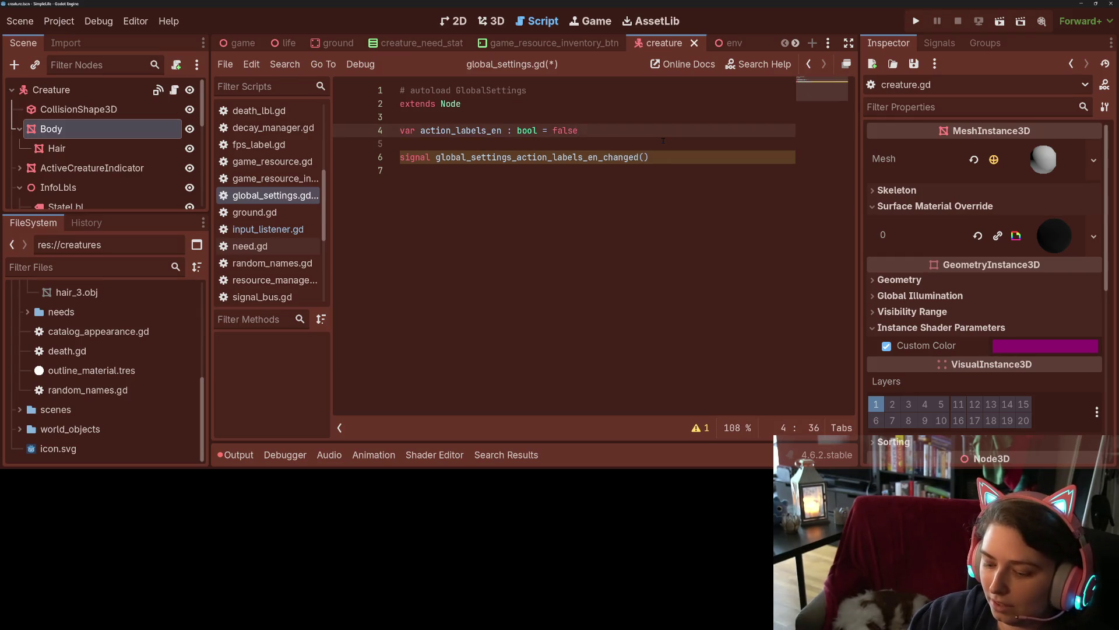
{"action": "type", "text": ":"}
{"action": "key", "text": "Return"}
{"action": "type", "text": "se"}
{"action": "type", "text": "(value):"}
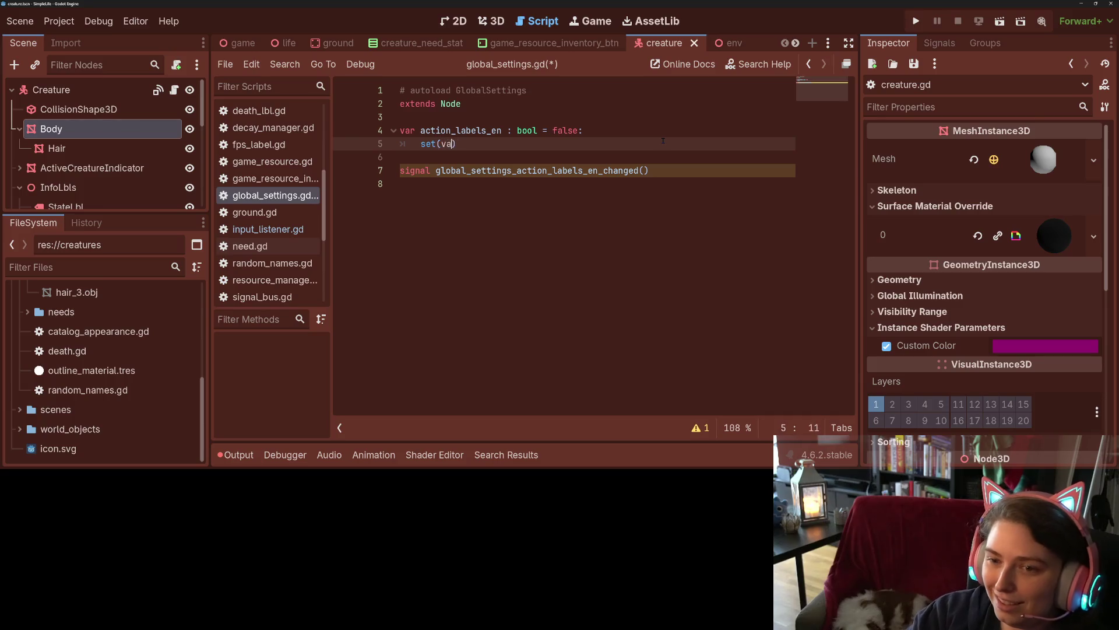
{"action": "key", "text": "Return"}
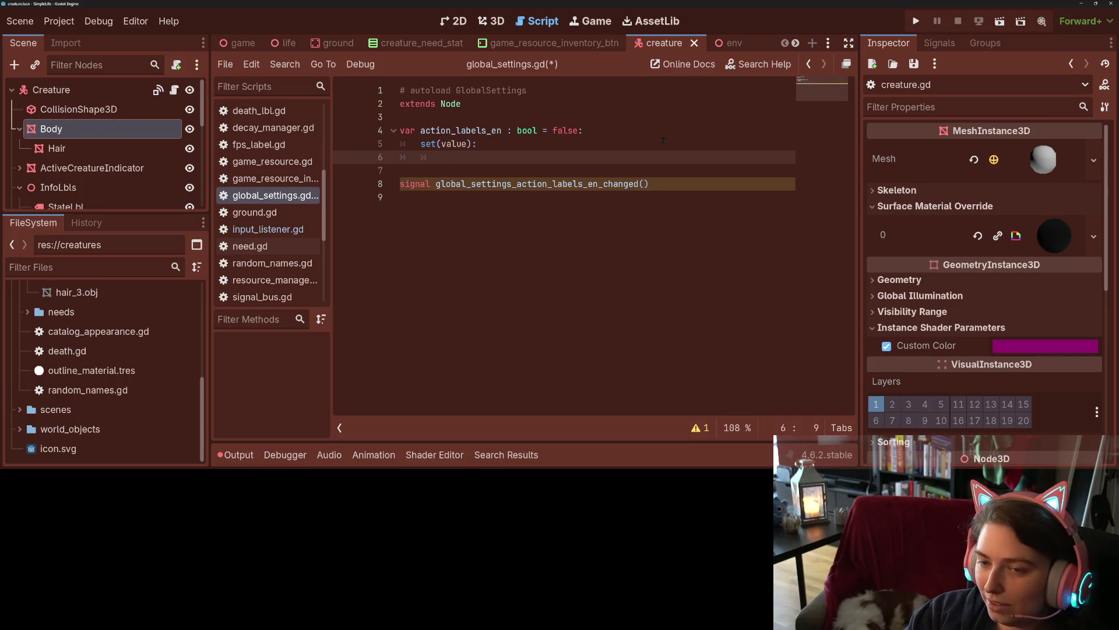
{"action": "type", "text": "ac"}
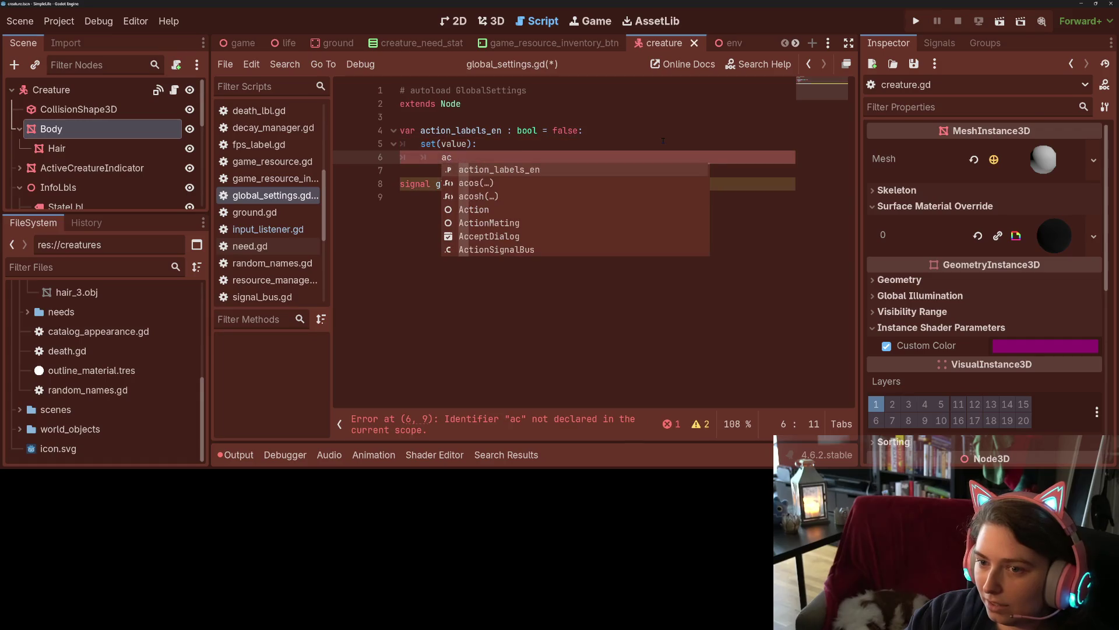
{"action": "key", "text": "Return"}
{"action": "type", "text": "= value"}
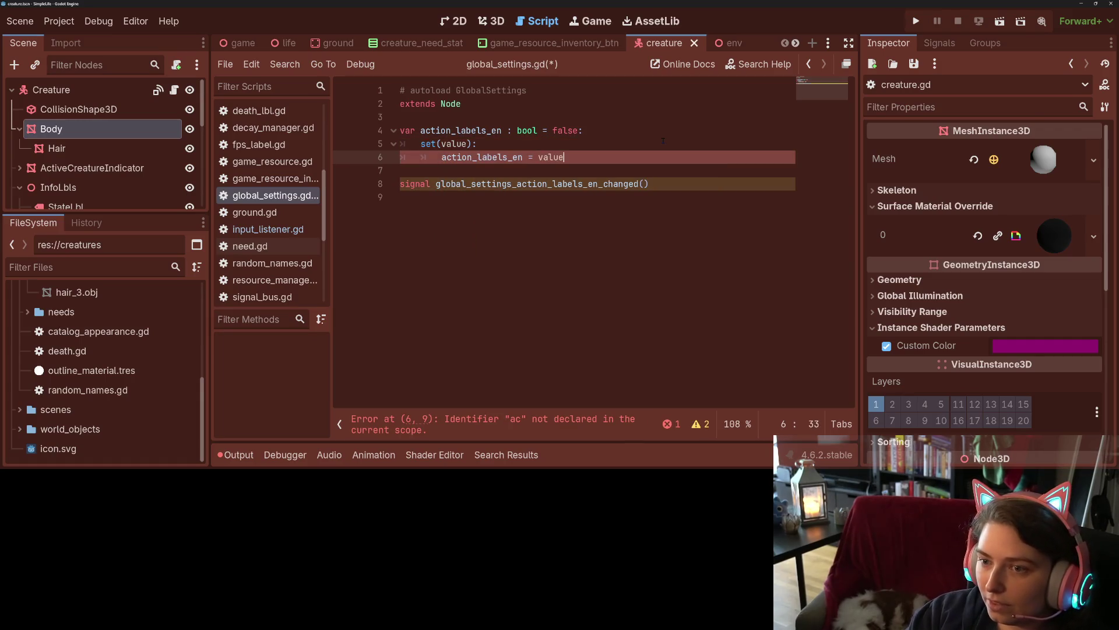
{"action": "key", "text": "Return"}
Step: Emit global_settings_action_labels_en_changed from the setter with .emit(), then save
{"action": "type", "text": "_on_global_settings_action_labels_en_changed"}
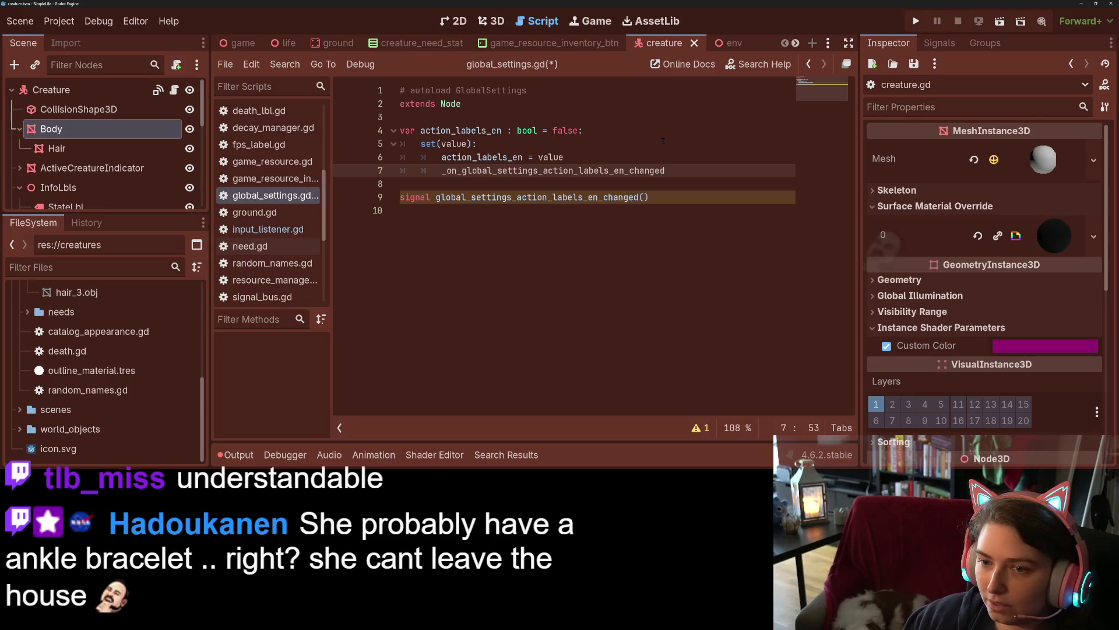
{"action": "key", "text": "ctrl+z"}
{"action": "left_click", "coordinate": [542, 197]}
{"action": "double_click", "coordinate": [543, 197]}
{"action": "key", "text": "ctrl+c"}
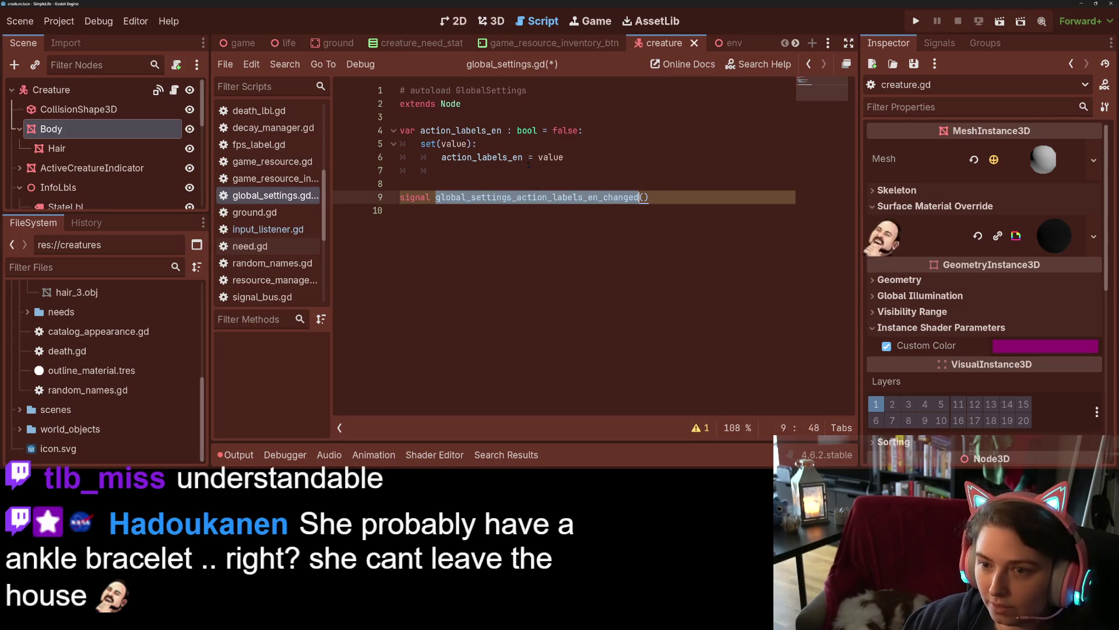
{"action": "key", "text": "Up"}
{"action": "key", "text": "Up"}
{"action": "key", "text": "ctrl+v"}
{"action": "type", "text": ".emit()"}
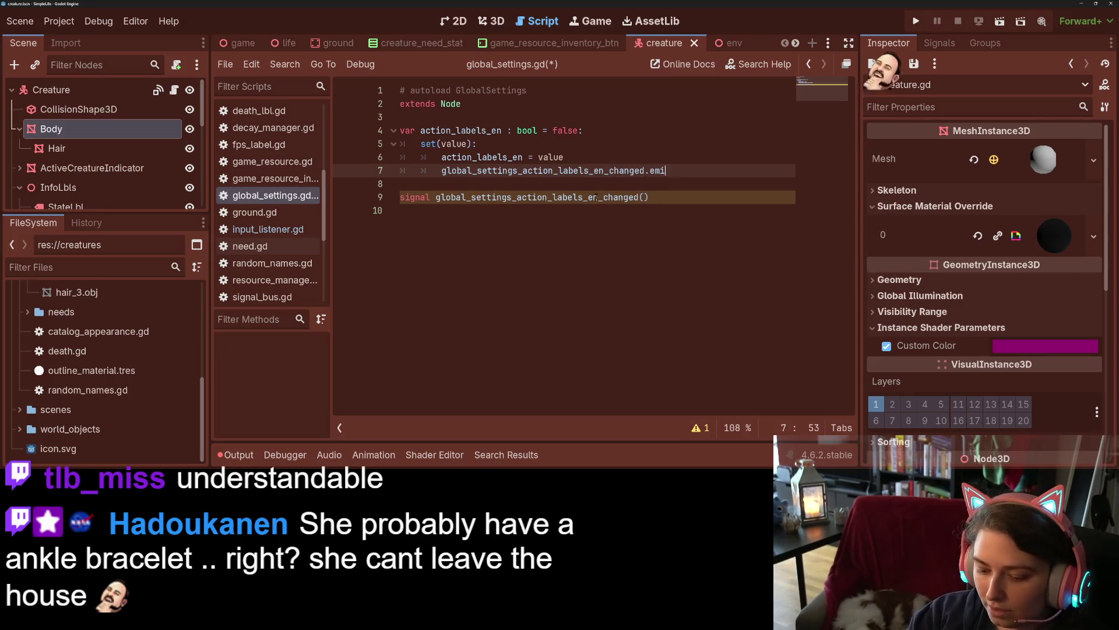
{"action": "key", "text": "ctrl+s"}
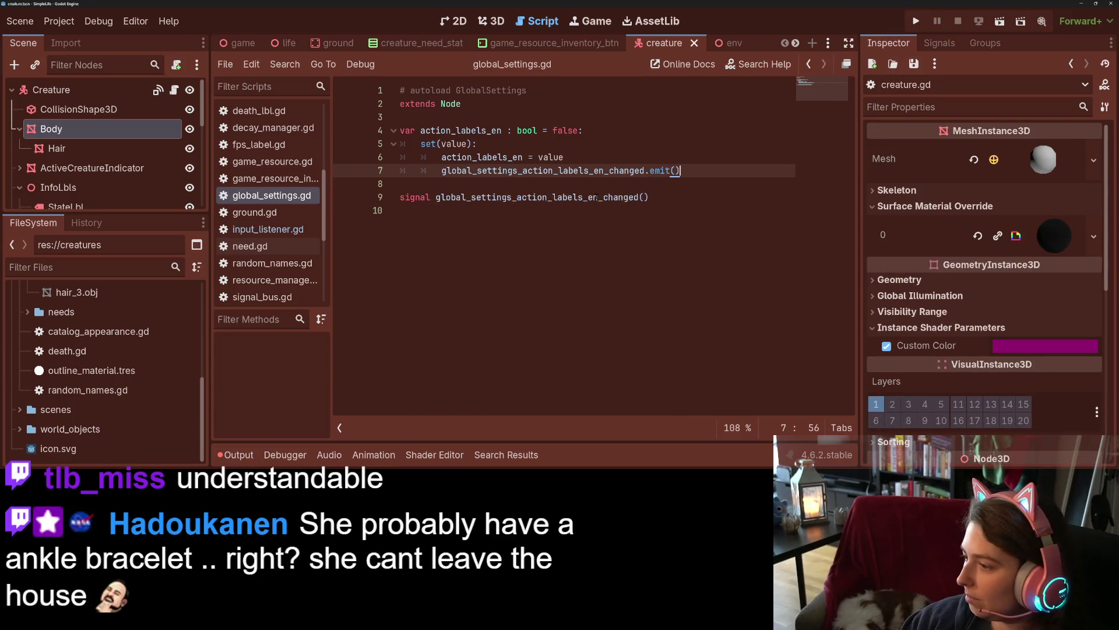
Step: Remove the blank line above the signal declaration, save, and return to creature.gd
{"action": "key", "text": "Down"}
{"action": "key", "text": "BackSpace"}
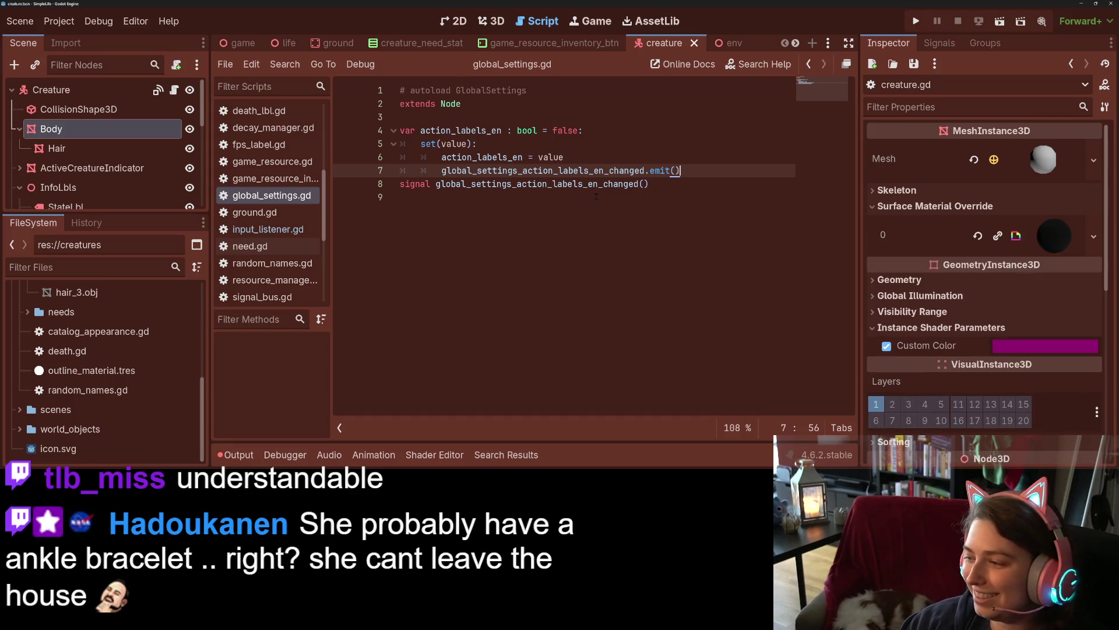
{"action": "double_click", "coordinate": [542, 170]}
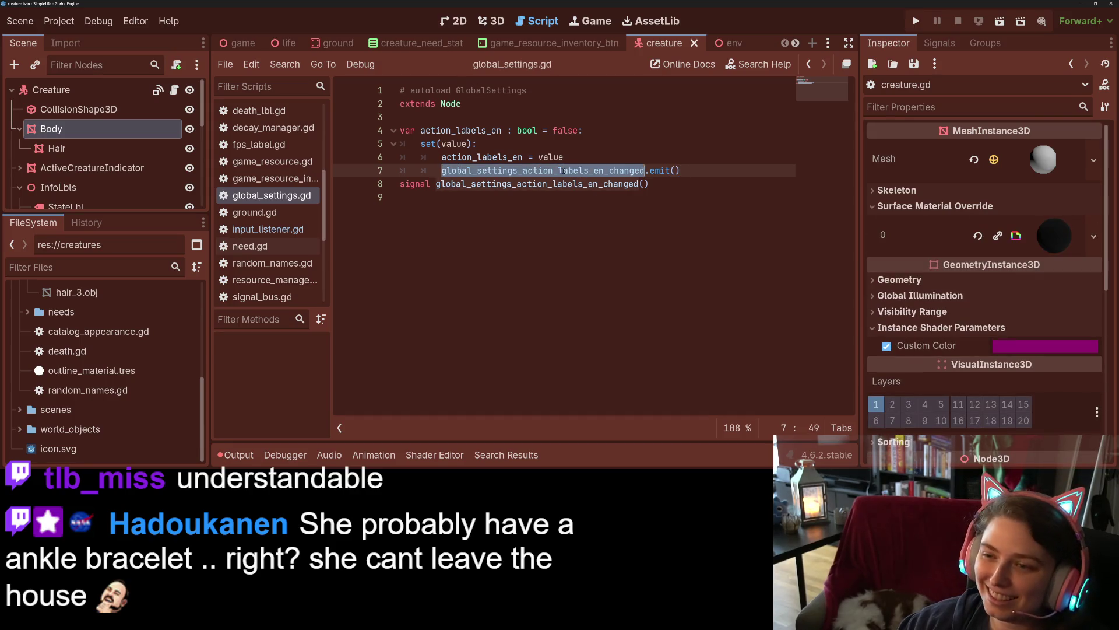
{"action": "key", "text": "ctrl+s"}
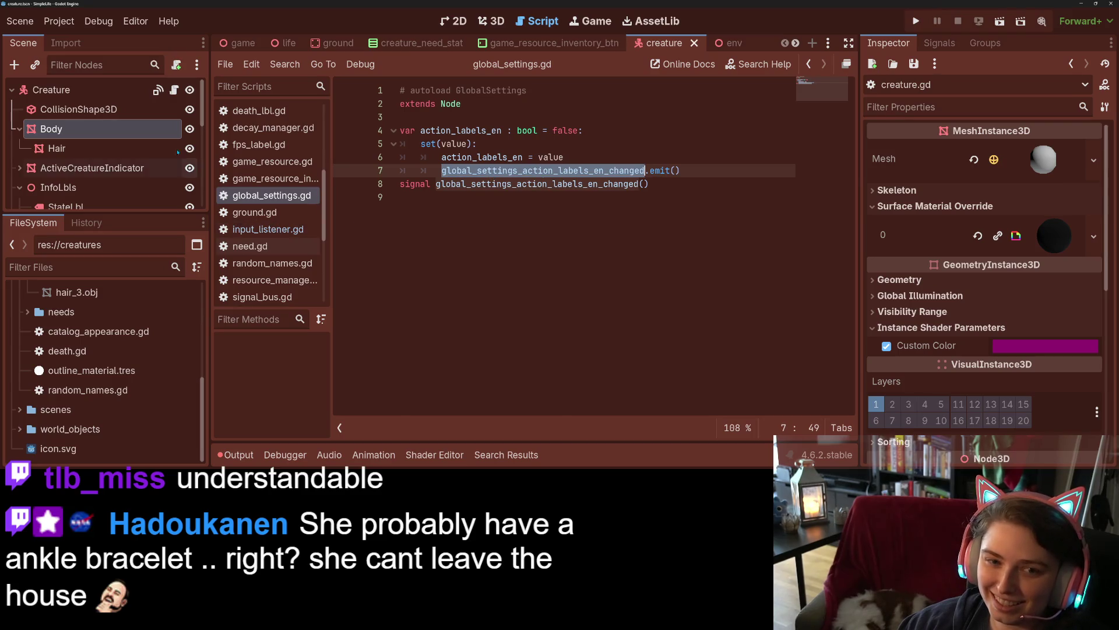
{"action": "left_click", "coordinate": [174, 91]}
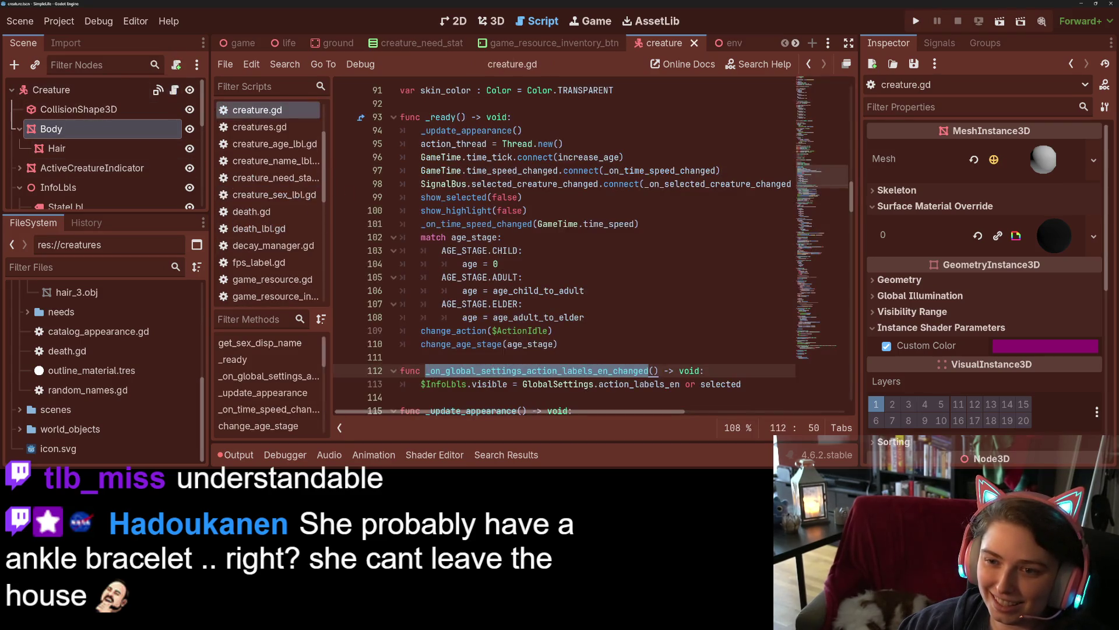
Step: At the end of _ready, connect GlobalSettings.global_settings_action_labels_en_changed to _on_global_settings_action_labels_en_changed and save
{"action": "left_click", "coordinate": [566, 302]}
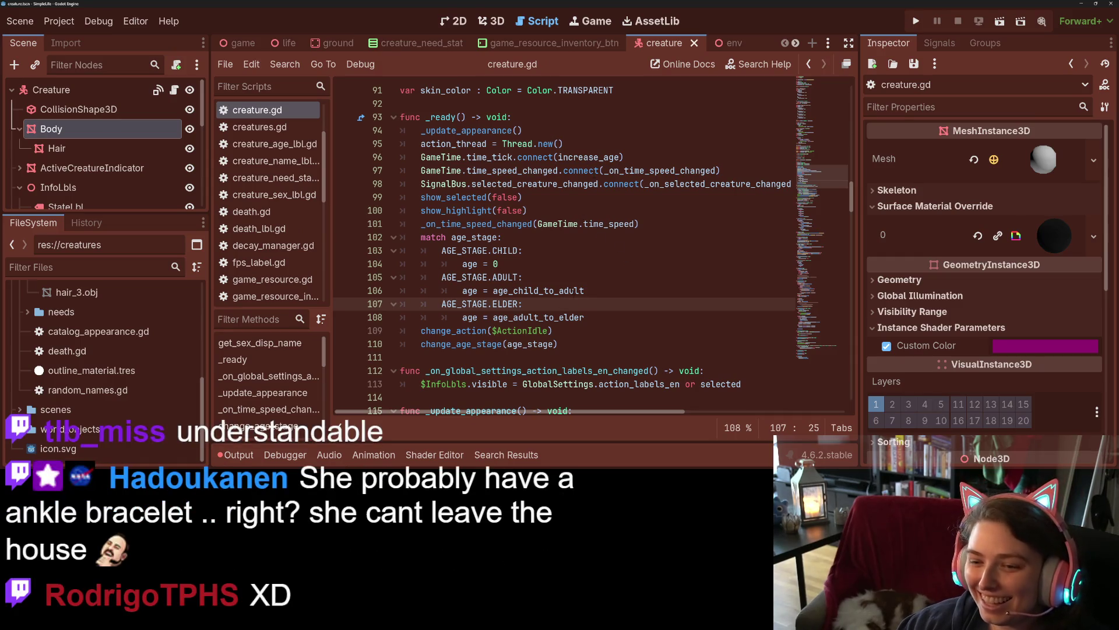
{"action": "scroll", "coordinate": [572, 292], "scroll_direction": "down", "scroll_amount": 2}
{"action": "left_click", "coordinate": [575, 263]}
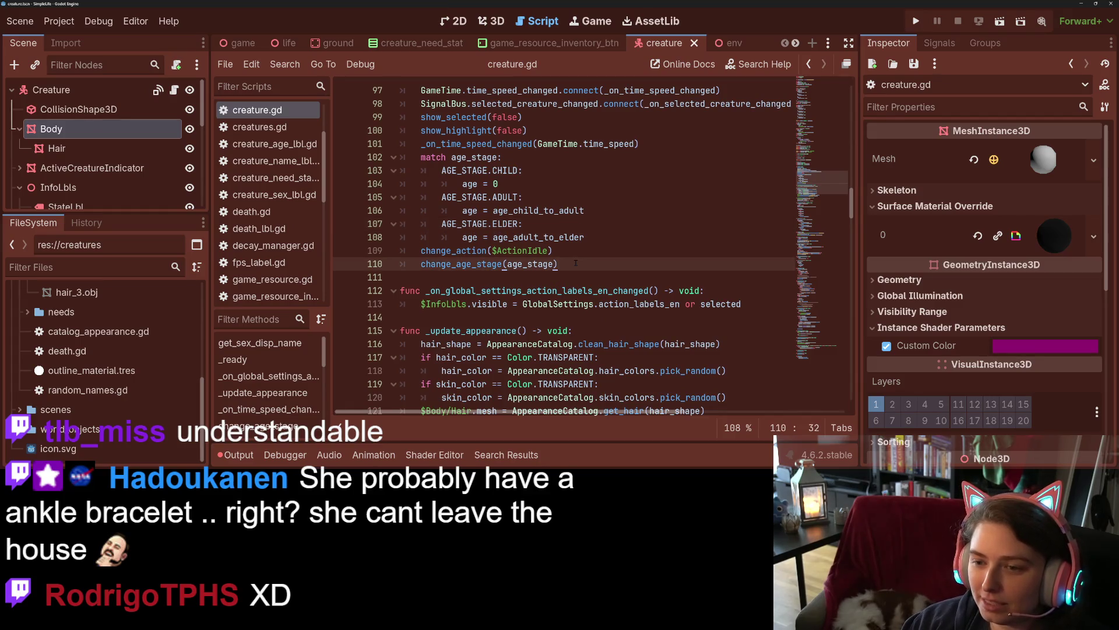
{"action": "key", "text": "Return"}
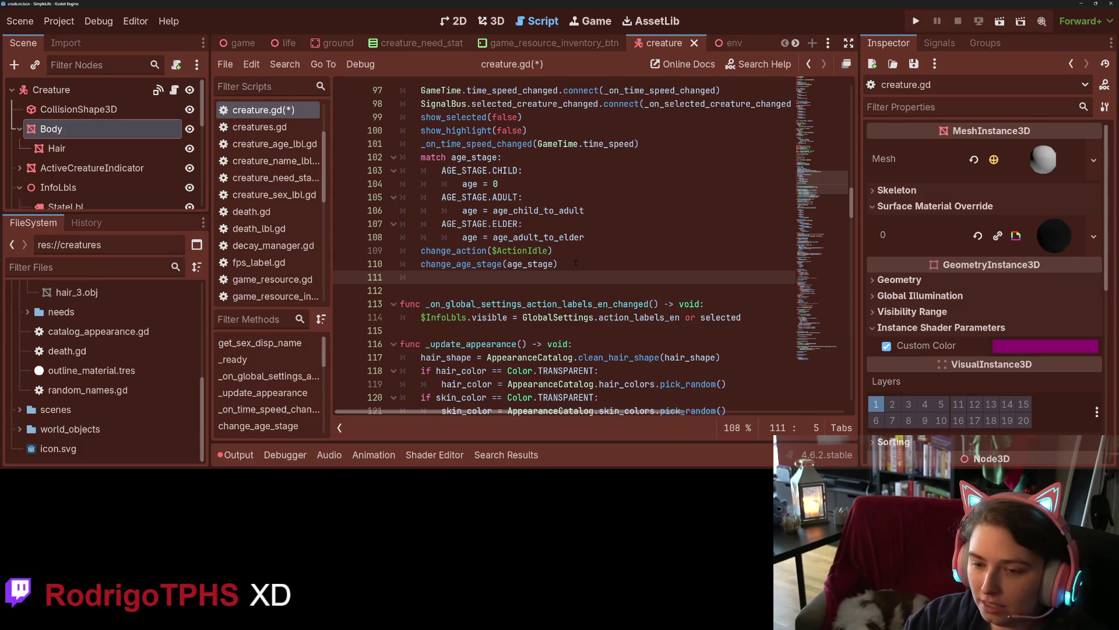
{"action": "type", "text": "GlobalSettings."}
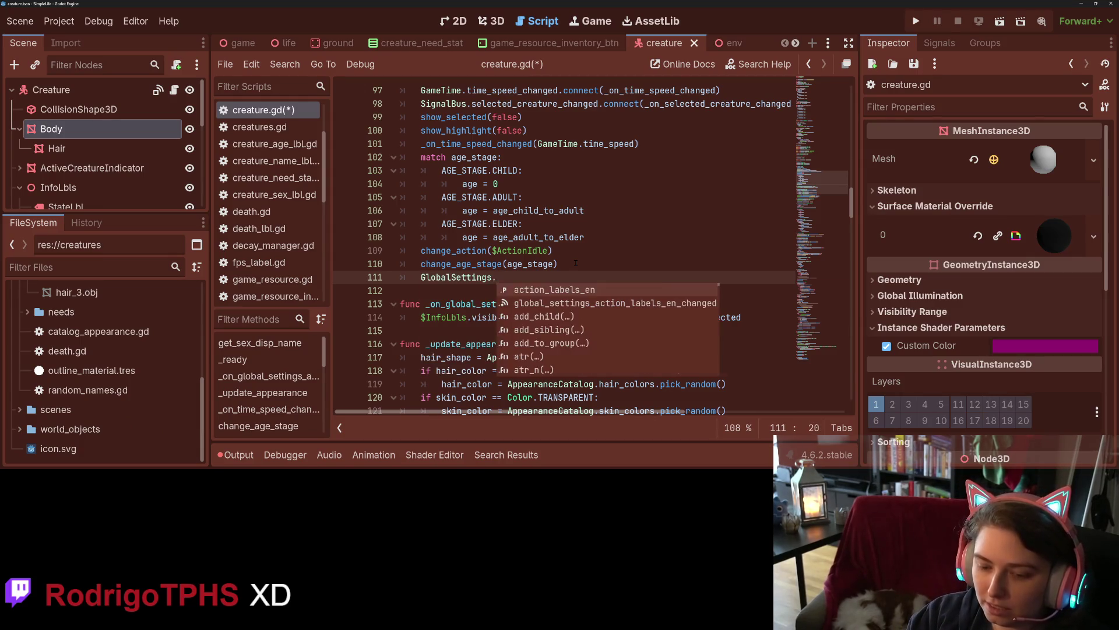
{"action": "key", "text": "Return"}
{"action": "type", "text": ".co"}
{"action": "key", "text": "Return"}
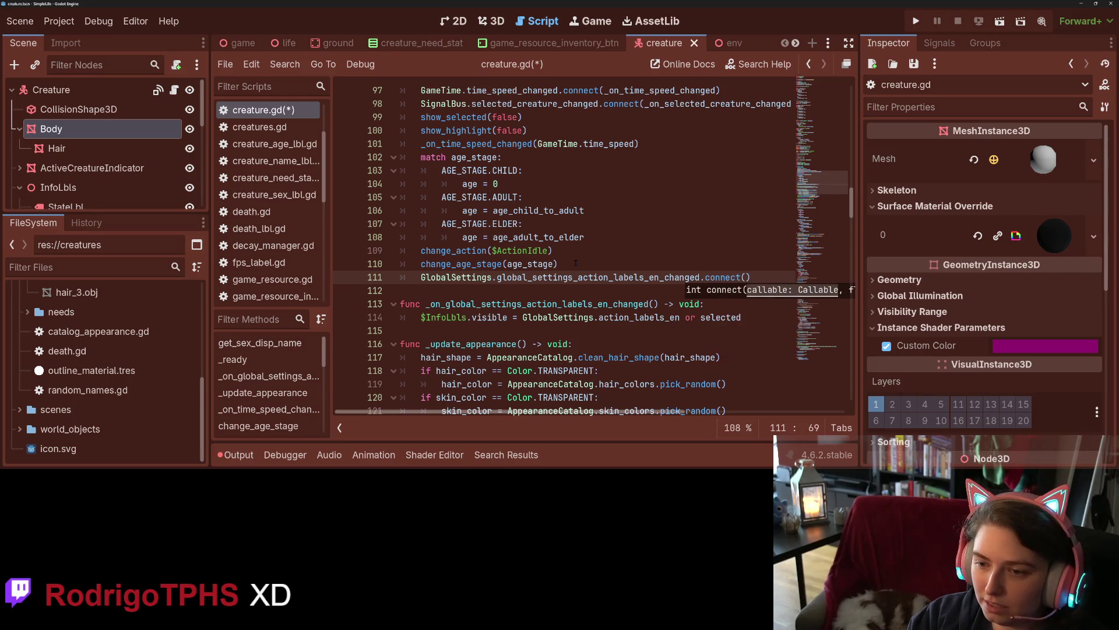
{"action": "type", "text": "_on"}
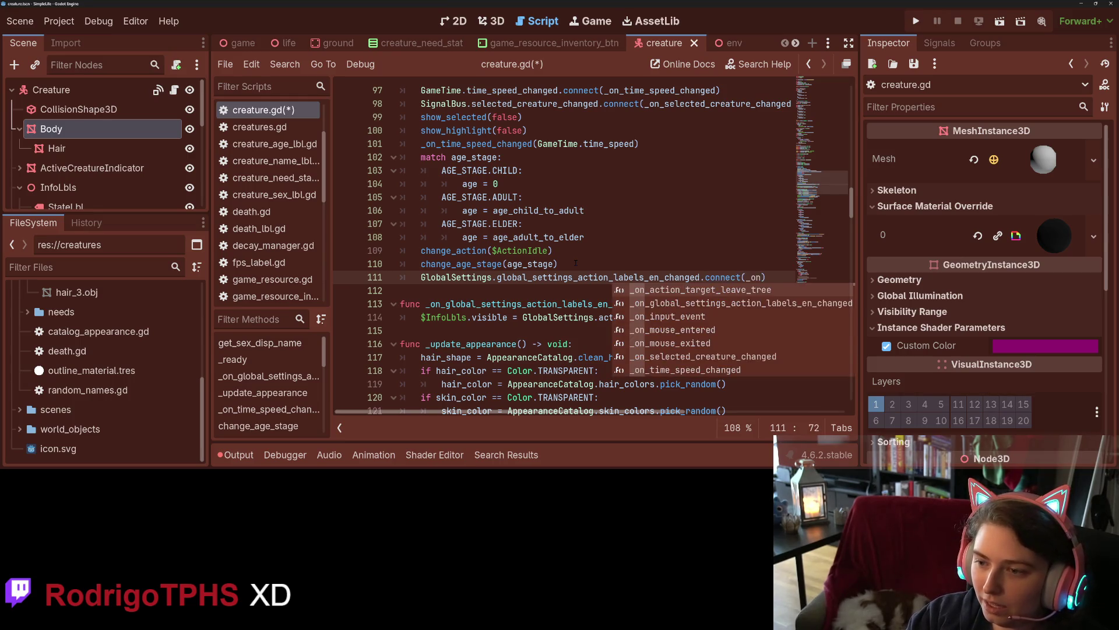
{"action": "key", "text": "Down"}
{"action": "key", "text": "Return"}
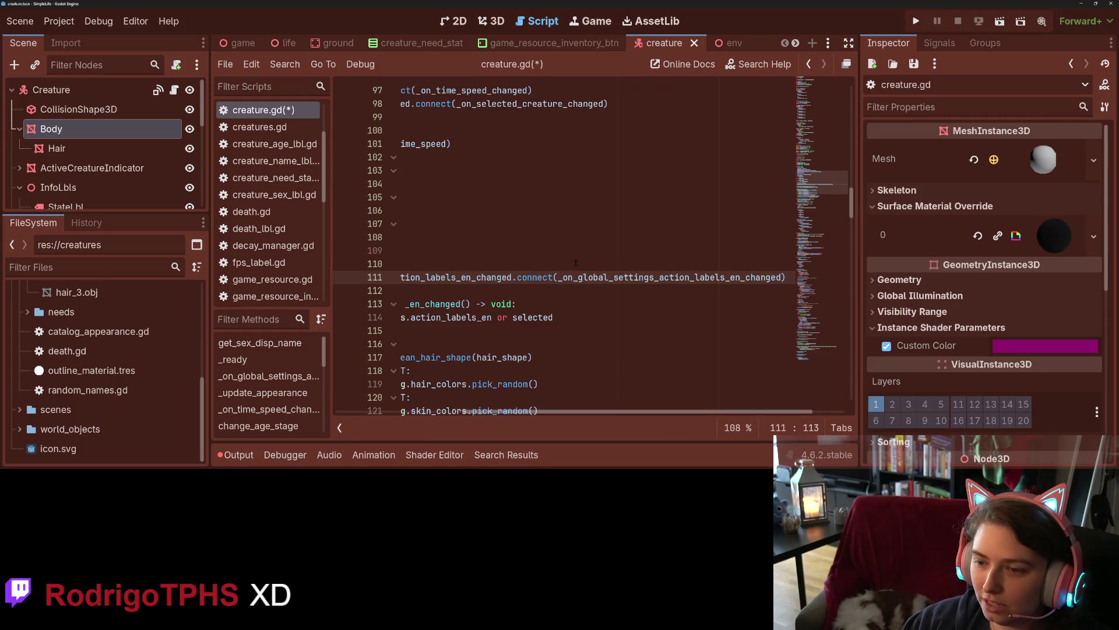
{"action": "key", "text": "ctrl+s"}
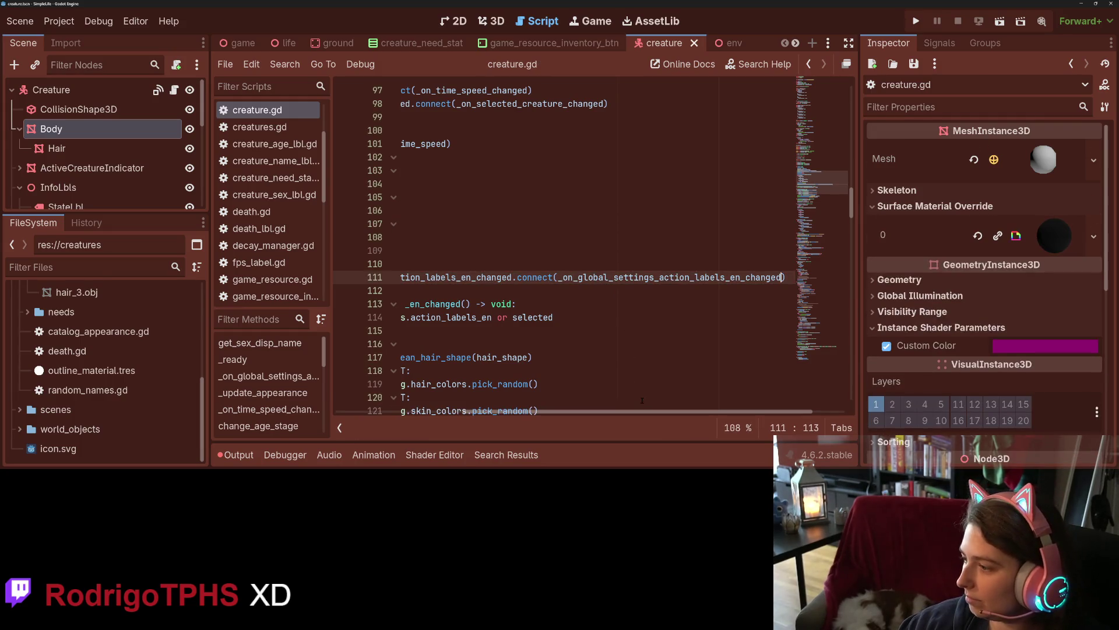
Step: Below the connect line, call _on_global_settings_action_labels_en_changed() once
{"action": "scroll", "coordinate": [642, 402], "scroll_direction": "left", "scroll_amount": 10}
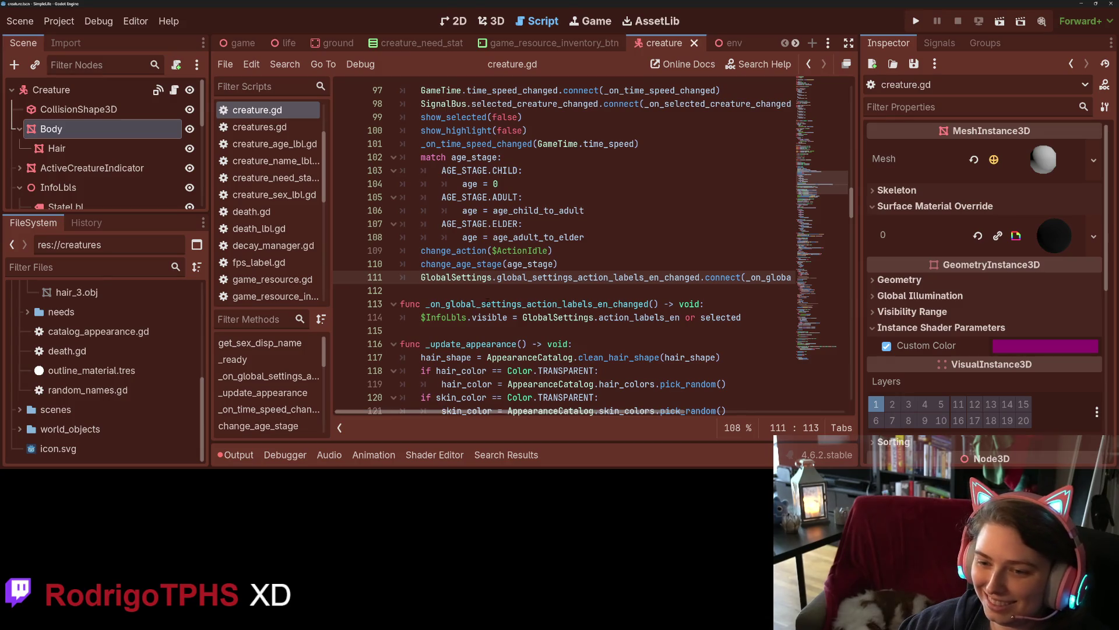
{"action": "double_click", "coordinate": [487, 304]}
{"action": "key", "text": "ctrl+c"}
{"action": "left_click", "coordinate": [436, 291]}
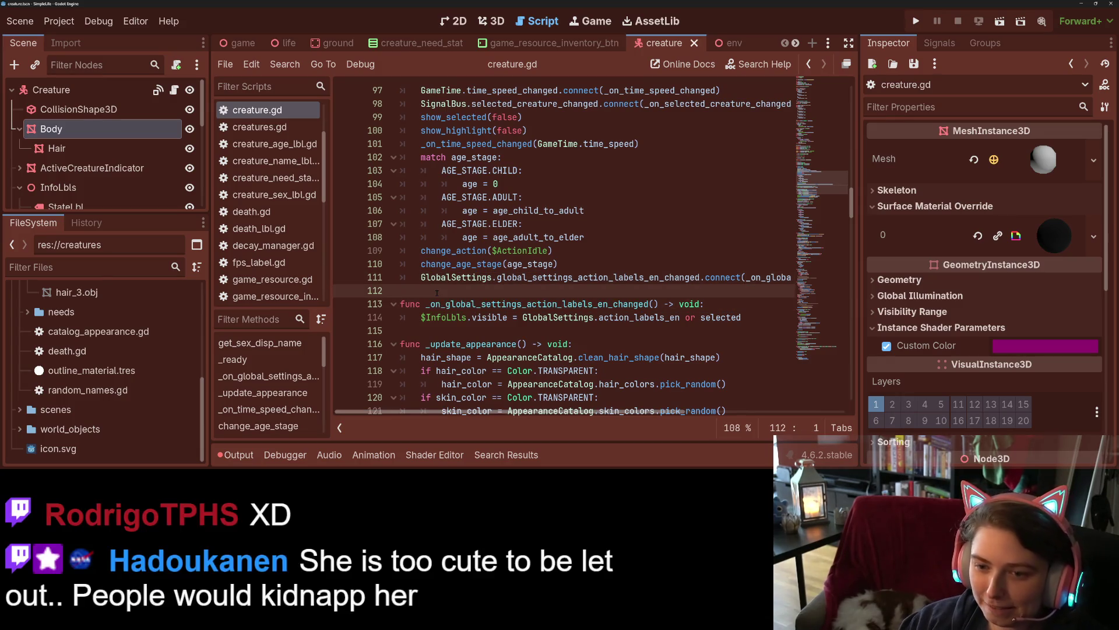
{"action": "key", "text": "Return"}
{"action": "key", "text": "Up"}
{"action": "key", "text": "Tab"}
{"action": "key", "text": "ctrl+v"}
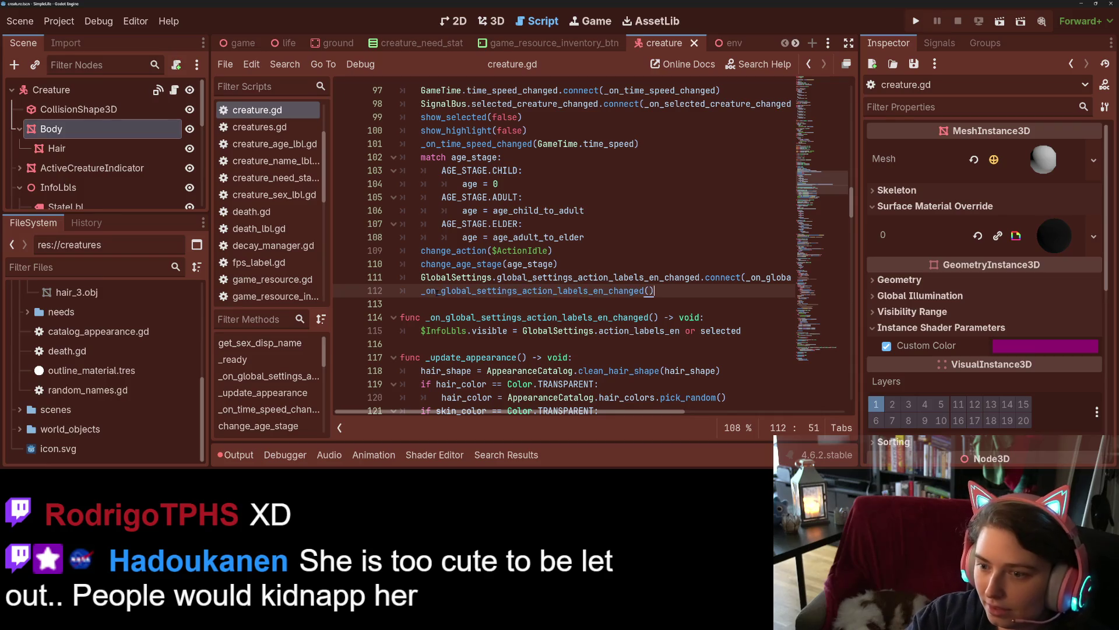
{"action": "type", "text": "()"}
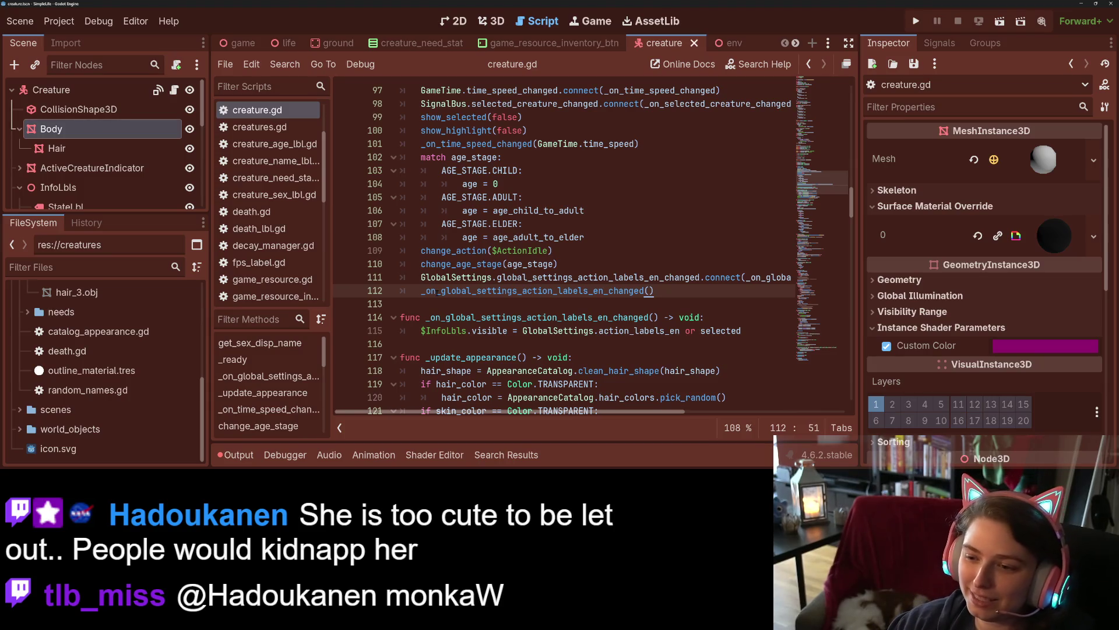
{"action": "double_click", "coordinate": [478, 317]}
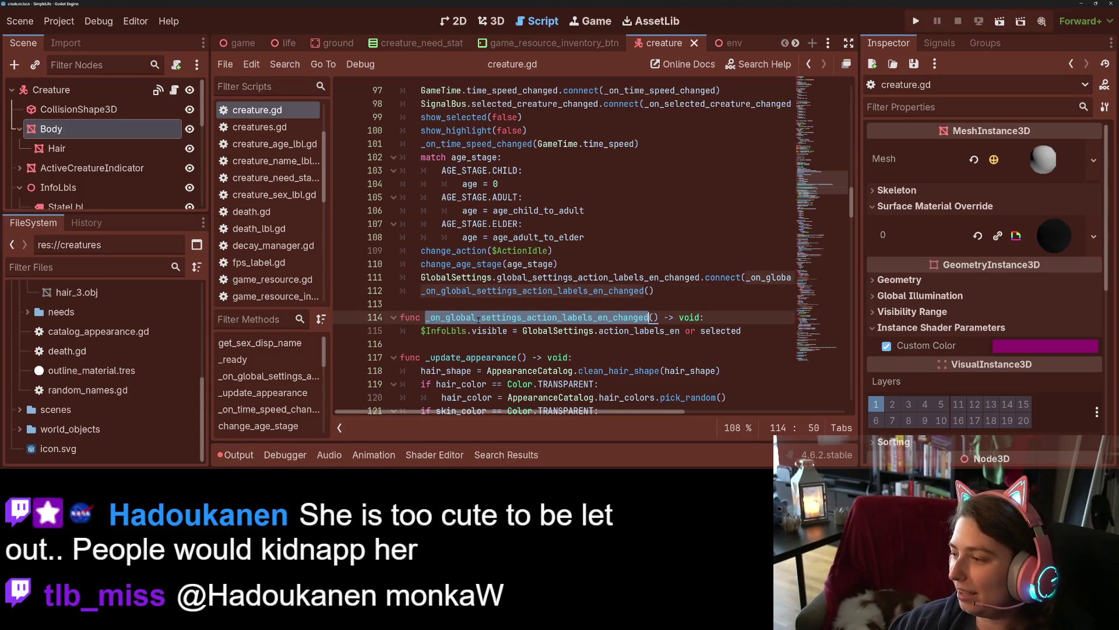
Step: Rename the handler to _update_label_vis, update the call on line 111, and save
{"action": "left_click_drag", "start_coordinate": [430, 317], "coordinate": [650, 318]}
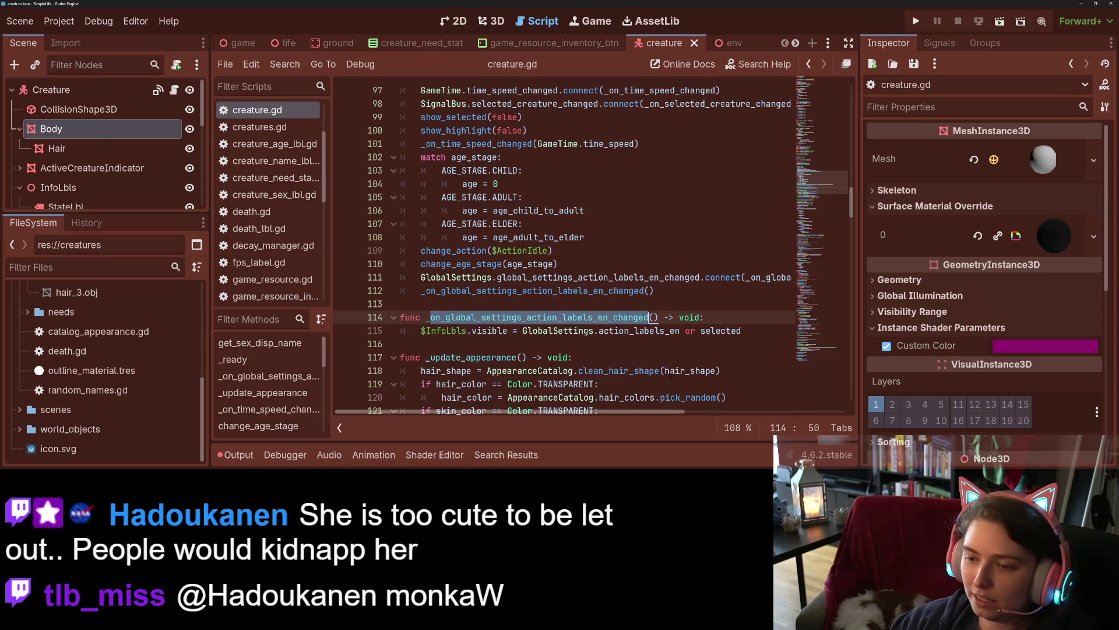
{"action": "type", "text": "update_la"}
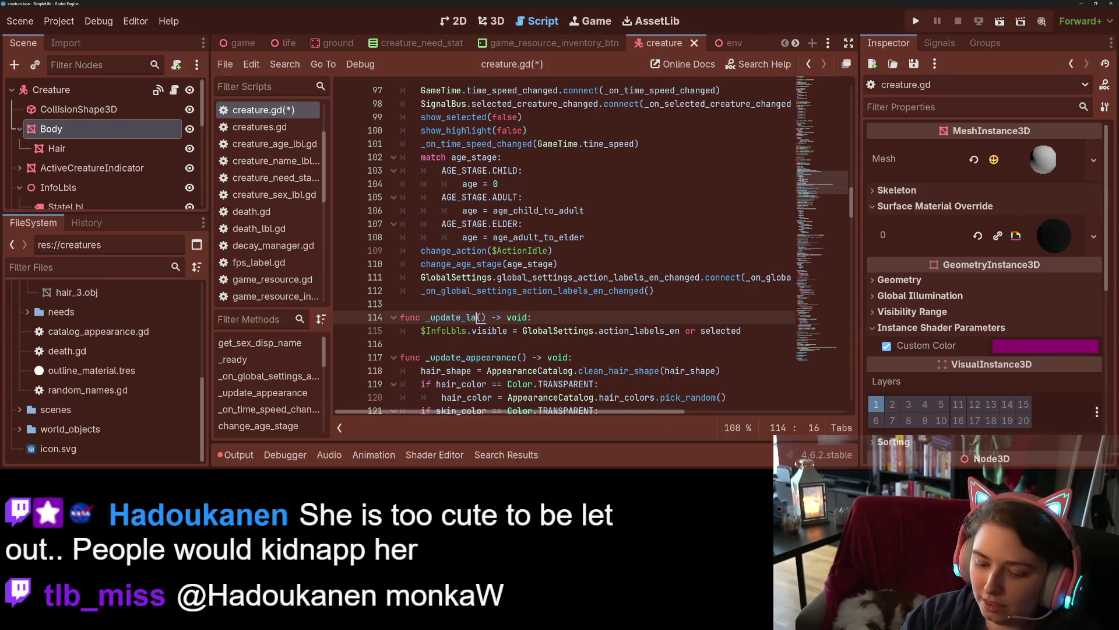
{"action": "type", "text": "bel_vis"}
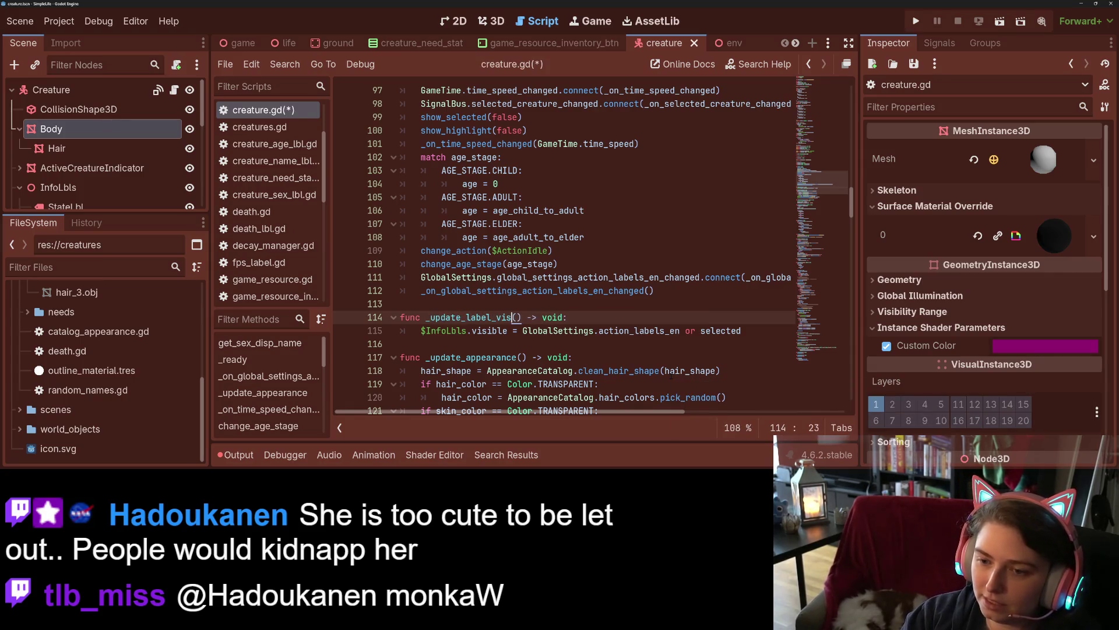
{"action": "double_click", "coordinate": [469, 318]}
{"action": "key", "text": "ctrl+c"}
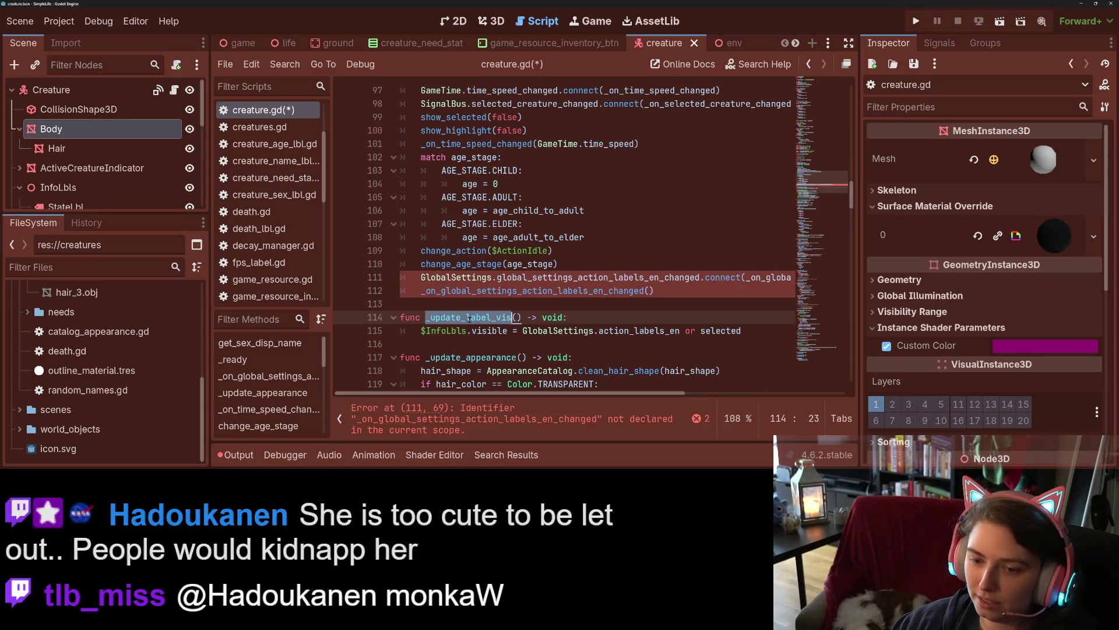
{"action": "left_click", "coordinate": [630, 295]}
{"action": "key", "text": "BackSpace"}
{"action": "left_click_drag", "start_coordinate": [652, 393], "coordinate": [799, 400]}
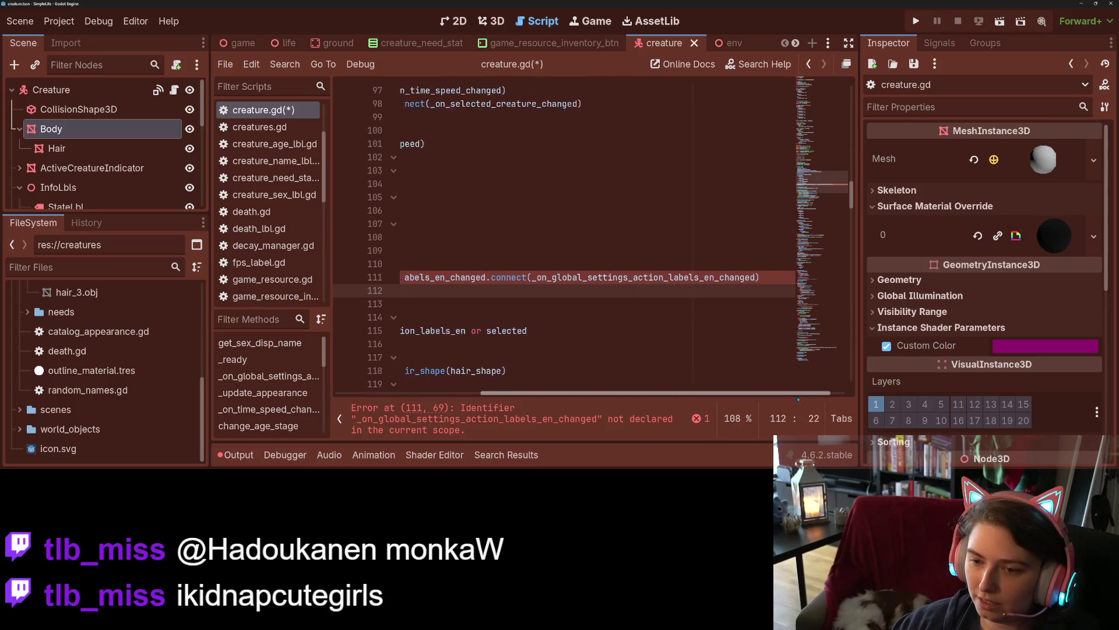
{"action": "double_click", "coordinate": [642, 277]}
{"action": "key", "text": "ctrl+v"}
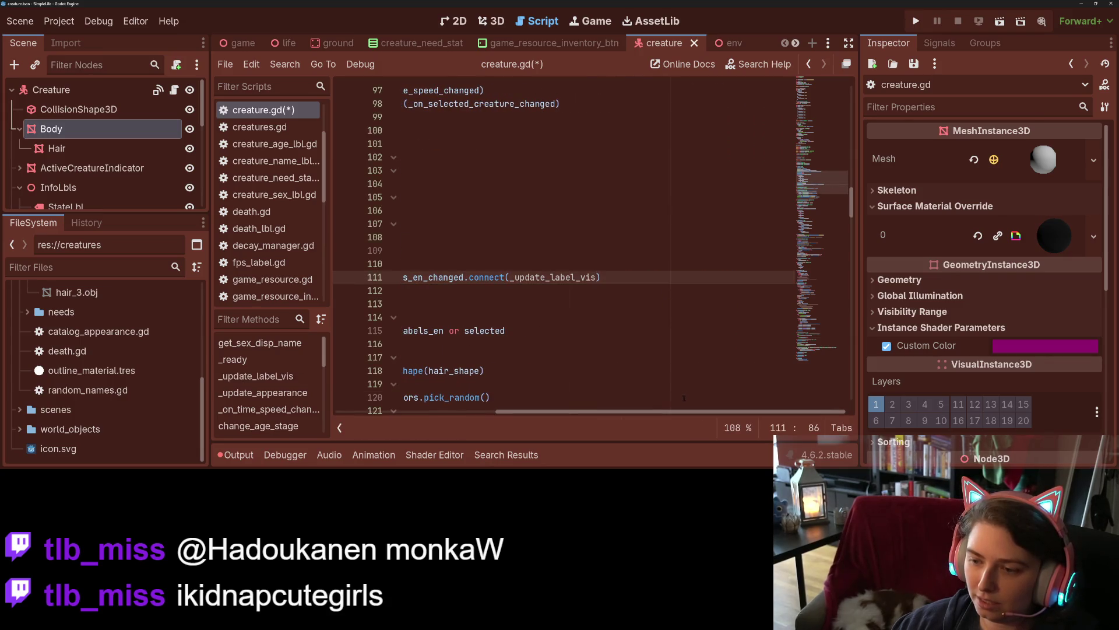
{"action": "scroll", "coordinate": [684, 402], "scroll_direction": "left", "scroll_amount": 5}
{"action": "key", "text": "ctrl+s"}
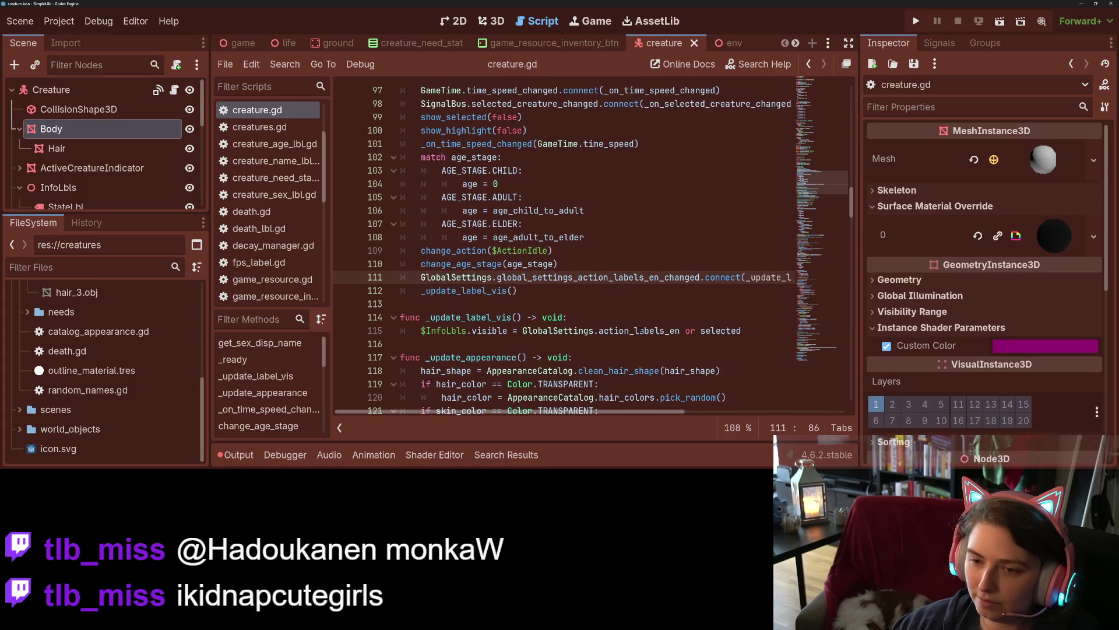
Step: Change the name to _update_info_label_vis, update the signal connection to match, and save
{"action": "left_click", "coordinate": [461, 318]}
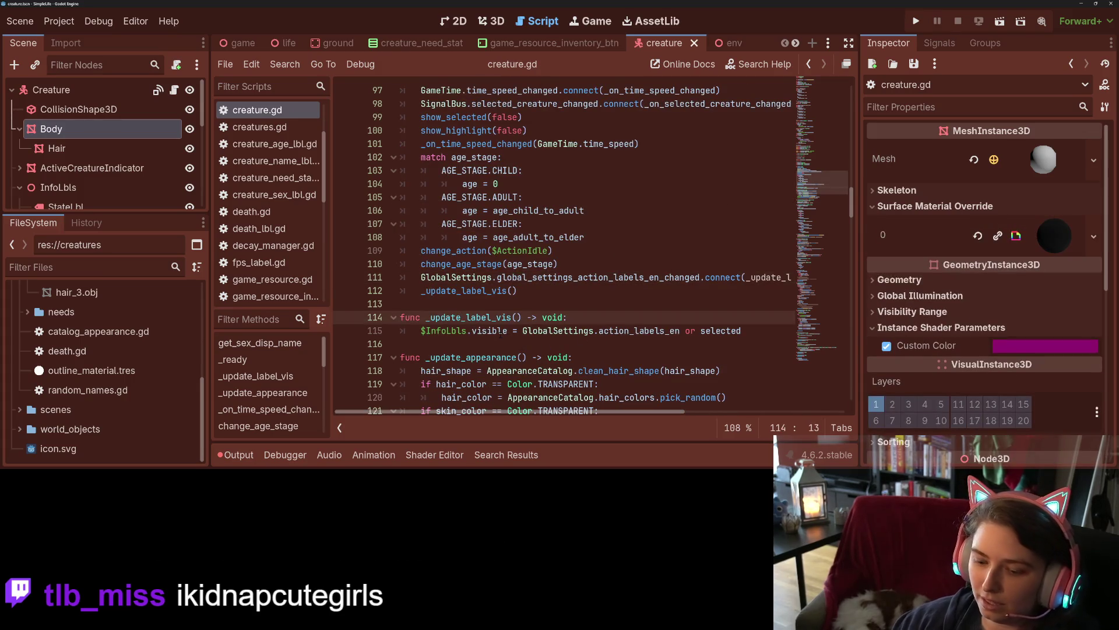
{"action": "type", "text": "info_"}
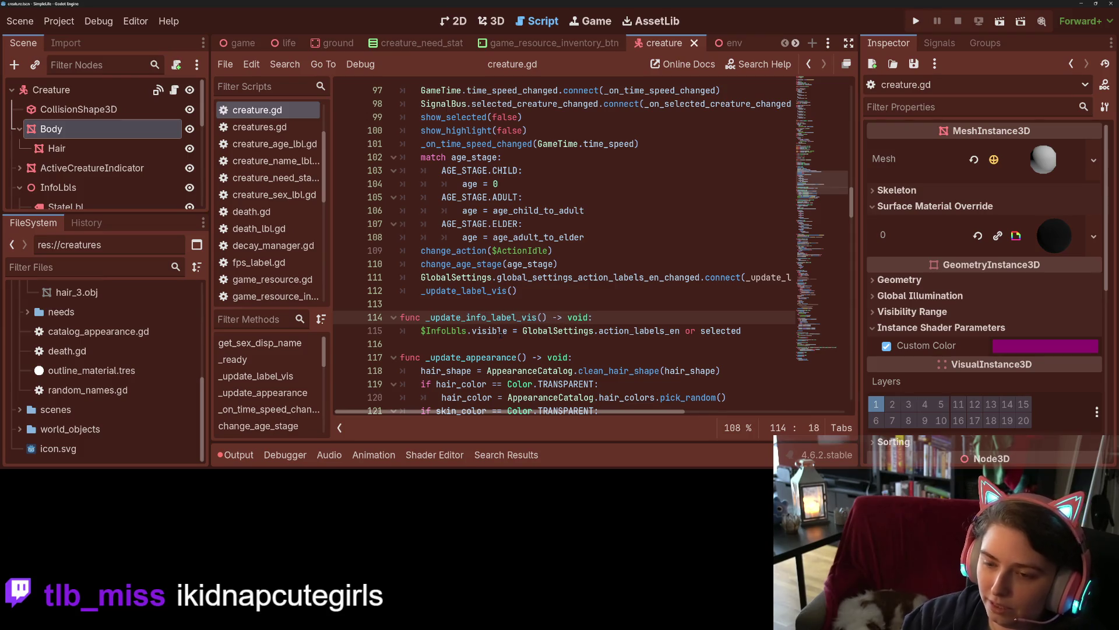
{"action": "double_click", "coordinate": [507, 317]}
{"action": "key", "text": "ctrl+c"}
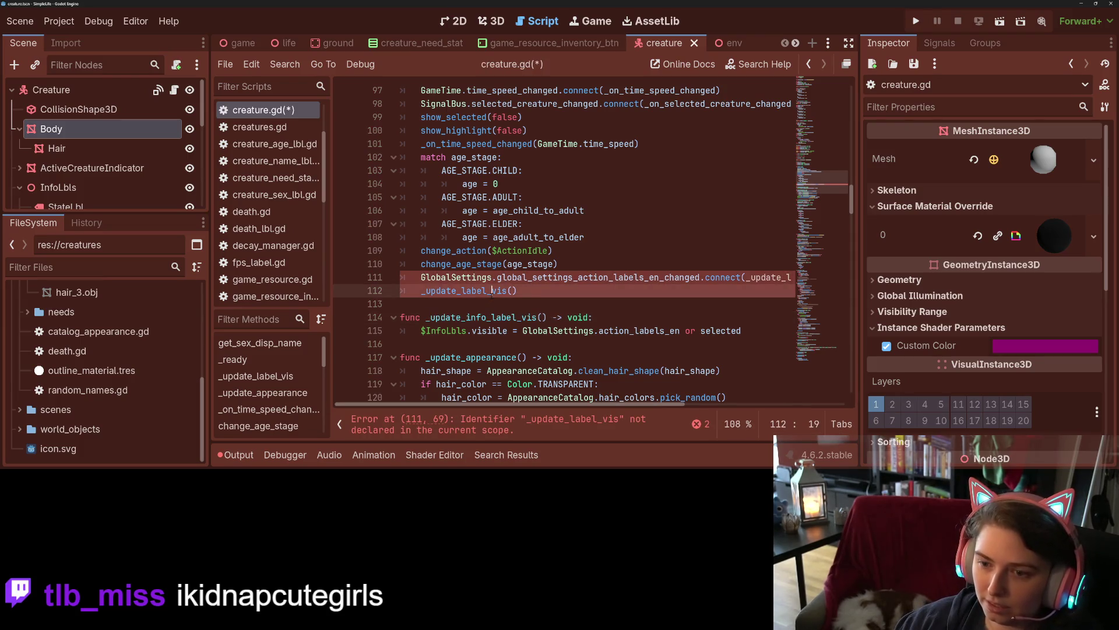
{"action": "double_click", "coordinate": [769, 277]}
{"action": "key", "text": "ctrl+v"}
{"action": "key", "text": "ctrl+s"}
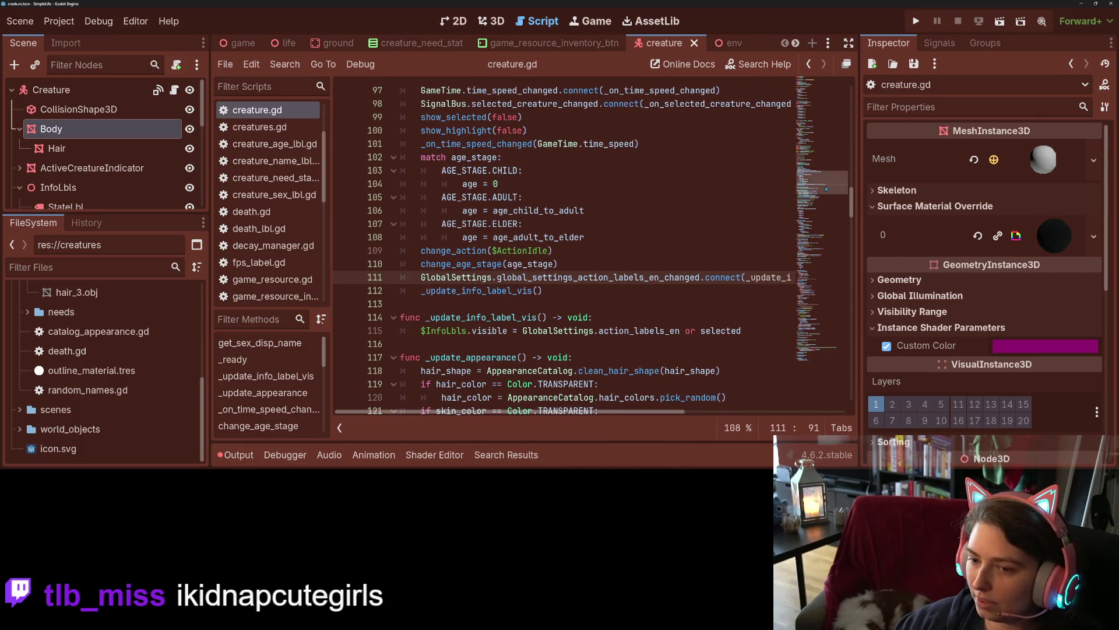
{"action": "mouse_move", "coordinate": [816, 184]}
{"action": "left_mouse_down"}
{"action": "mouse_move", "coordinate": [810, 327]}
{"action": "mouse_move", "coordinate": [806, 189]}
{"action": "left_mouse_up"}
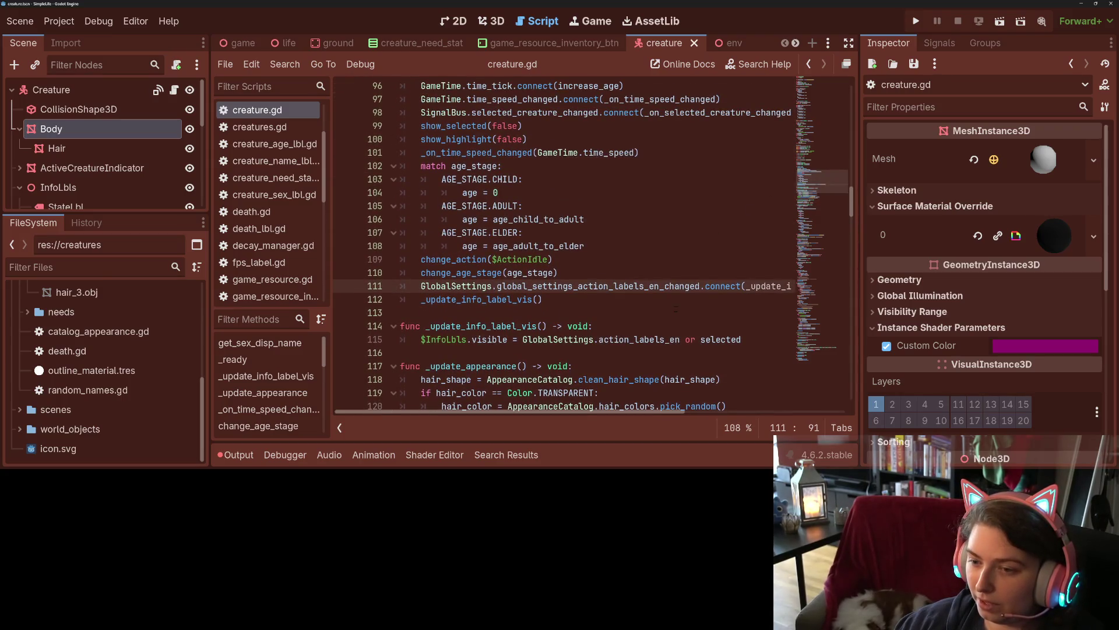
{"action": "scroll", "coordinate": [674, 322], "scroll_direction": "down", "scroll_amount": 8}
Step: Replace show_selected's $InfoLbls.visible assignment on line 275 with _update_info_label_vis() and save
{"action": "left_click_drag", "start_coordinate": [805, 326], "coordinate": [804, 356]}
{"action": "scroll", "coordinate": [804, 356], "scroll_direction": "up", "scroll_amount": 2}
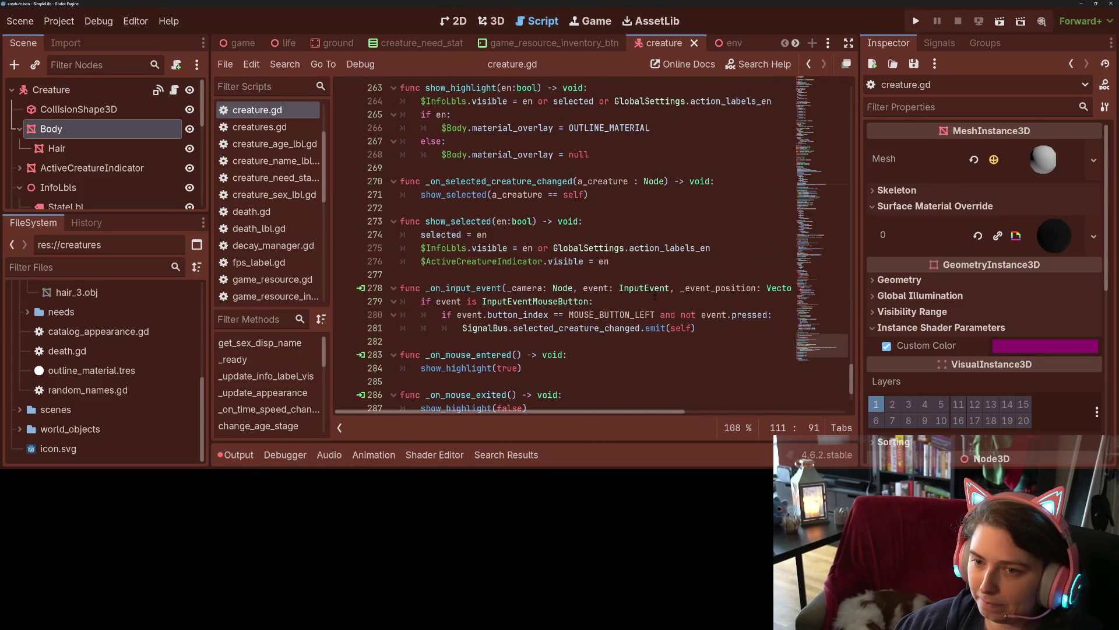
{"action": "left_click_drag", "start_coordinate": [712, 248], "coordinate": [421, 248]}
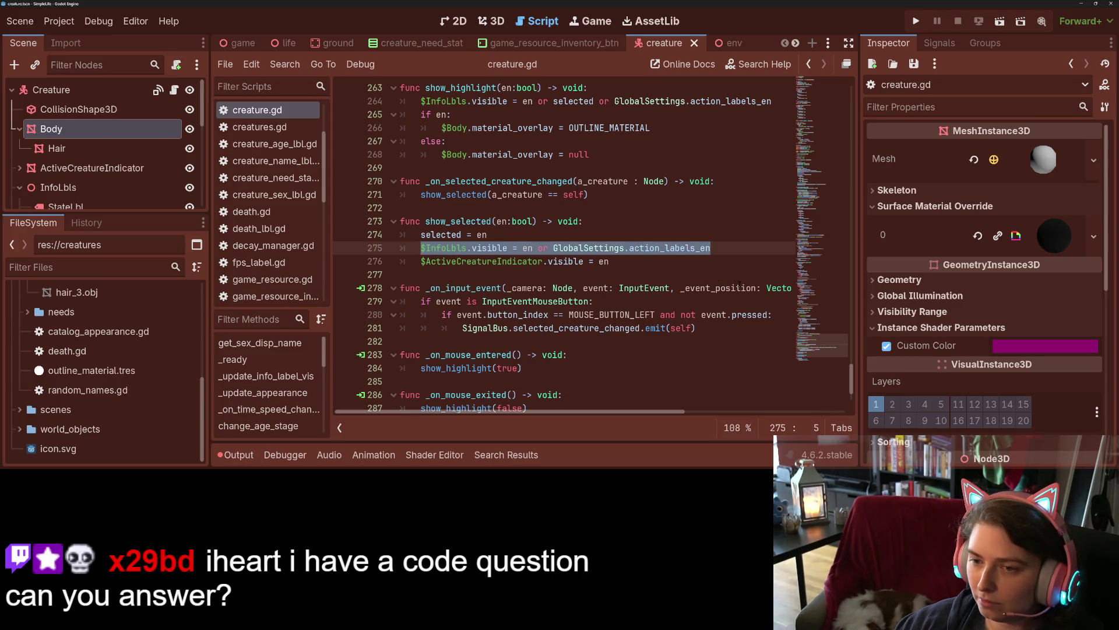
{"action": "type", "text": "_update_info_label_vis()"}
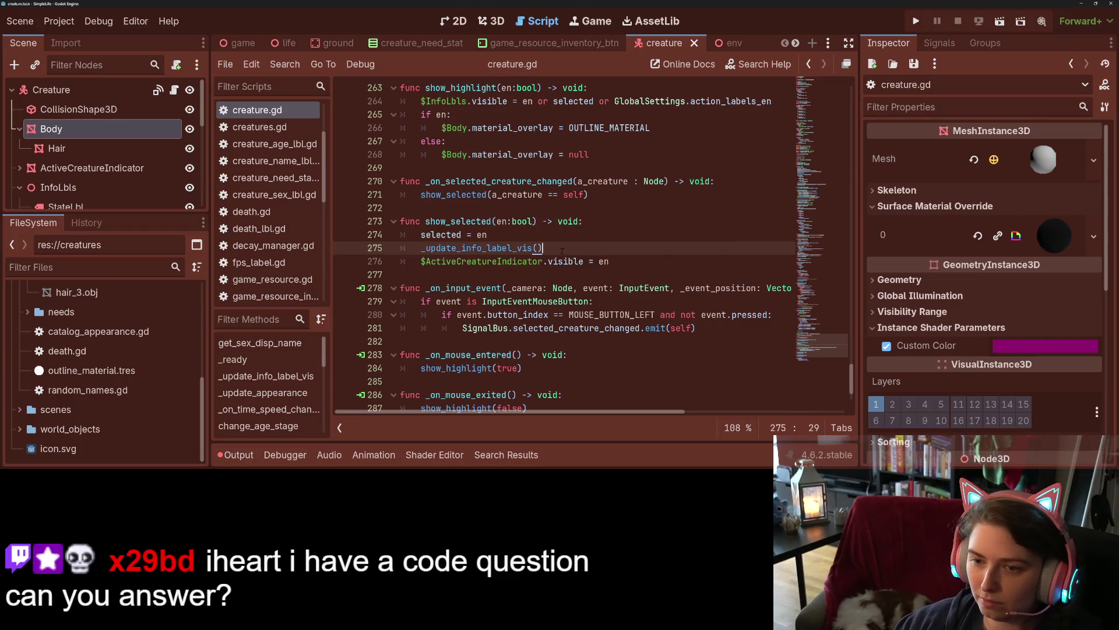
{"action": "scroll", "coordinate": [470, 253], "scroll_direction": "up", "scroll_amount": 1}
{"action": "double_click", "coordinate": [499, 288]}
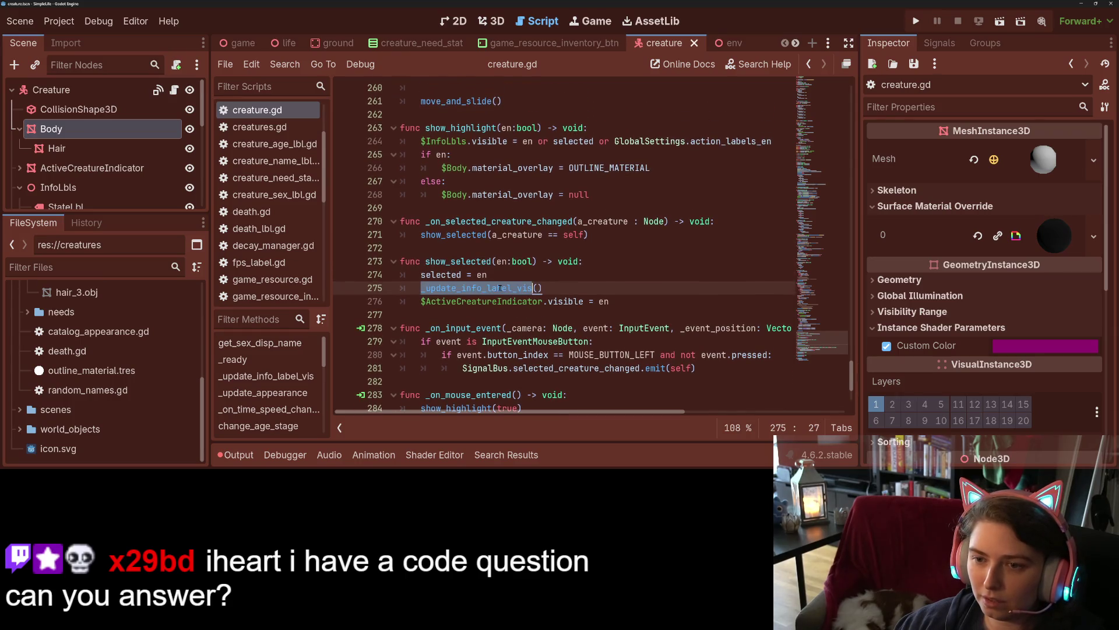
{"action": "scroll", "coordinate": [500, 314], "scroll_direction": "up", "scroll_amount": 1}
{"action": "left_click", "coordinate": [499, 315]}
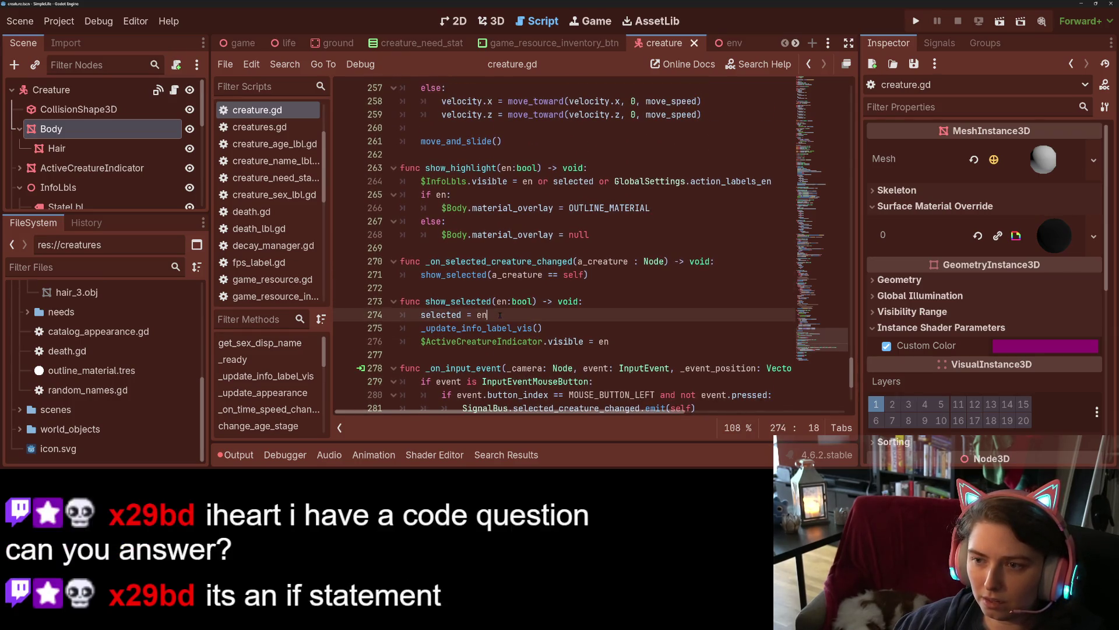
{"action": "left_click", "coordinate": [426, 328]}
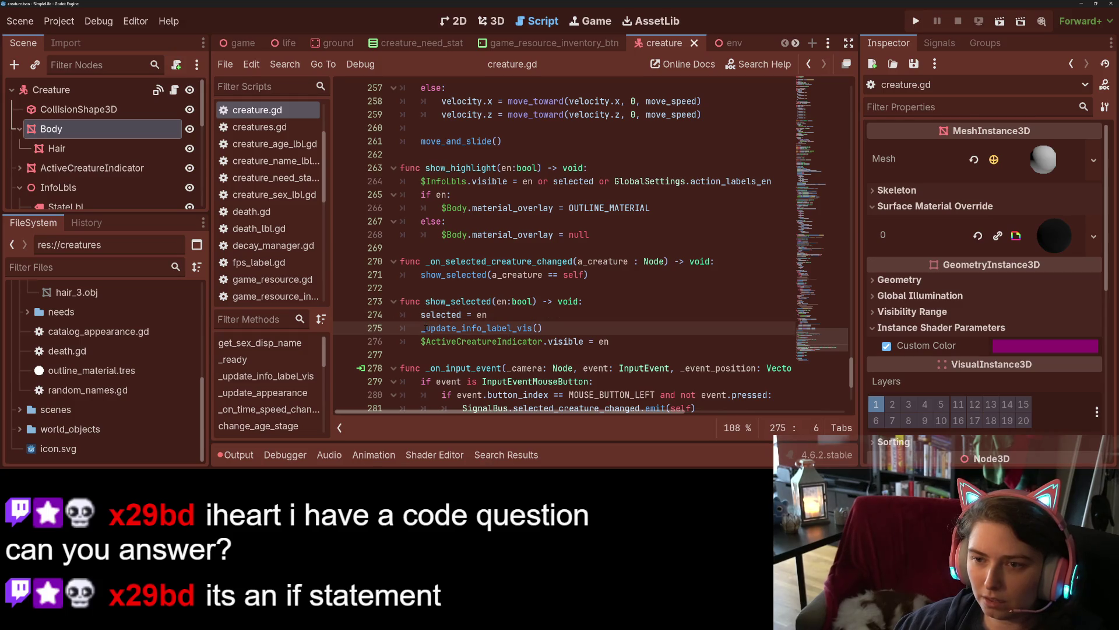
{"action": "left_click", "coordinate": [420, 328]}
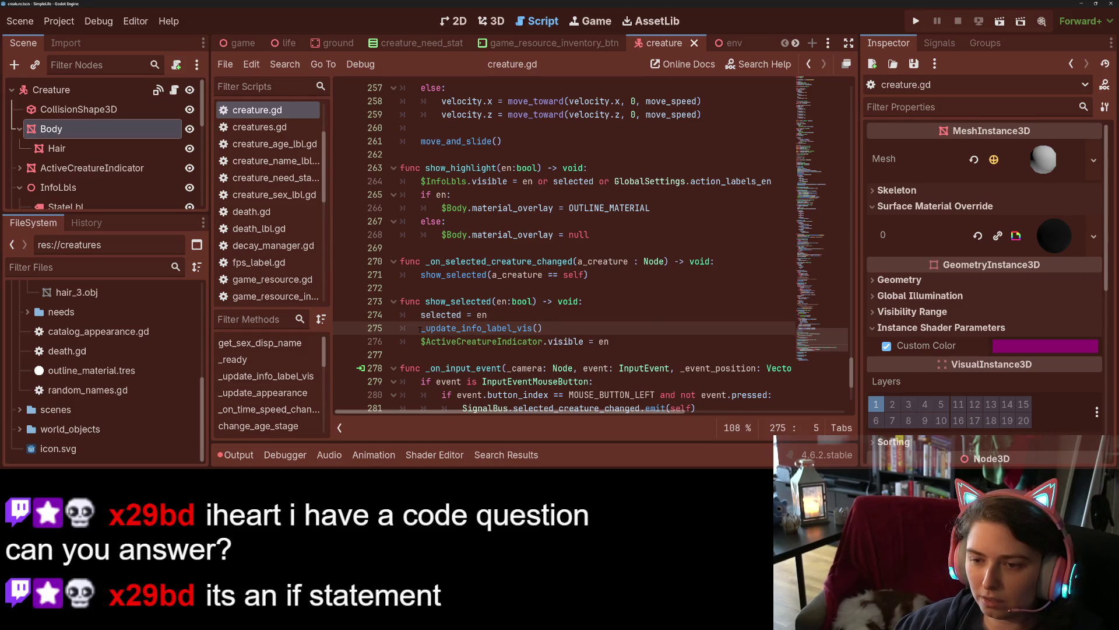
{"action": "key", "text": "ctrl+s"}
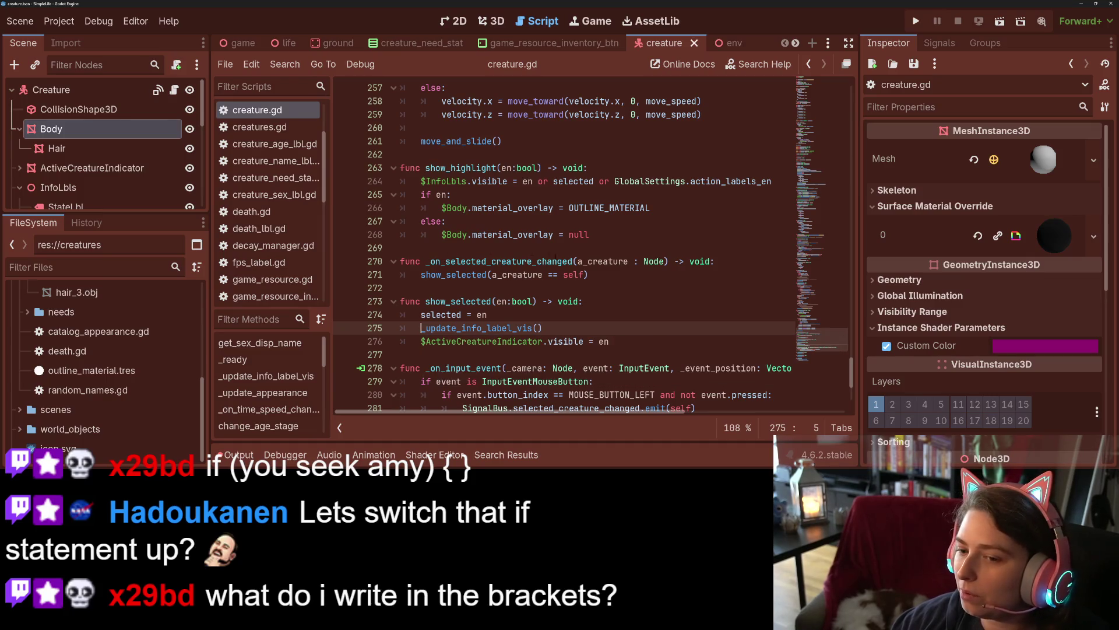
Step: Review lines 272–275 of creature.gd, then run the project with F5
{"action": "left_click", "coordinate": [575, 315]}
{"action": "left_click", "coordinate": [571, 326]}
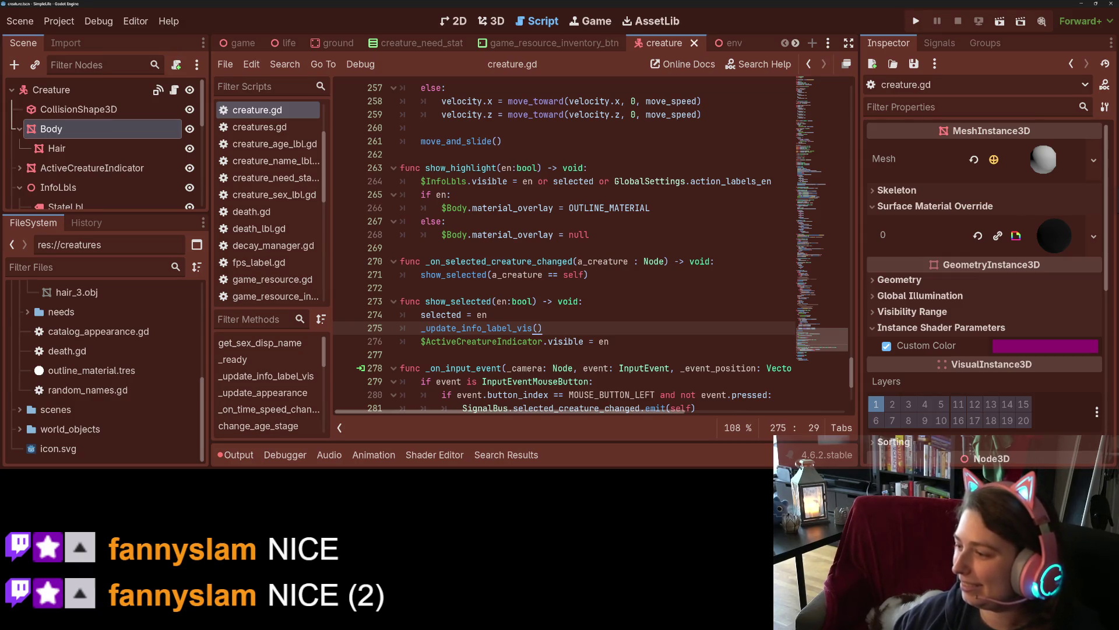
{"action": "left_click", "coordinate": [623, 290]}
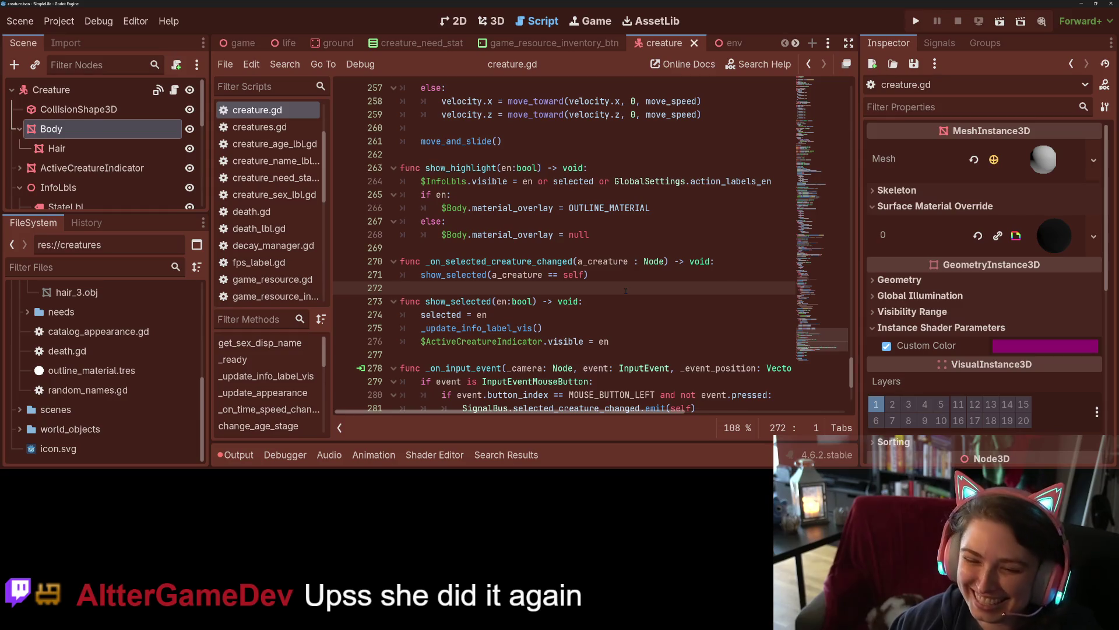
{"action": "key", "text": "F5"}
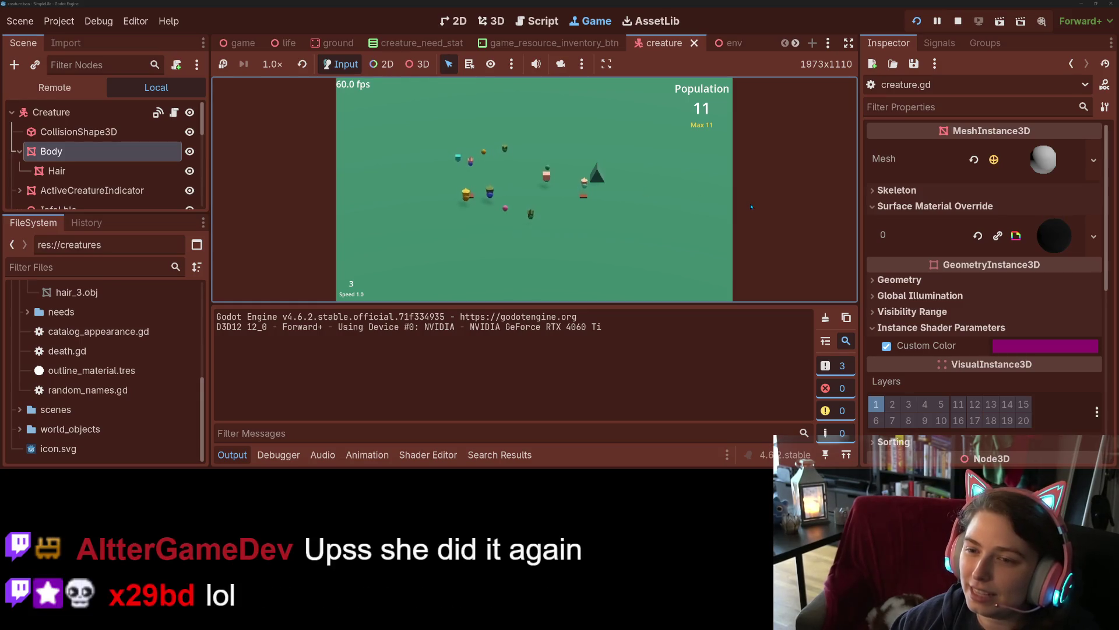
Step: Test simulation speeds (8x, 16x, normal, 0.1x), then stop the game and collapse the Output panel
{"action": "key", "text": "equal"}
{"action": "key", "text": "equal"}
{"action": "key", "text": "equal"}
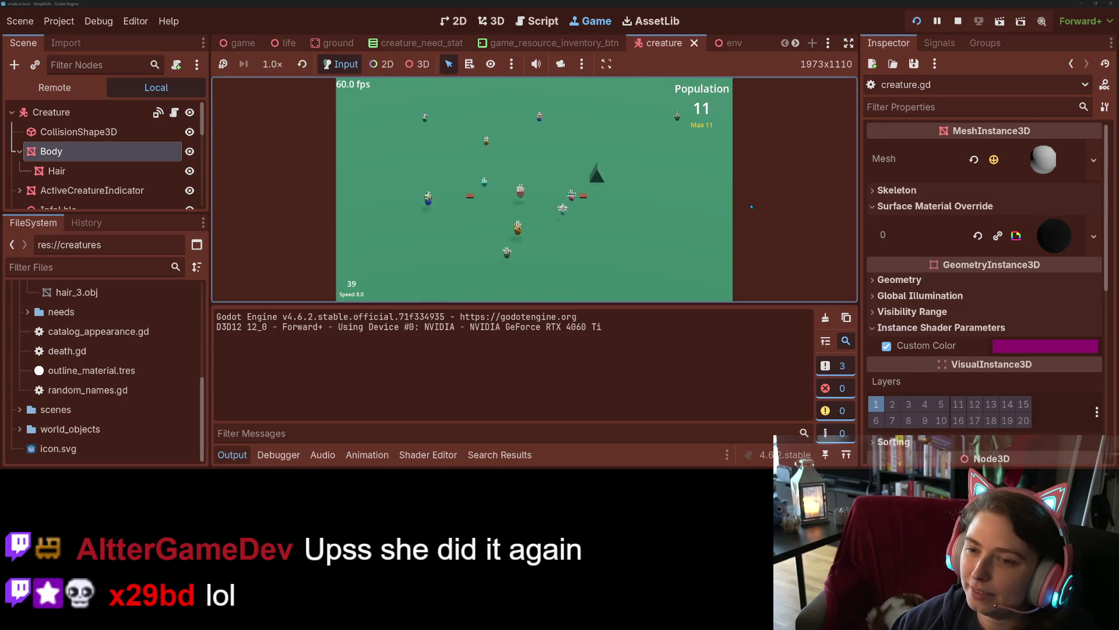
{"action": "key", "text": "equal"}
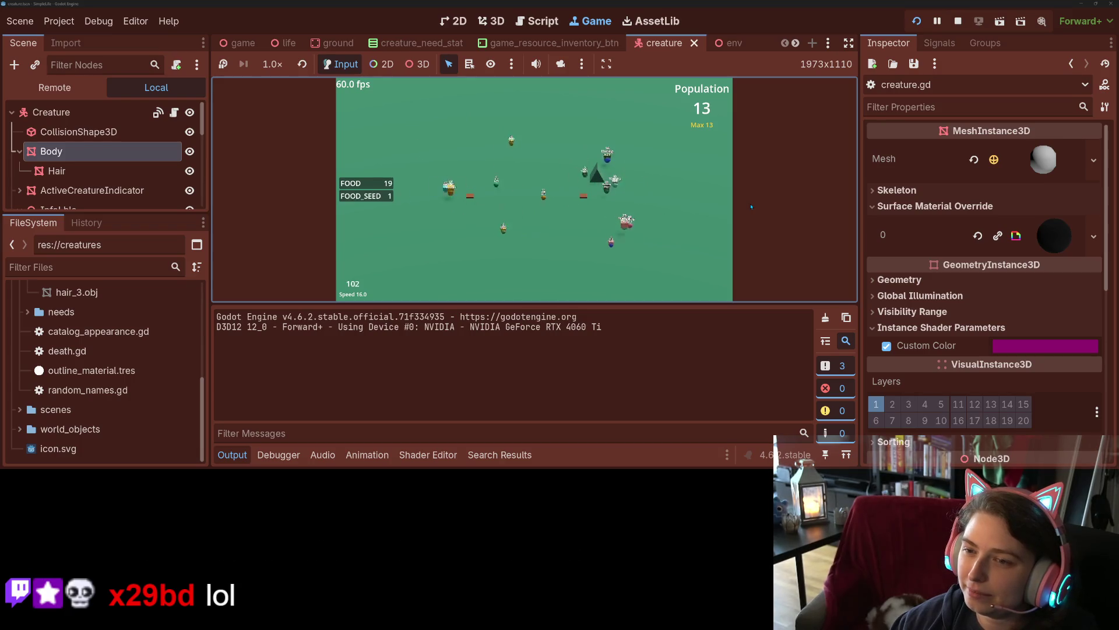
{"action": "key", "text": "0"}
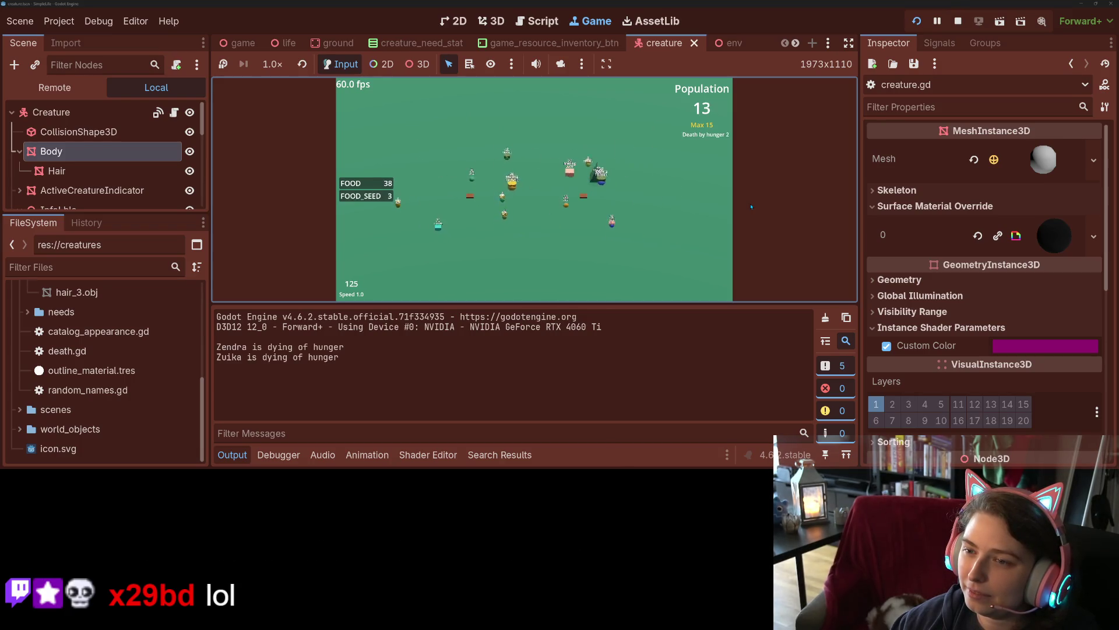
{"action": "key", "text": "equal"}
{"action": "key", "text": "equal"}
{"action": "key", "text": "equal"}
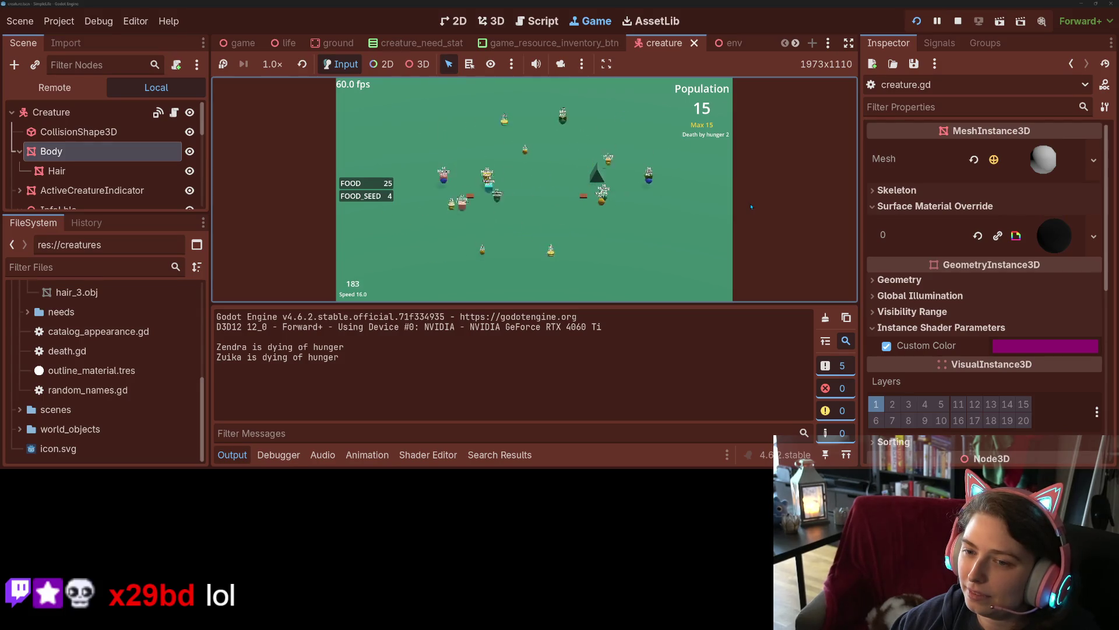
{"action": "key", "text": "minus"}
{"action": "key", "text": "minus"}
{"action": "key", "text": "minus"}
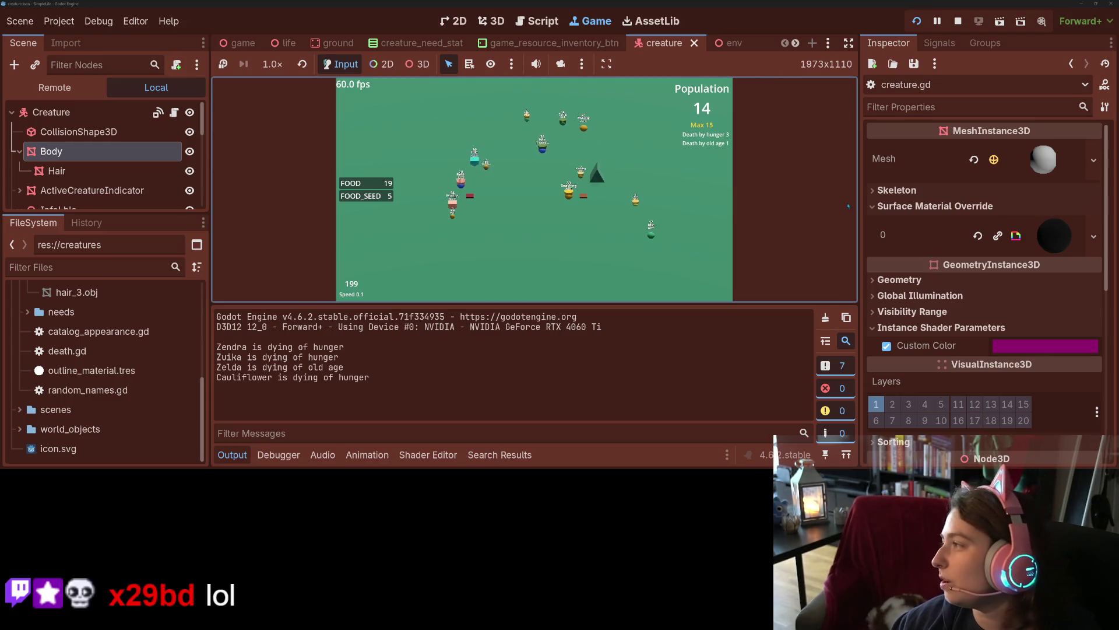
{"action": "key", "text": "F8"}
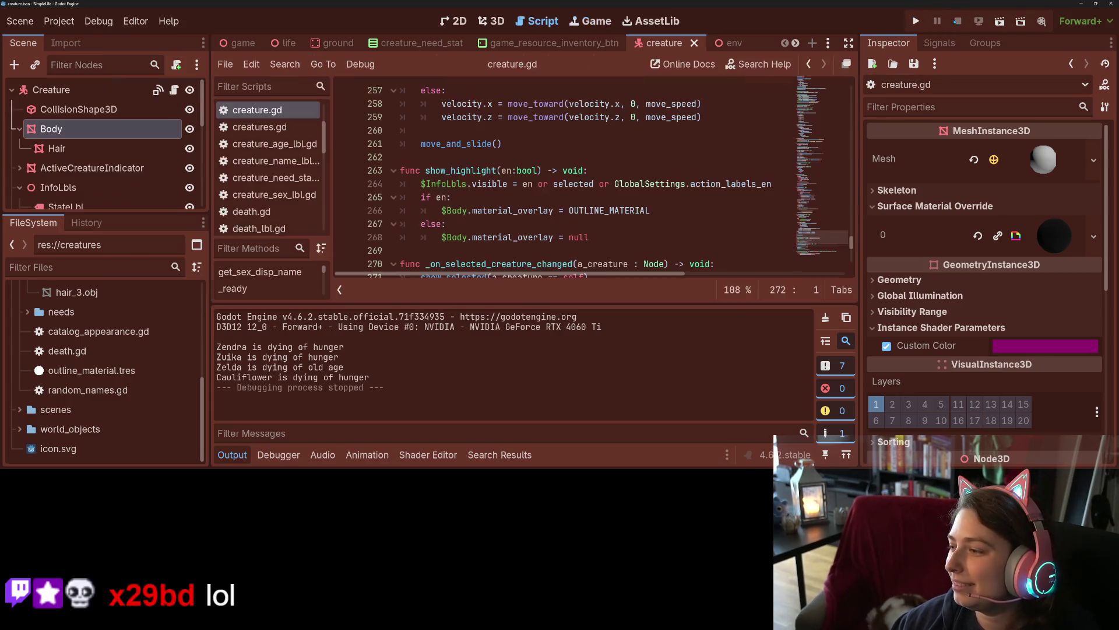
{"action": "left_click", "coordinate": [244, 454]}
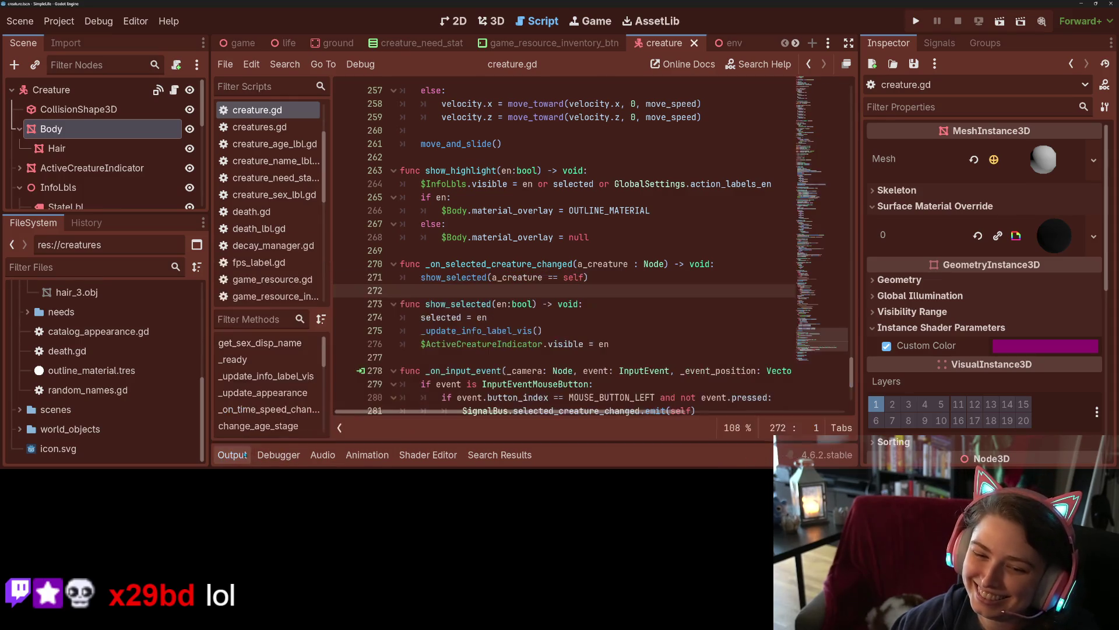
Step: Review the diffs for input_listener.gd, creature.tscn, creature.gd, global_settings.gd and global_settings.gd.uid
{"action": "key", "text": "alt+Tab"}
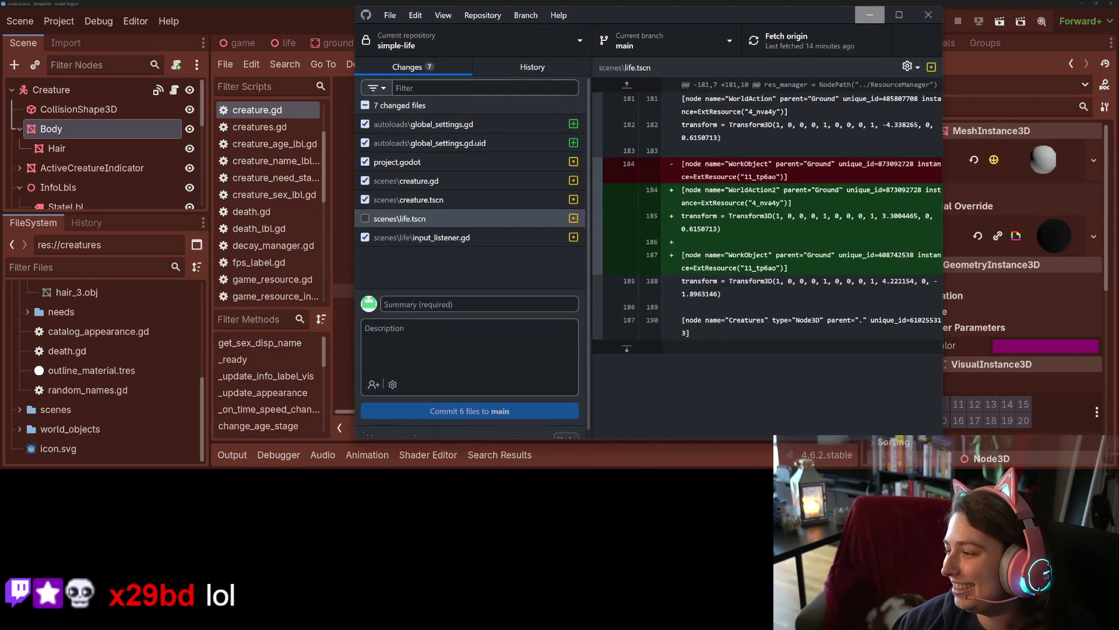
{"action": "left_click", "coordinate": [486, 236]}
{"action": "left_click", "coordinate": [432, 199]}
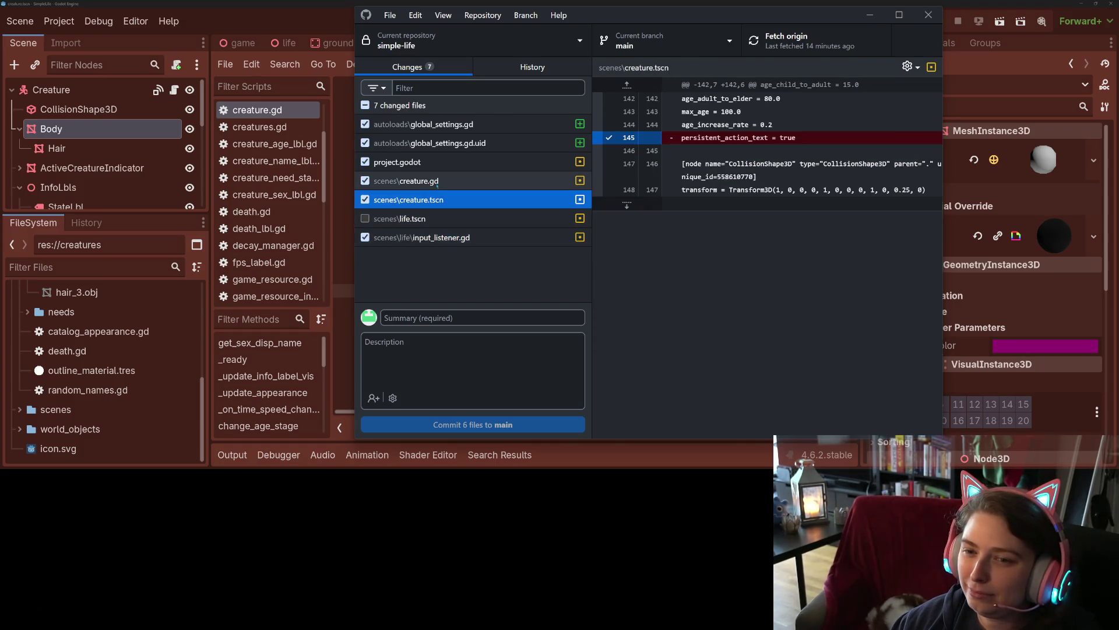
{"action": "left_click", "coordinate": [438, 181]}
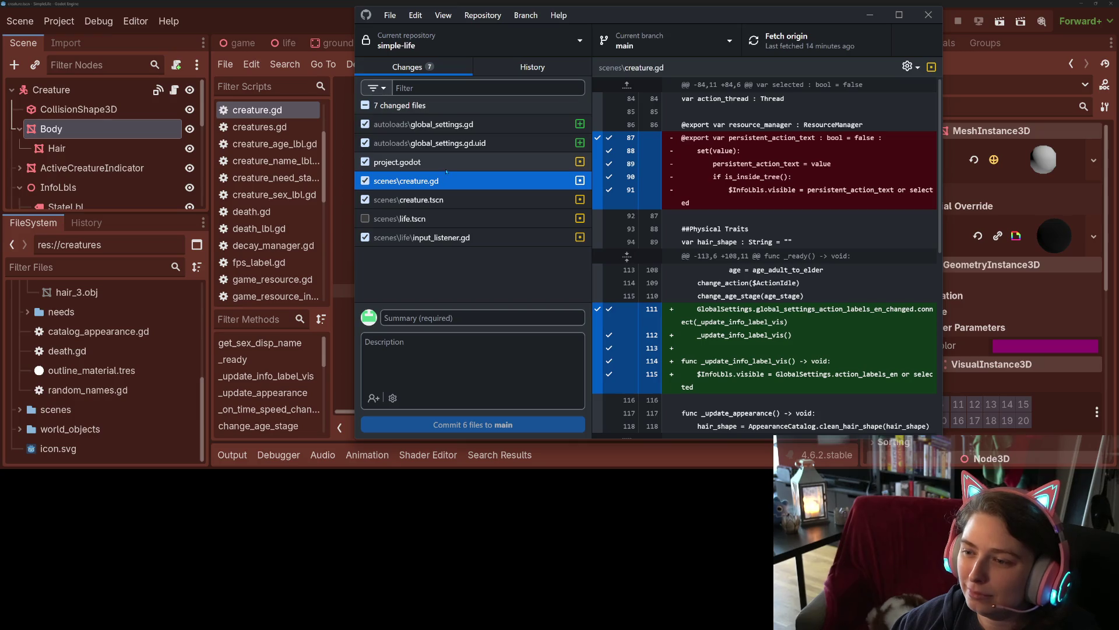
{"action": "left_click", "coordinate": [452, 199]}
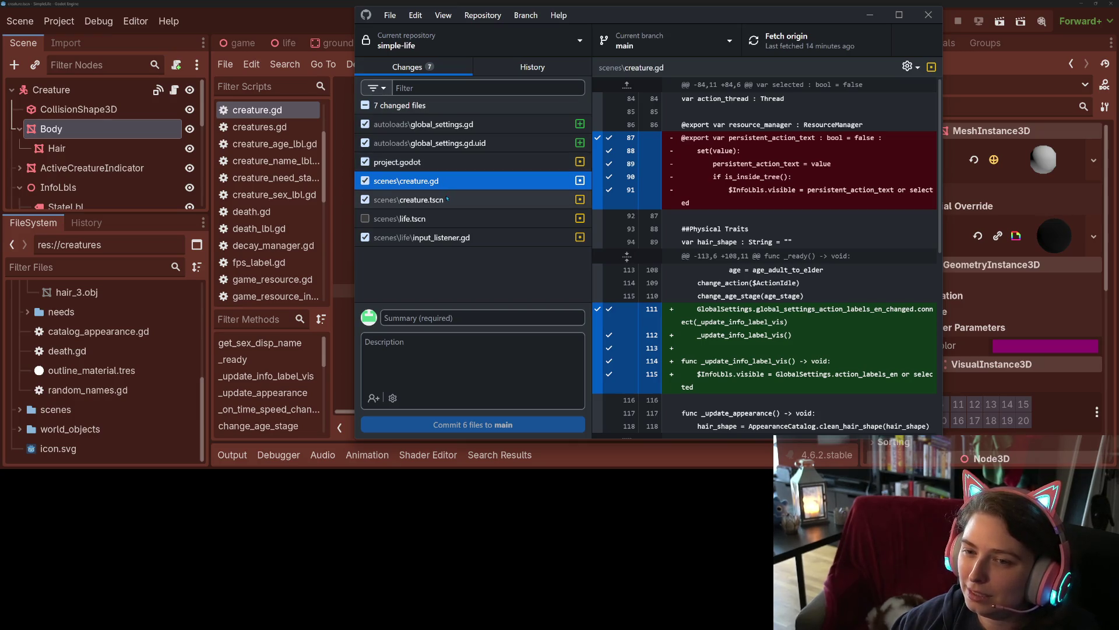
{"action": "left_click", "coordinate": [456, 184]}
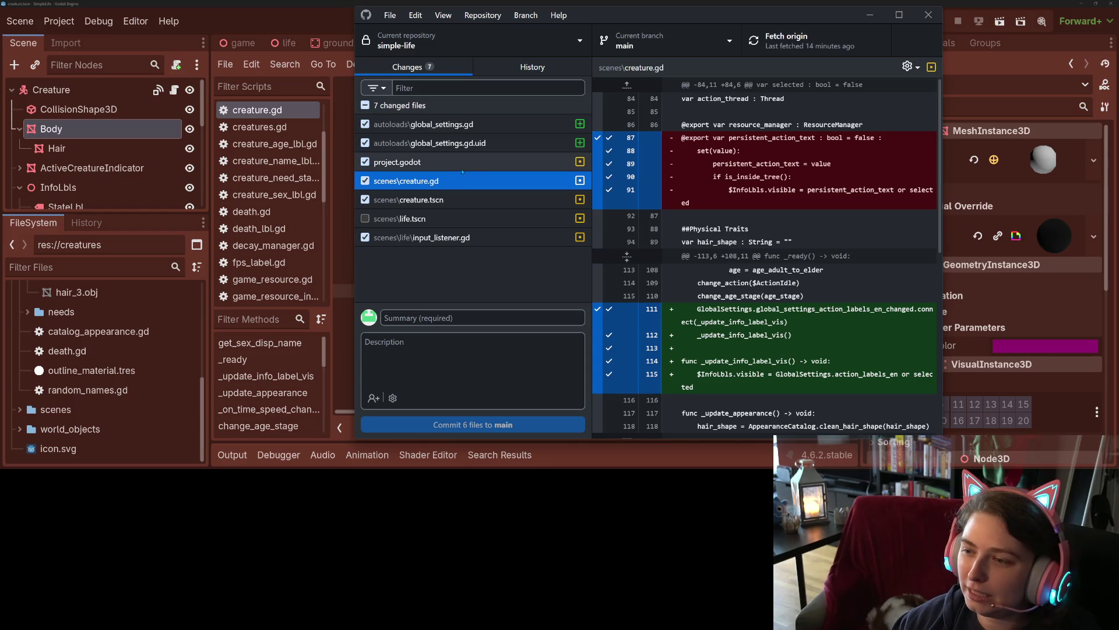
{"action": "scroll", "coordinate": [777, 310], "scroll_direction": "down", "scroll_amount": 5}
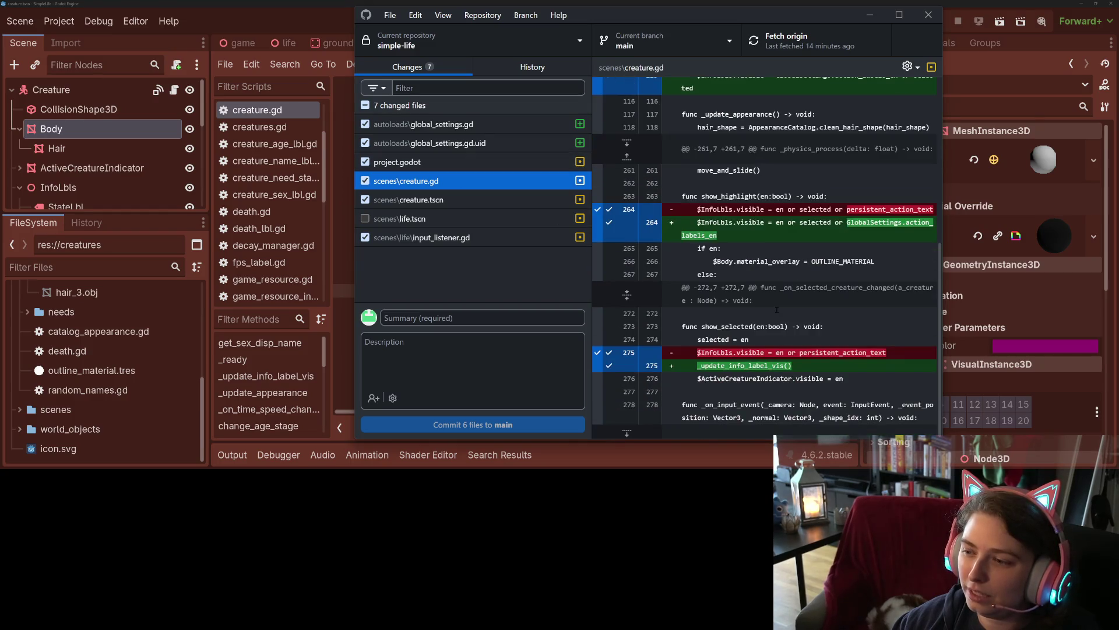
{"action": "scroll", "coordinate": [777, 310], "scroll_direction": "up", "scroll_amount": 5}
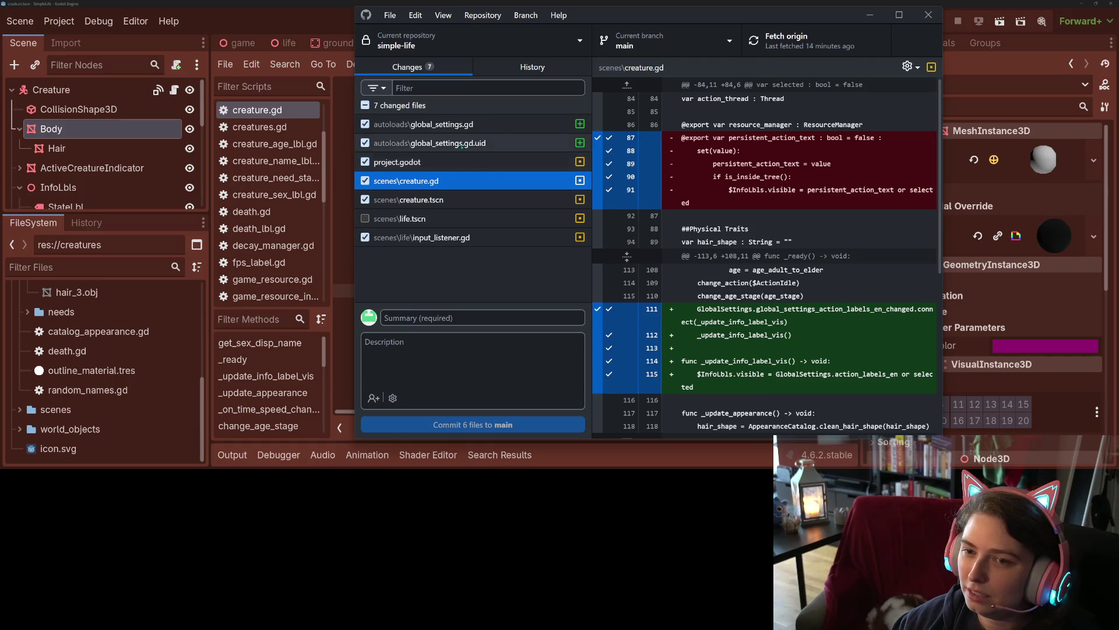
{"action": "left_click", "coordinate": [475, 124]}
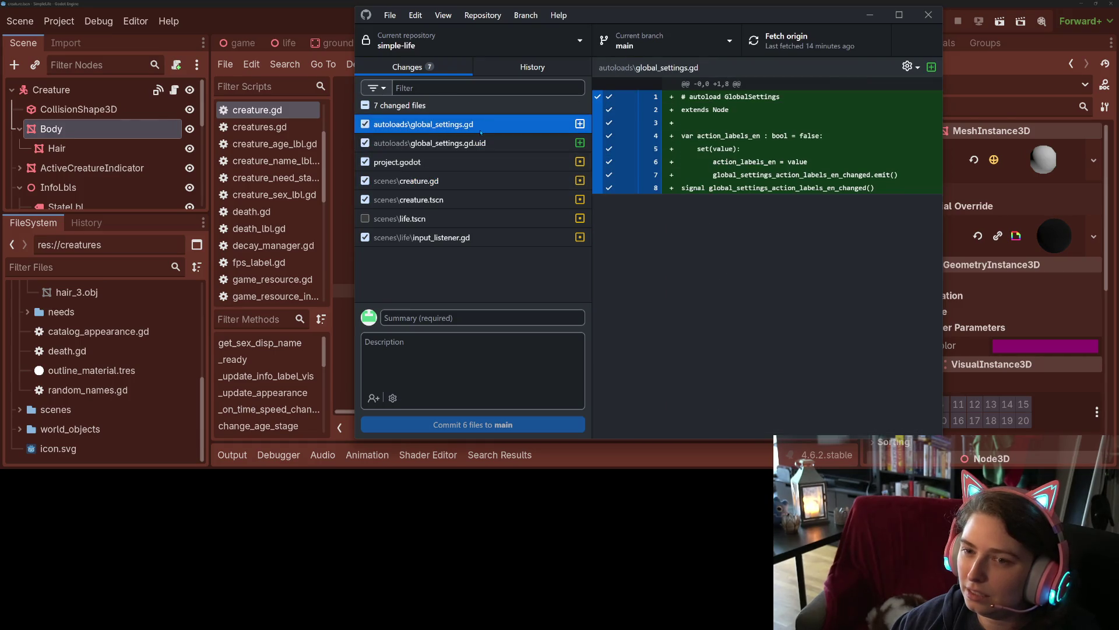
{"action": "left_click", "coordinate": [478, 144]}
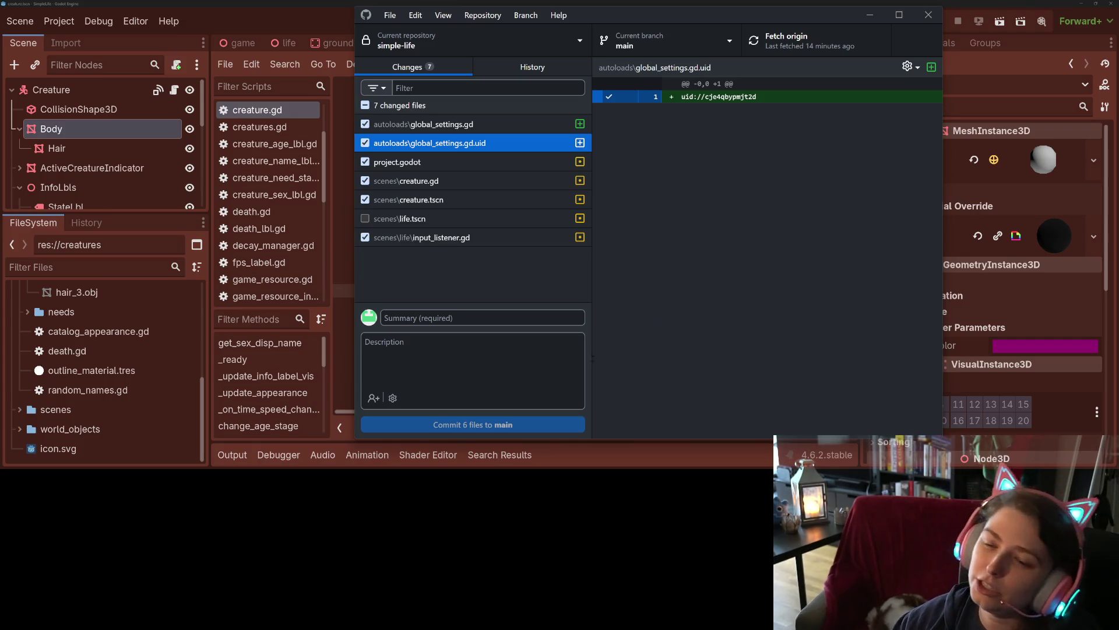
{"action": "left_click", "coordinate": [528, 317]}
Step: Commit the six files to main with a summary about the action-label toggle hotkey, then push
{"action": "type", "text": "adds"}
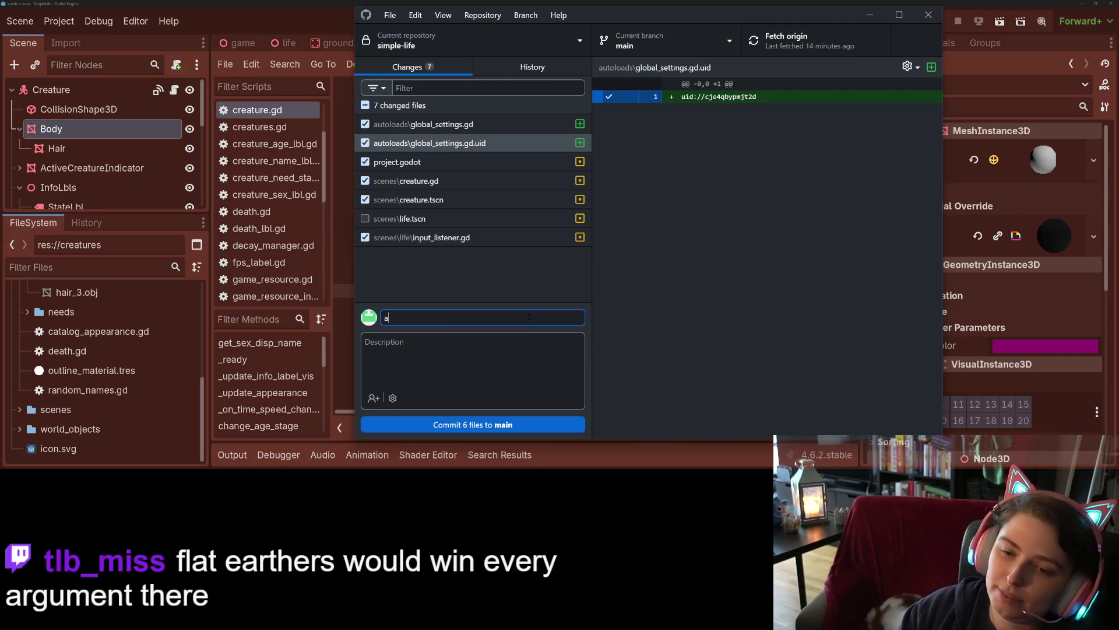
{"action": "type", "text": " hotkey only"}
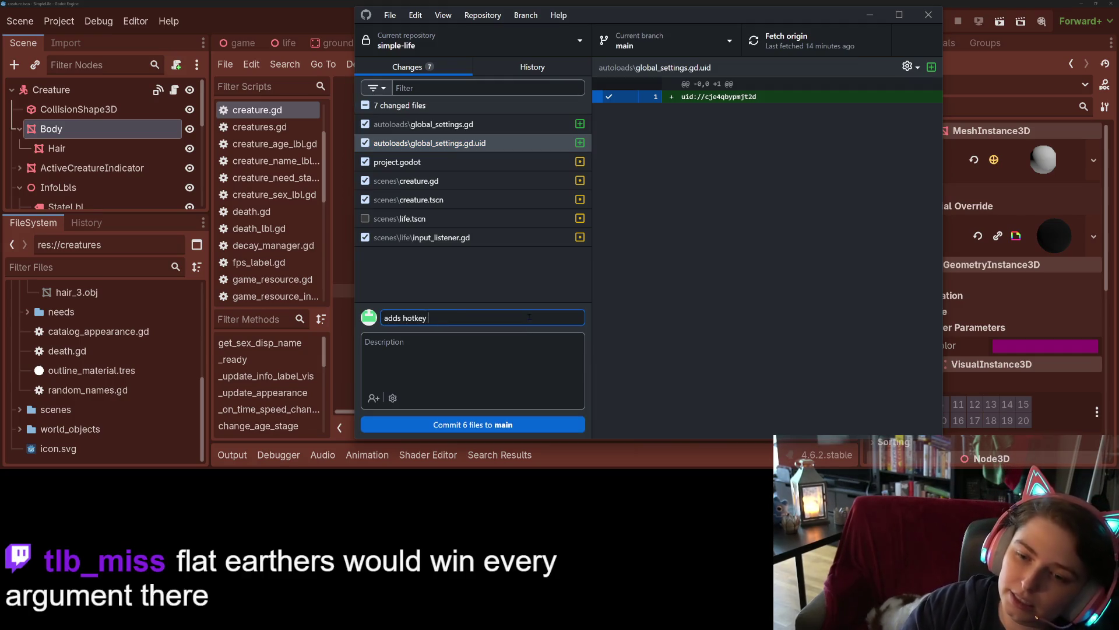
{"action": "type", "text": " for setting"}
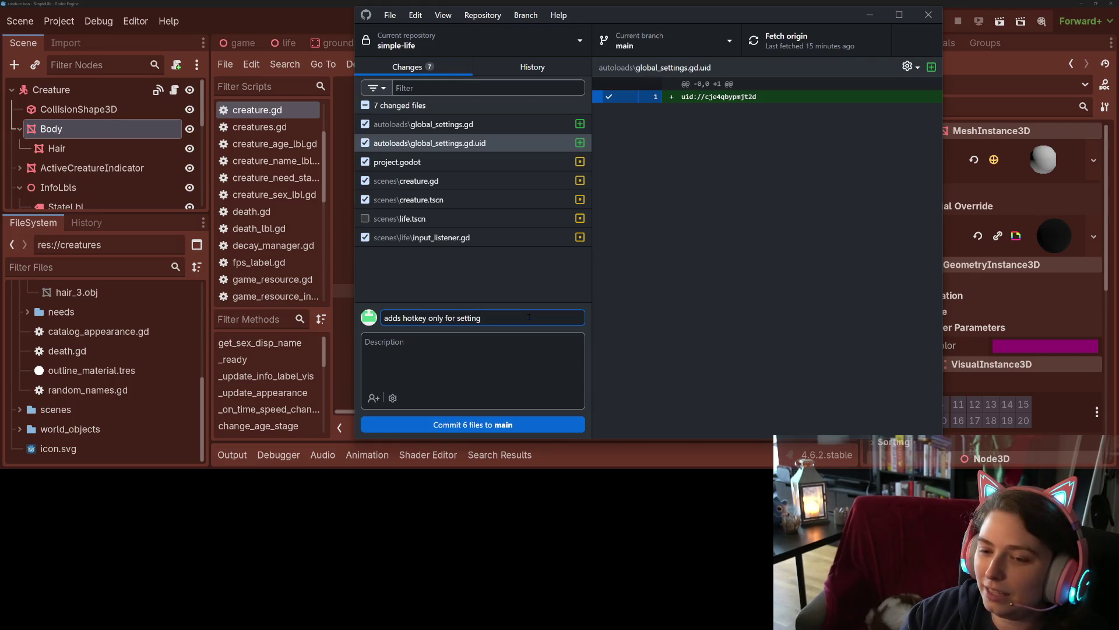
{"action": "key", "text": "BackSpace"}
{"action": "key", "text": "BackSpace"}
{"action": "key", "text": "BackSpace"}
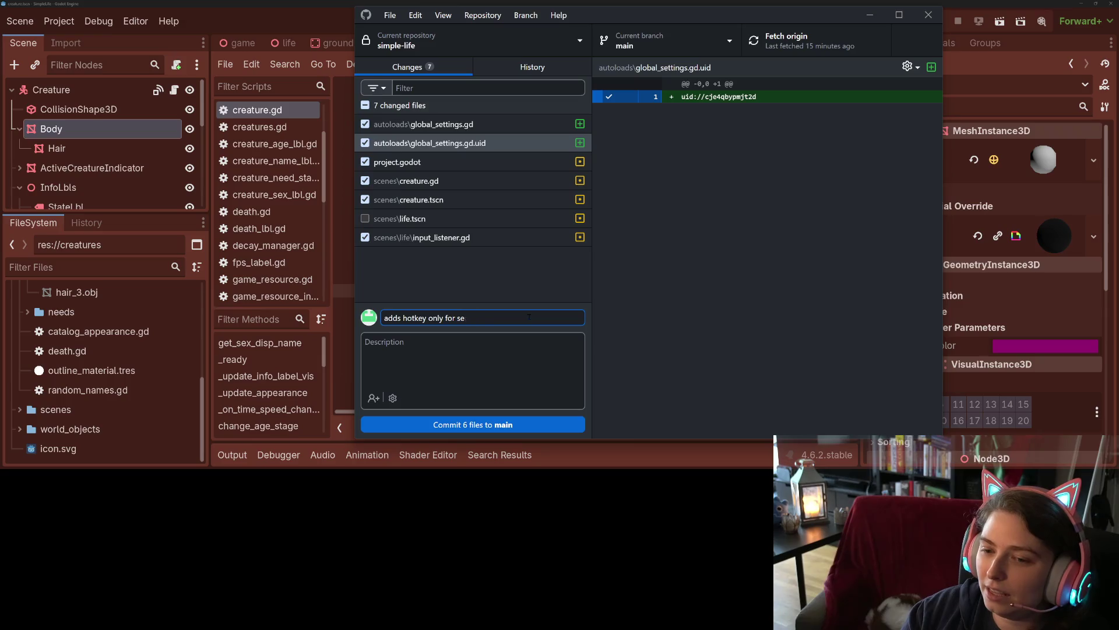
{"action": "type", "text": "for enabling an"}
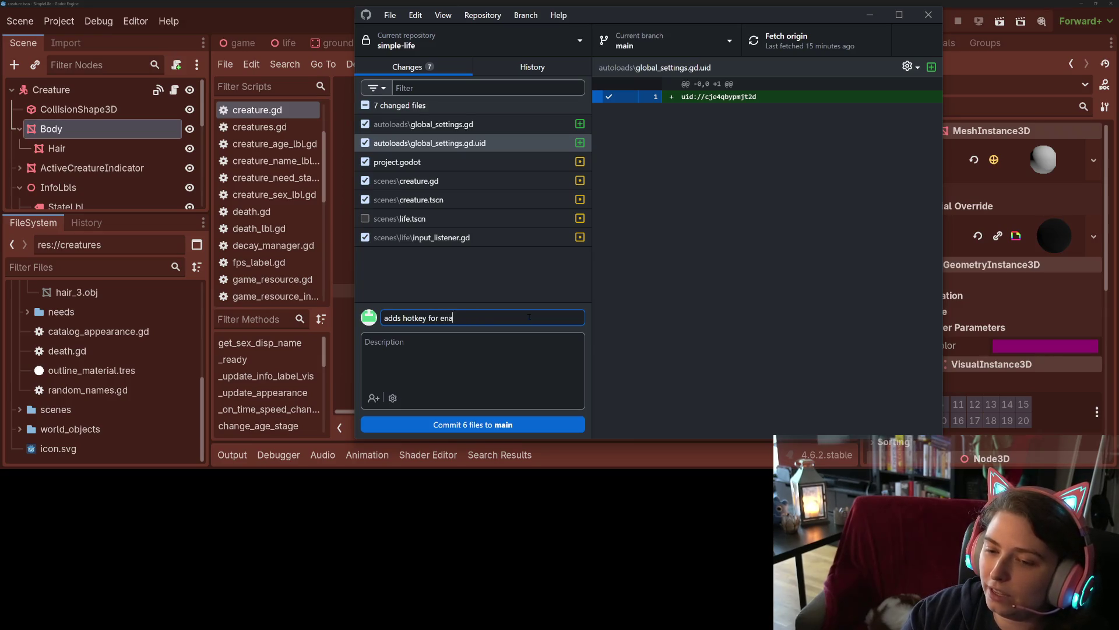
{"action": "type", "text": "d disabling "}
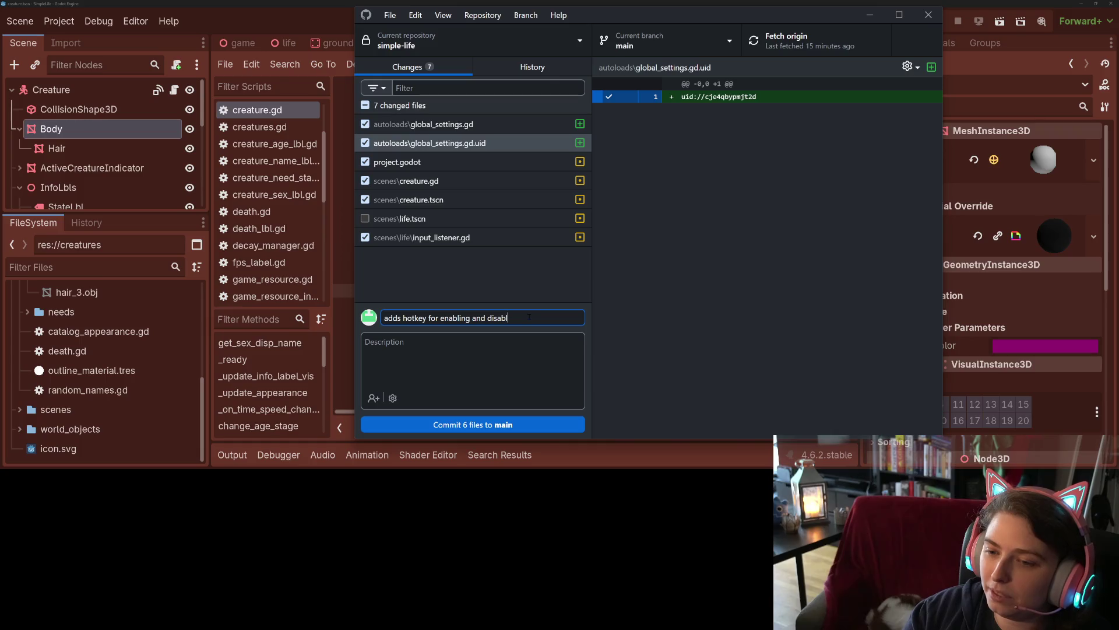
{"action": "type", "text": "action in"}
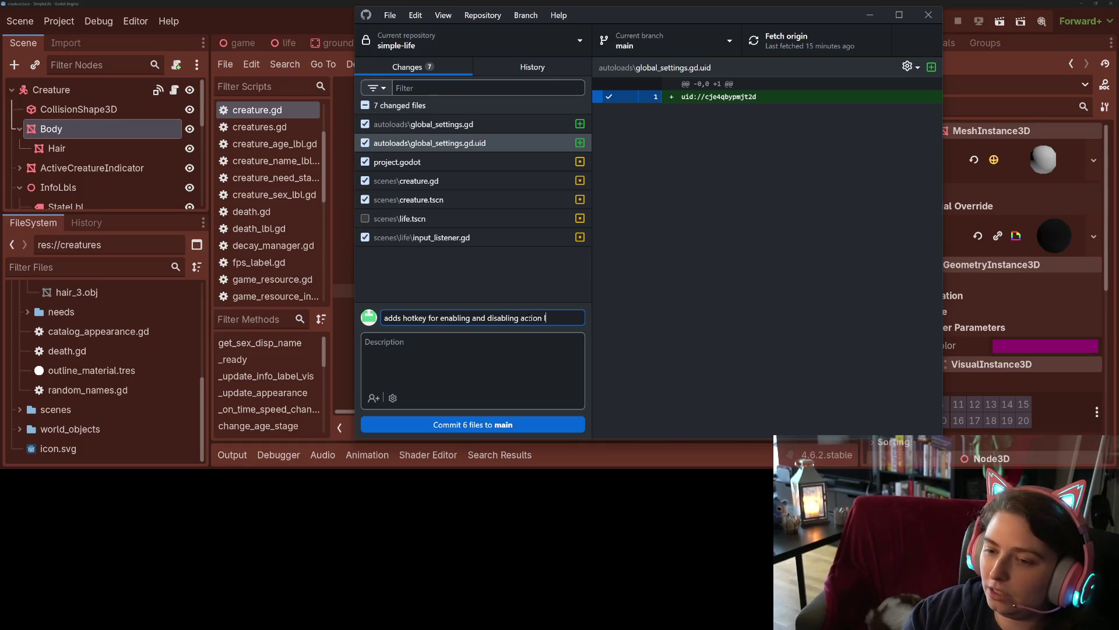
{"action": "type", "text": "abels on creat"}
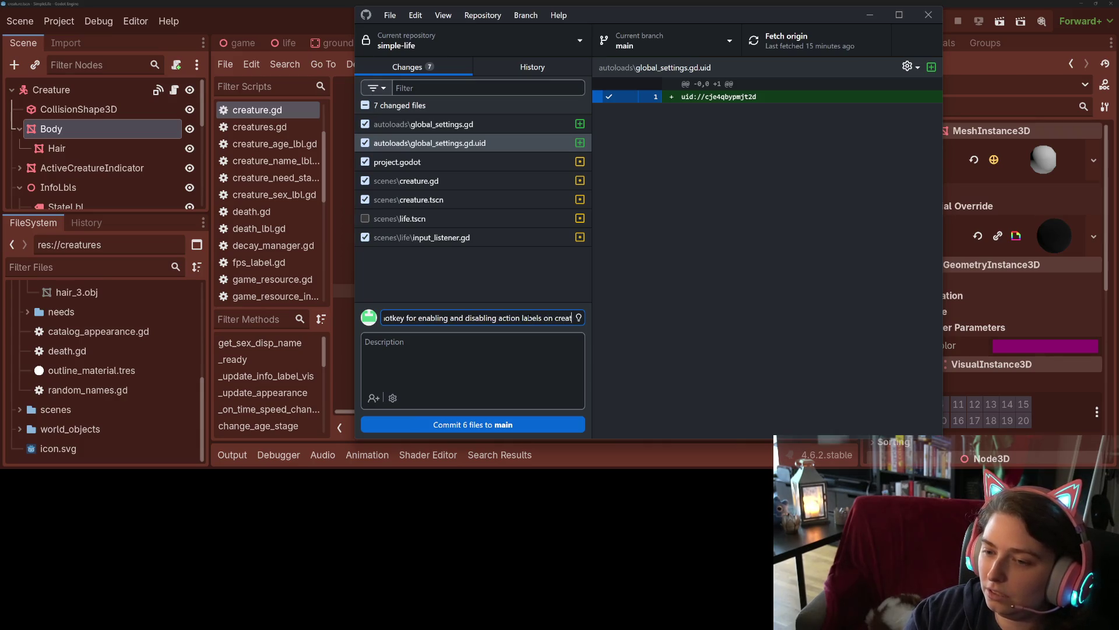
{"action": "type", "text": "ures"}
{"action": "key", "text": "ctrl+Return"}
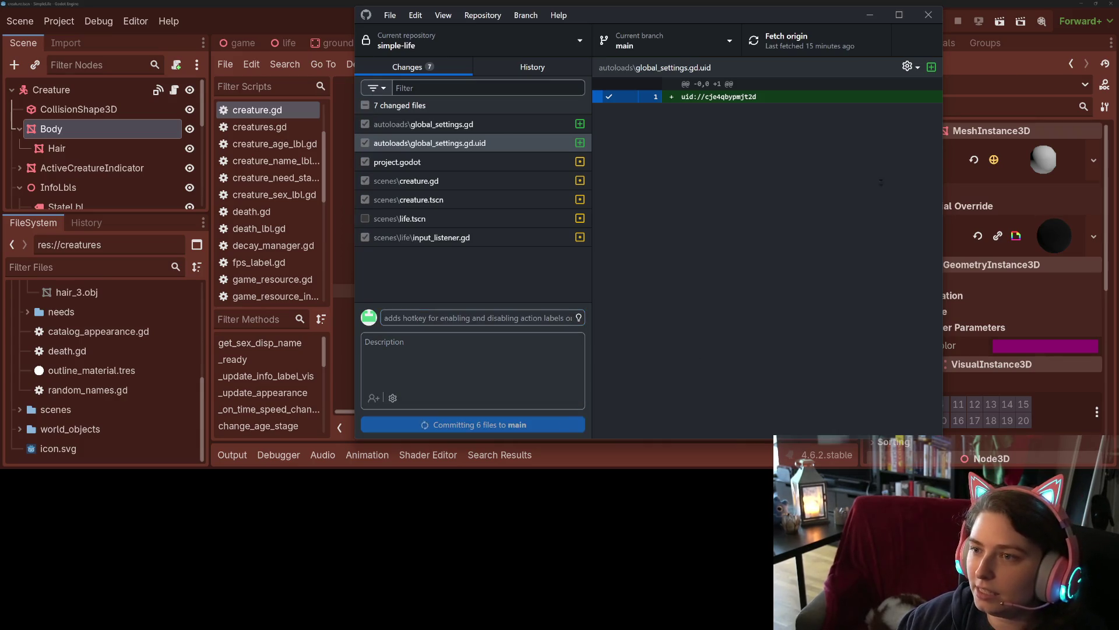
{"action": "key", "text": "ctrl+p"}
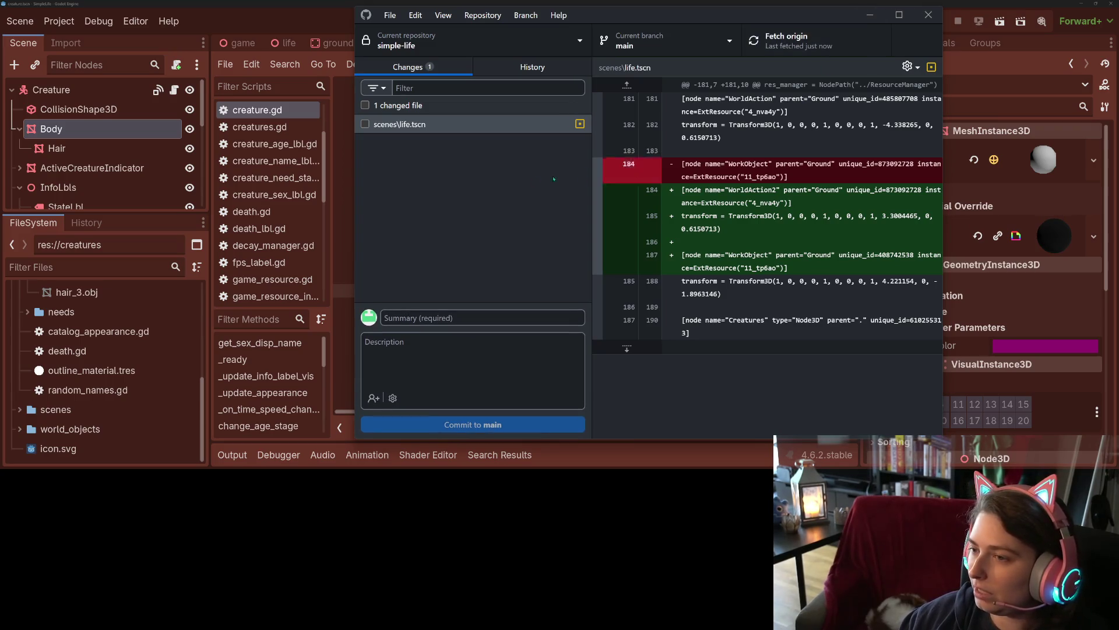
{"action": "left_click", "coordinate": [365, 124]}
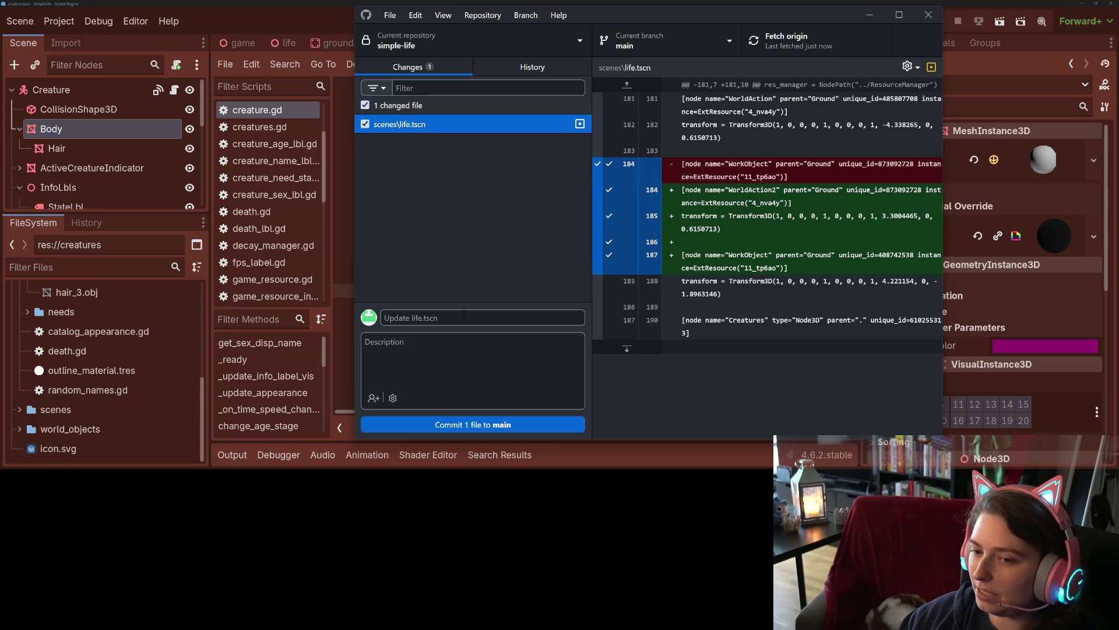
Step: Commit life.tscn as 'adds second food box so can run without food', push, and return to Godot
{"action": "type", "text": "adds second f"}
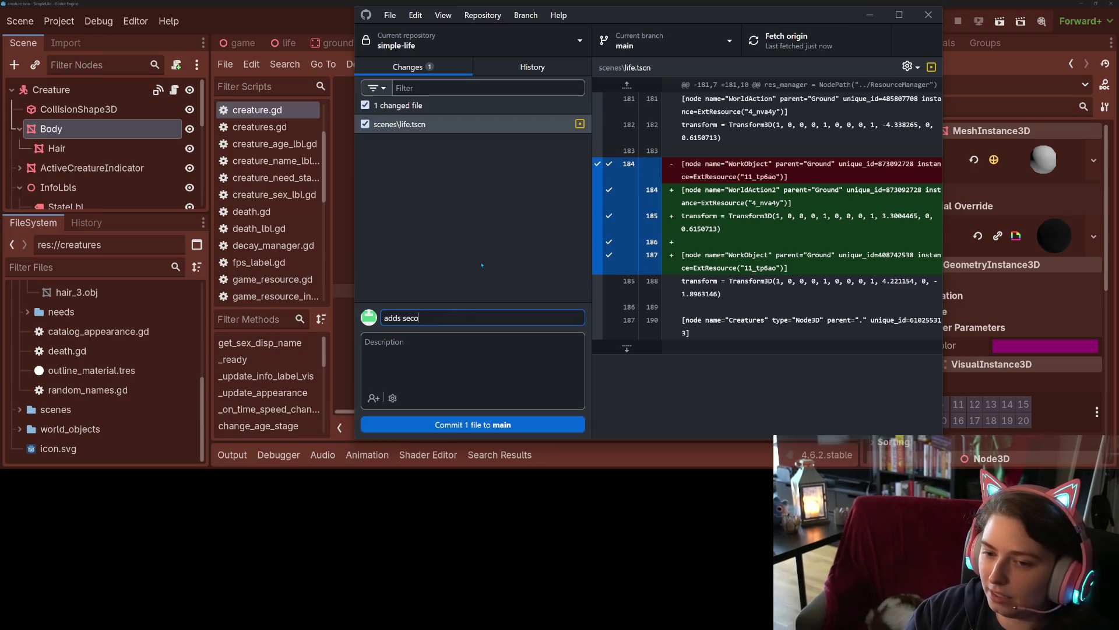
{"action": "type", "text": "ood box so "}
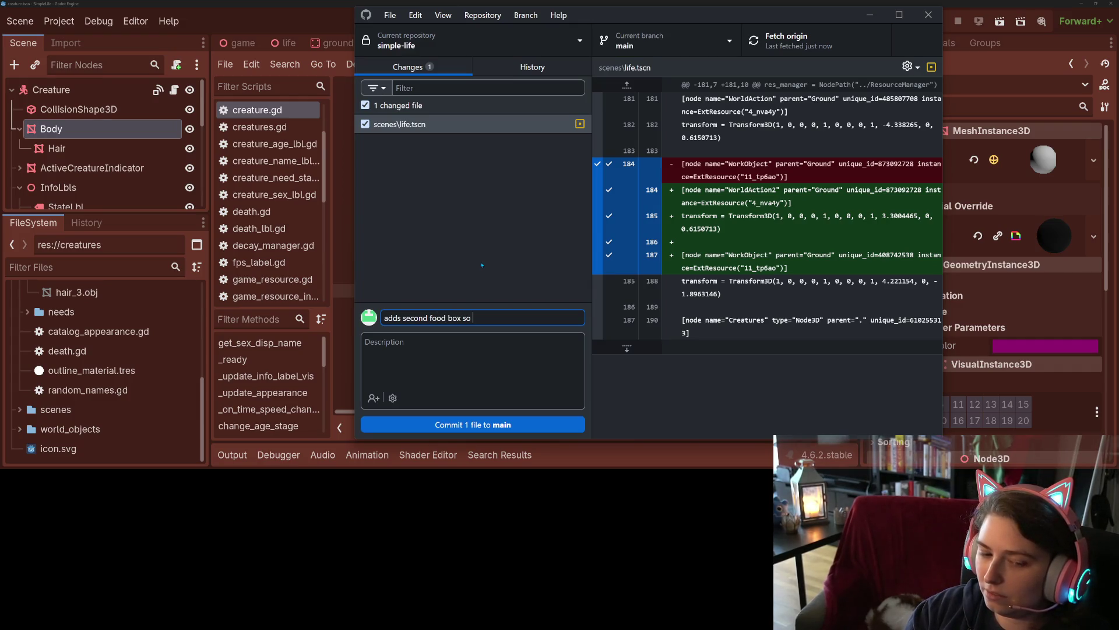
{"action": "type", "text": "can "}
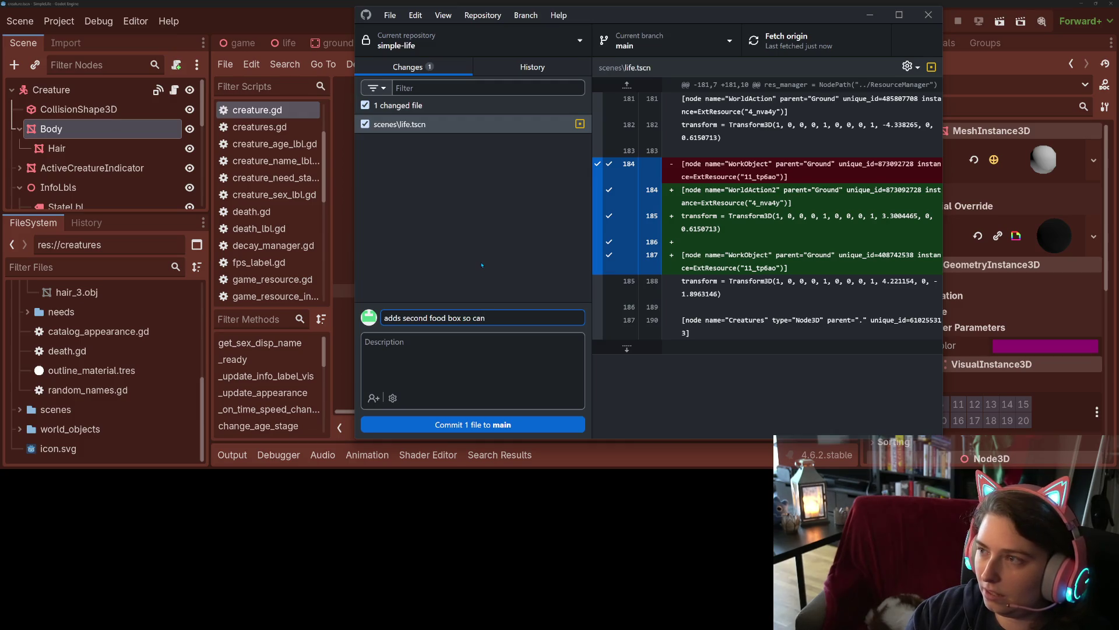
{"action": "type", "text": "run with"}
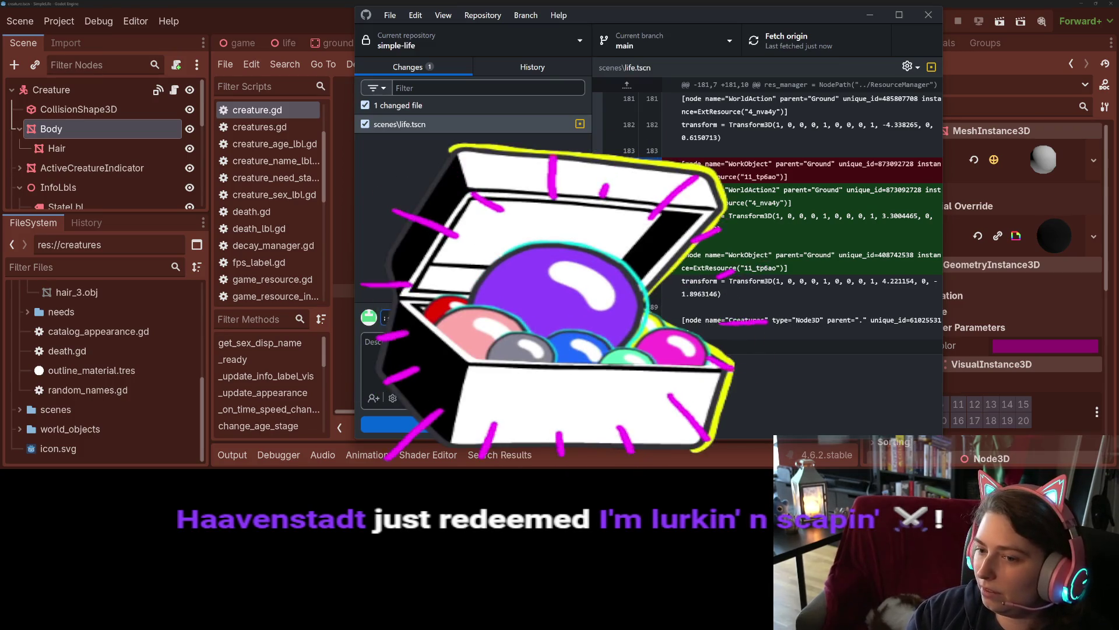
{"action": "type", "text": "out food"}
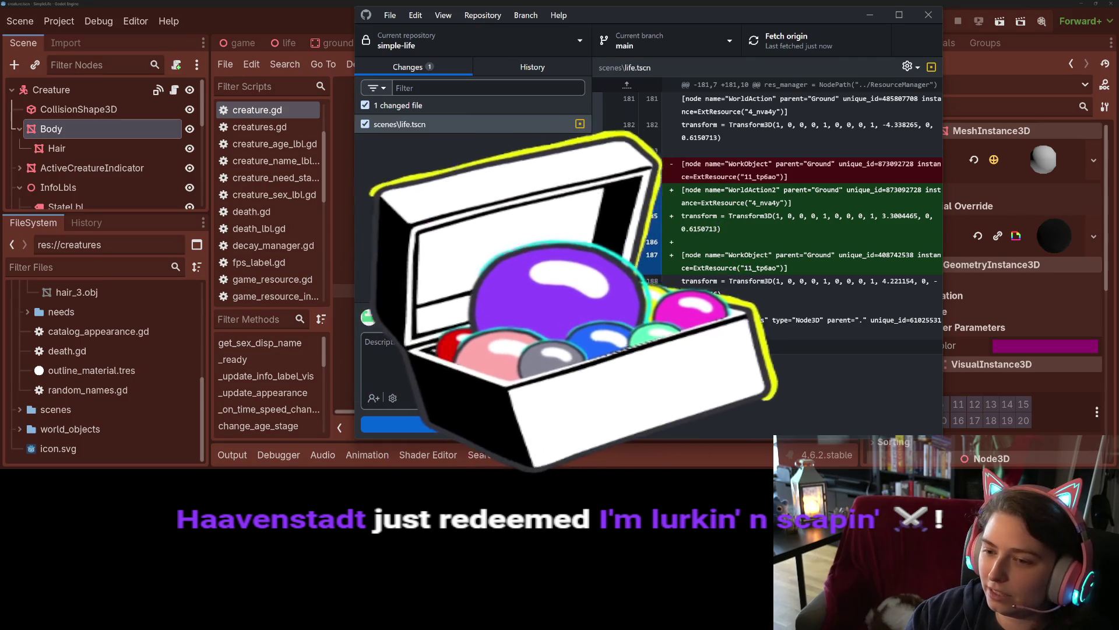
{"action": "left_click", "coordinate": [526, 425]}
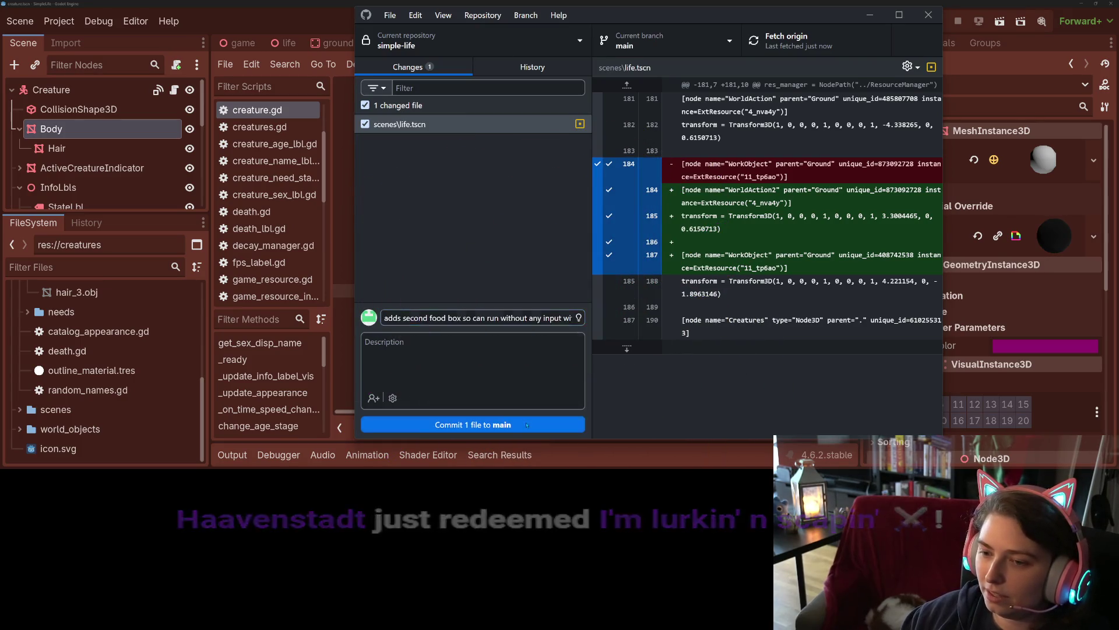
{"action": "left_click", "coordinate": [804, 40]}
{"action": "left_click", "coordinate": [881, 20]}
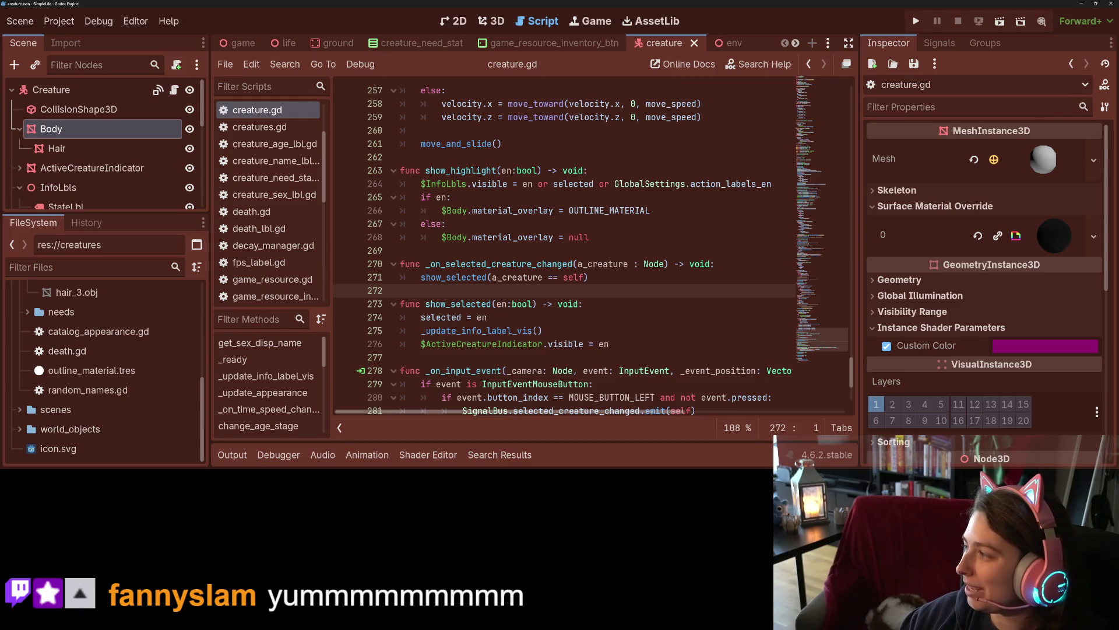
Step: Mark the 'Make characters look unique from each other' and 'Add feature genetics' cards as done
{"action": "key", "text": "alt+Tab"}
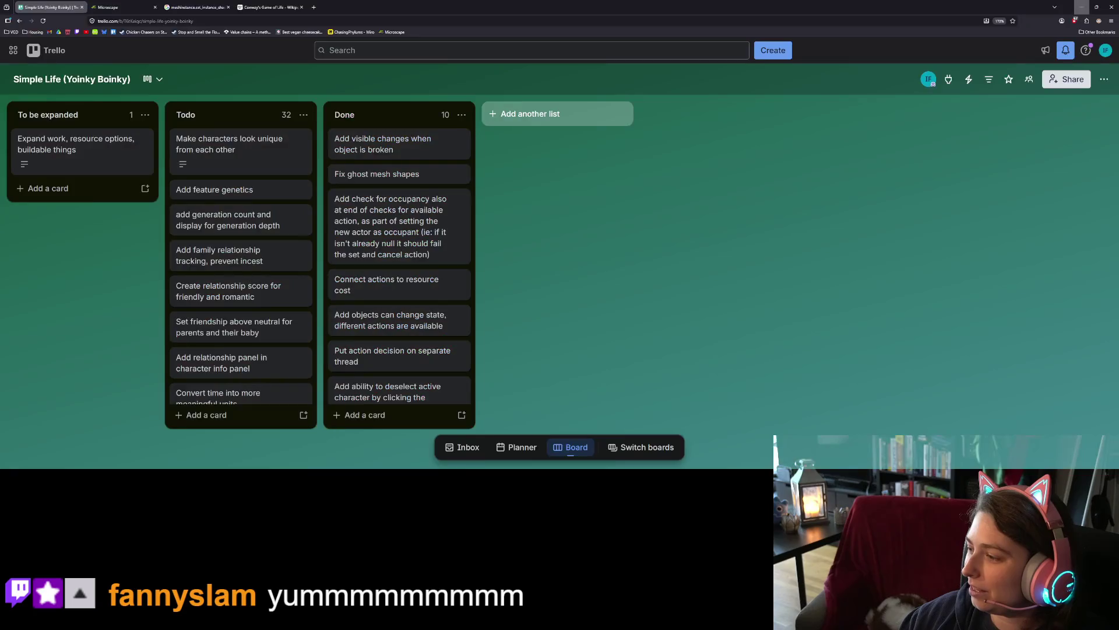
{"action": "left_click", "coordinate": [176, 139]}
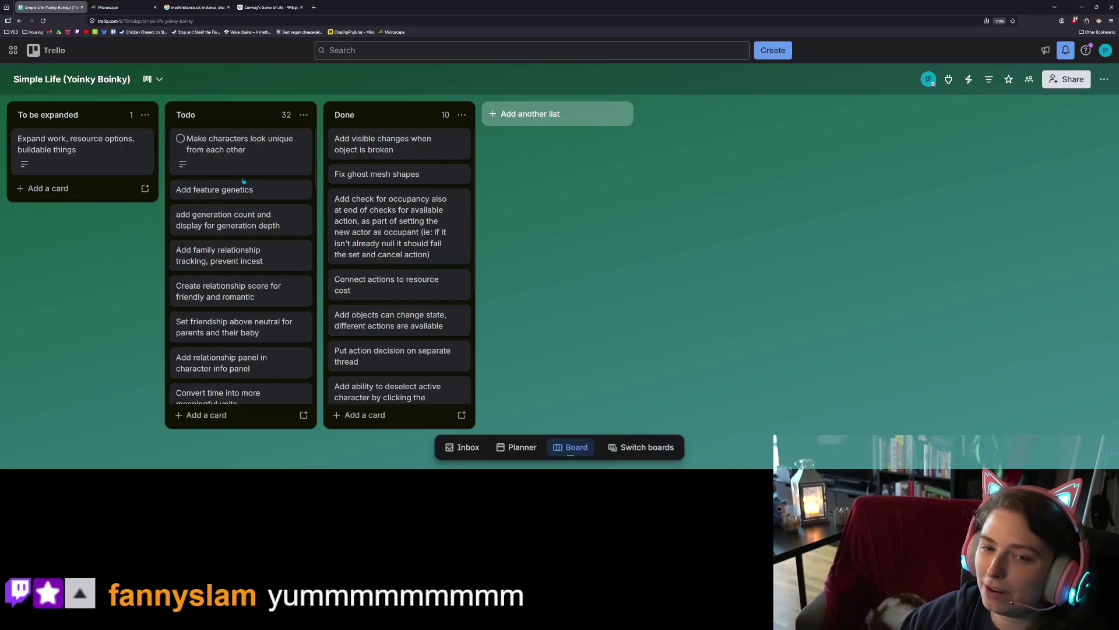
{"action": "left_click", "coordinate": [178, 139]}
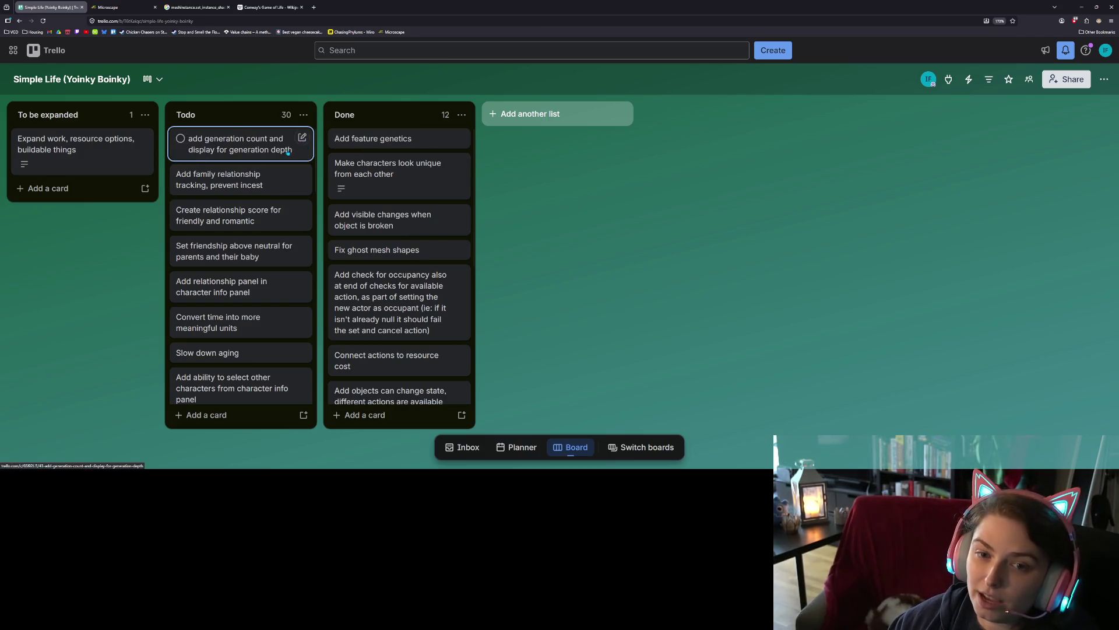
{"action": "key", "text": "alt+Tab"}
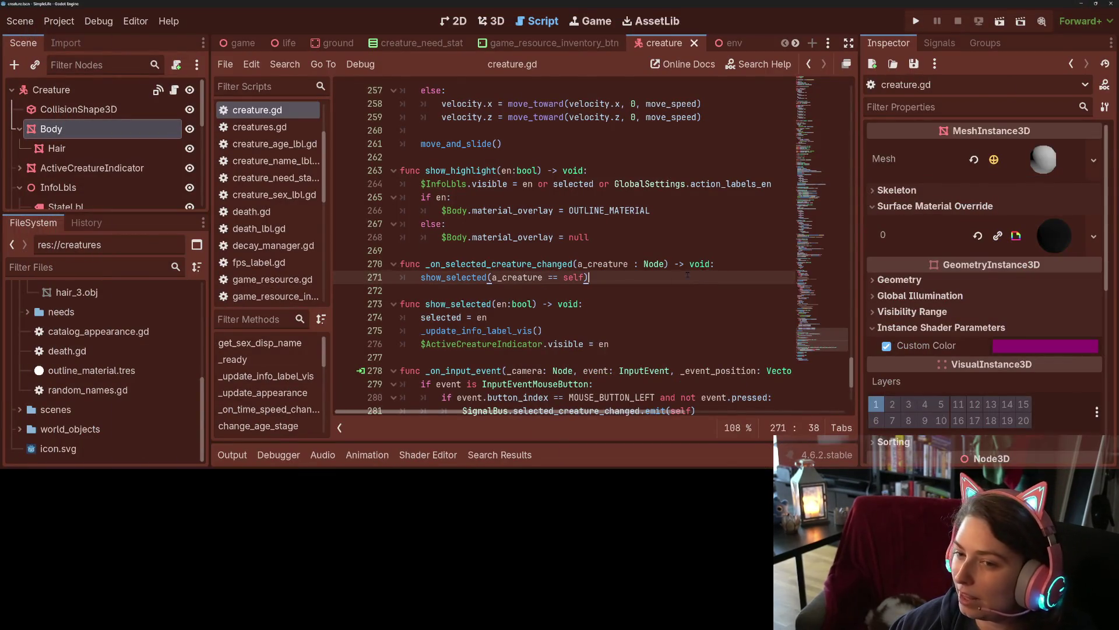
Step: Scroll through creature.gd to review its _ready function
{"action": "scroll", "coordinate": [710, 277], "scroll_direction": "up", "scroll_amount": 20}
{"action": "scroll", "coordinate": [550, 322], "scroll_direction": "up", "scroll_amount": 20}
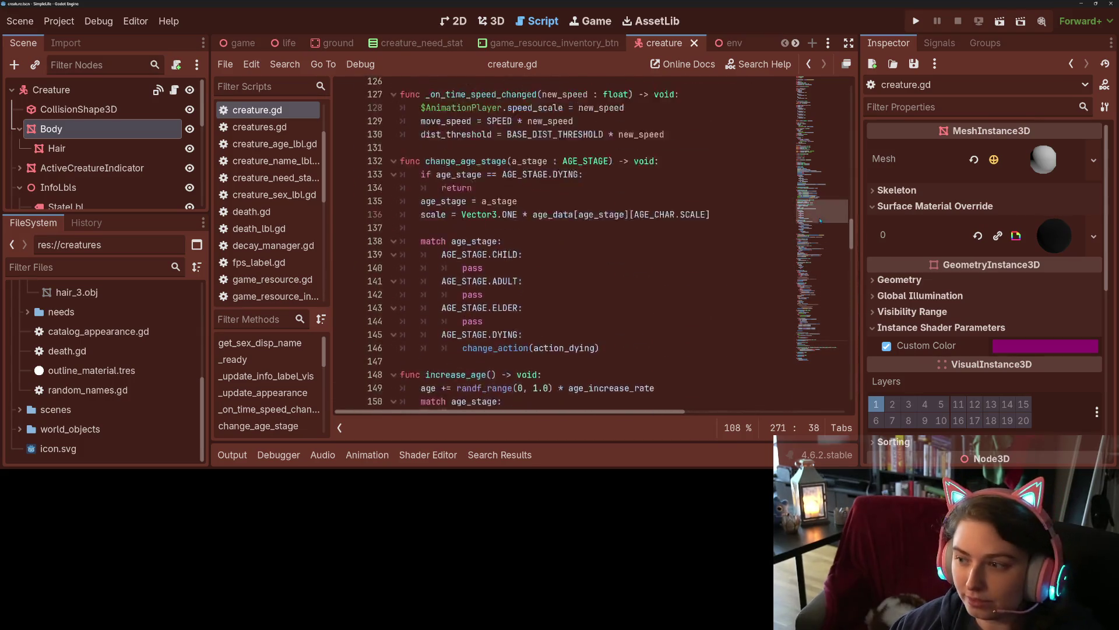
{"action": "scroll", "coordinate": [523, 159], "scroll_direction": "down", "scroll_amount": 19}
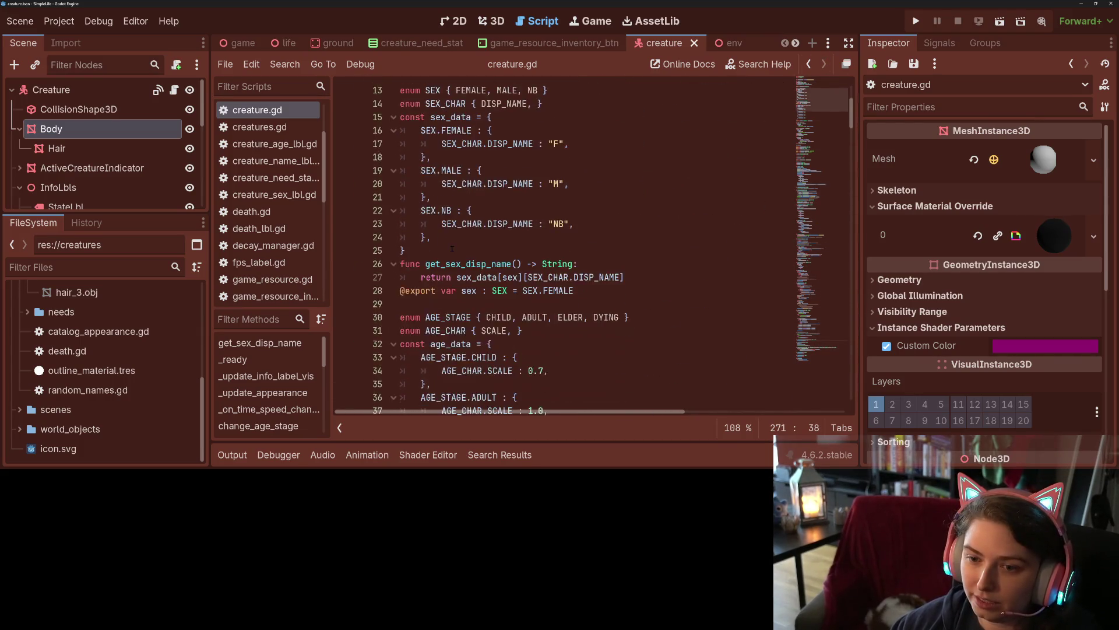
{"action": "scroll", "coordinate": [461, 250], "scroll_direction": "down", "scroll_amount": 7}
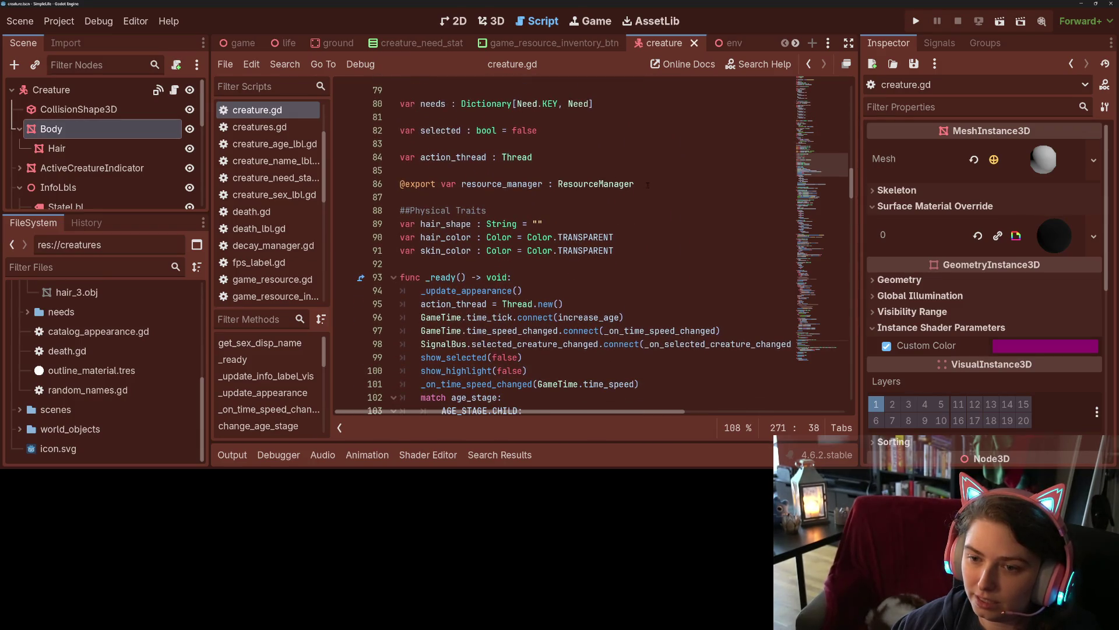
Step: Add 'var generation_depth : int = 0' below the skin_color line and save creature.gd
{"action": "left_click", "coordinate": [651, 251]}
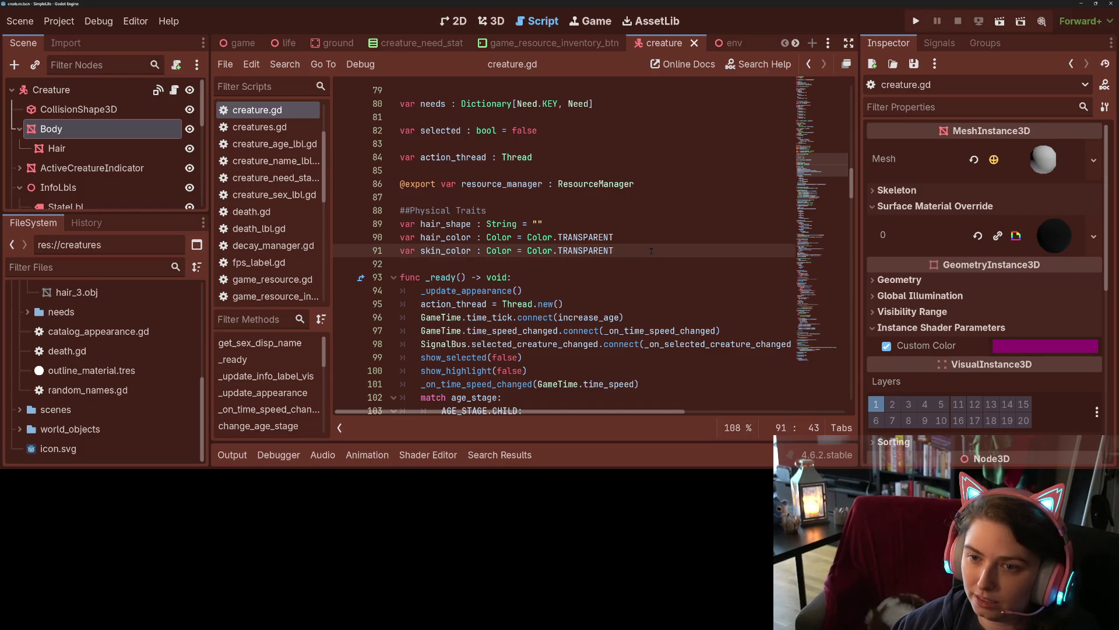
{"action": "key", "text": "Return"}
{"action": "key", "text": "Return"}
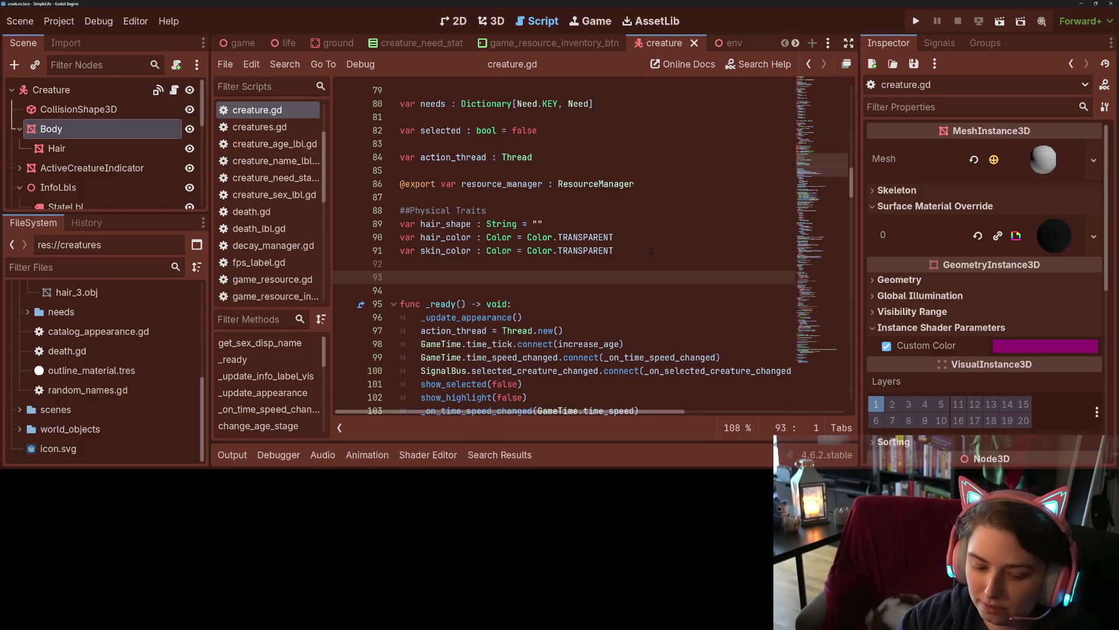
{"action": "type", "text": "var generation_"}
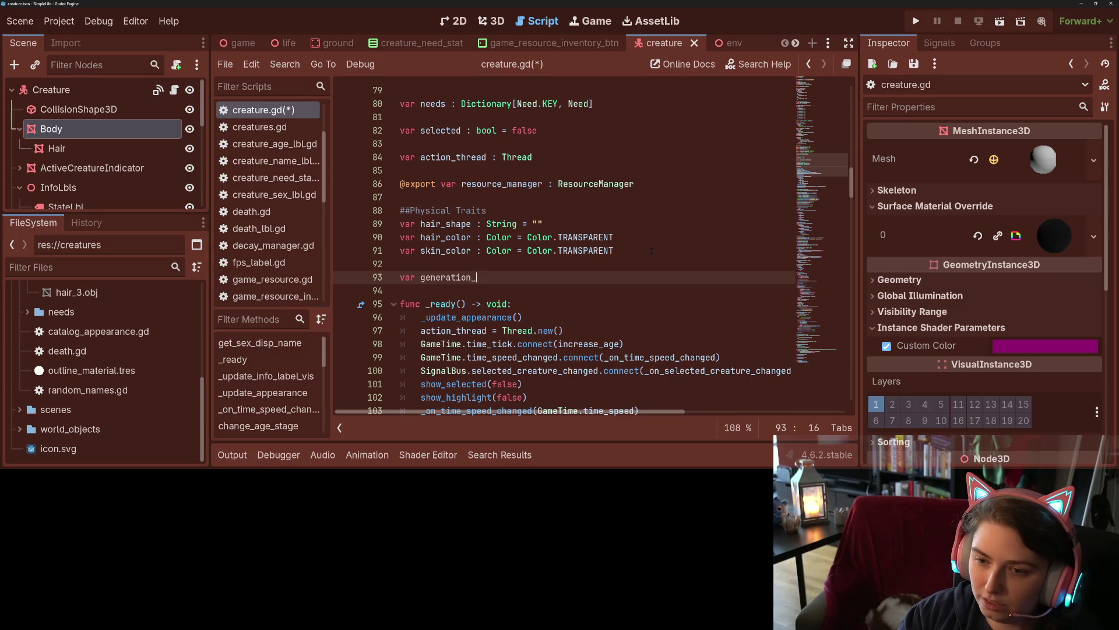
{"action": "type", "text": "depth : i"}
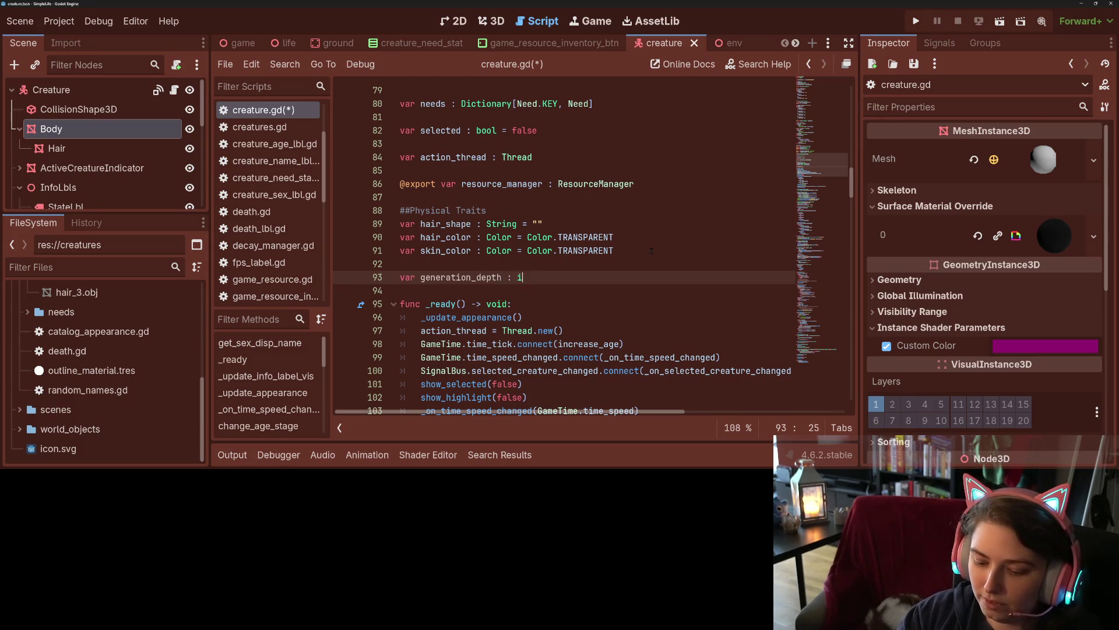
{"action": "type", "text": "nt = 0"}
{"action": "key", "text": "ctrl+s"}
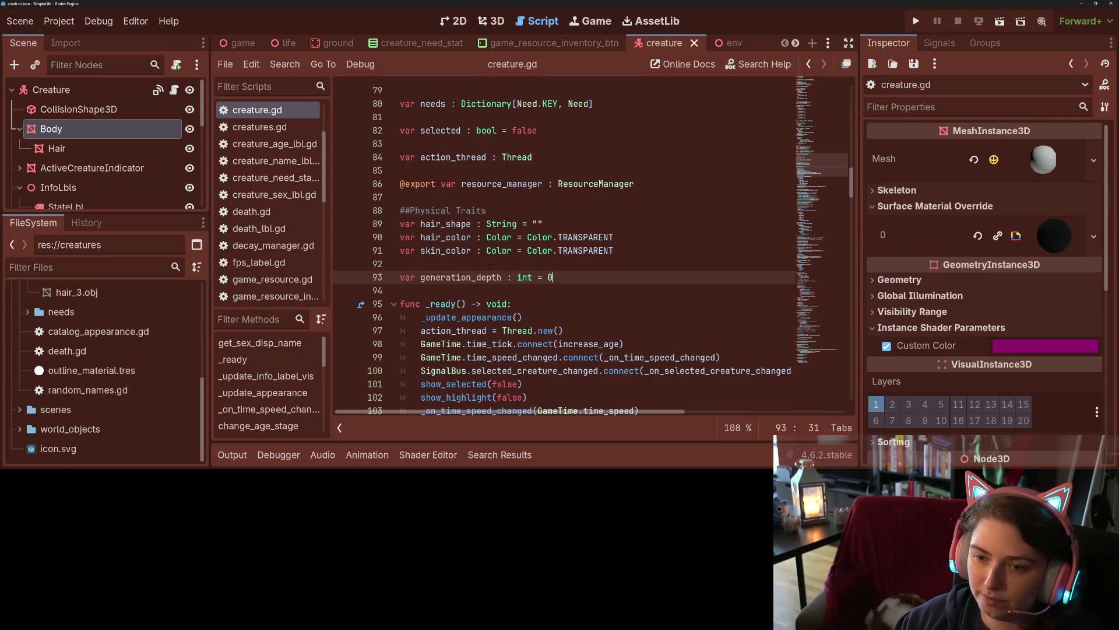
{"action": "double_click", "coordinate": [490, 275]}
{"action": "key", "text": "ctrl+s"}
{"action": "left_click", "coordinate": [620, 277]}
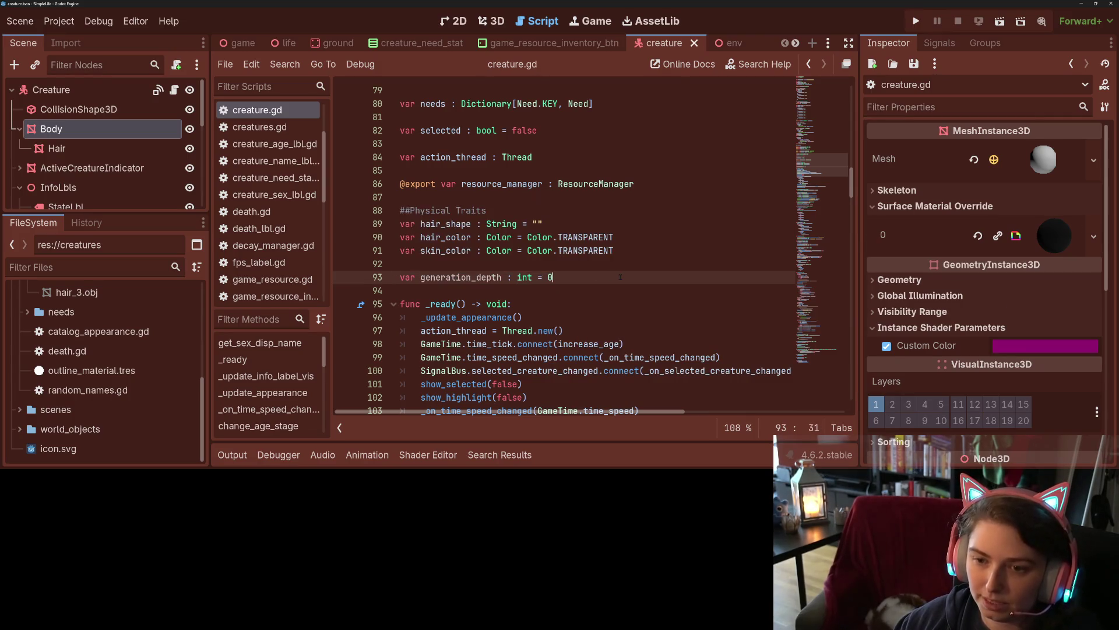
{"action": "key", "text": "ctrl+s"}
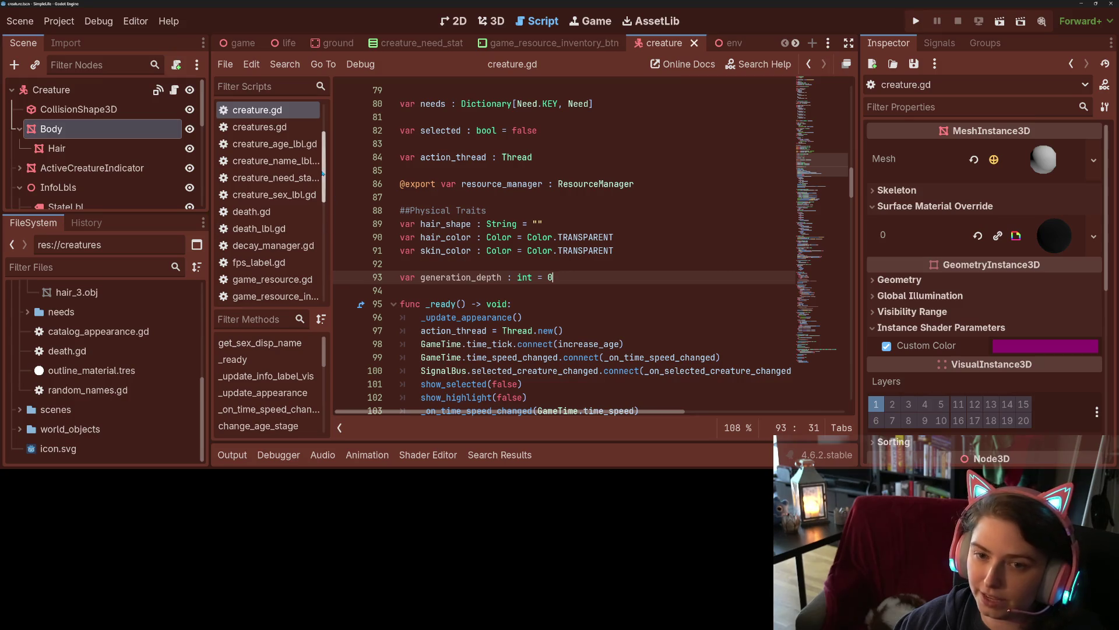
{"action": "scroll", "coordinate": [322, 179], "scroll_direction": "up", "scroll_amount": 3}
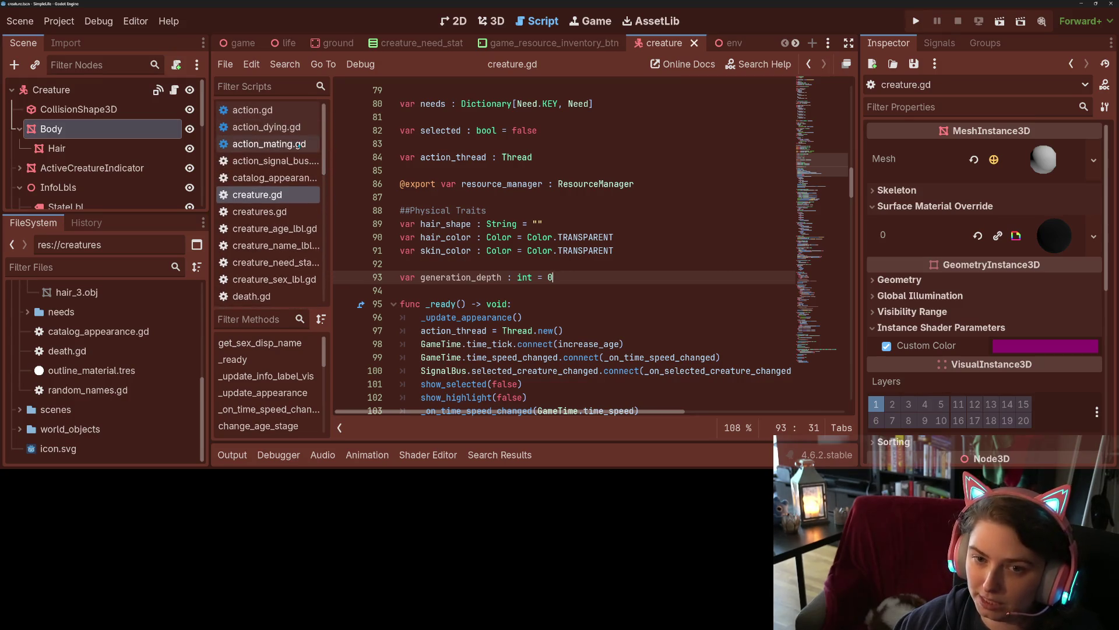
Step: Open action_mating.gd and make room for a new line above 'return baby'
{"action": "left_click", "coordinate": [269, 144]}
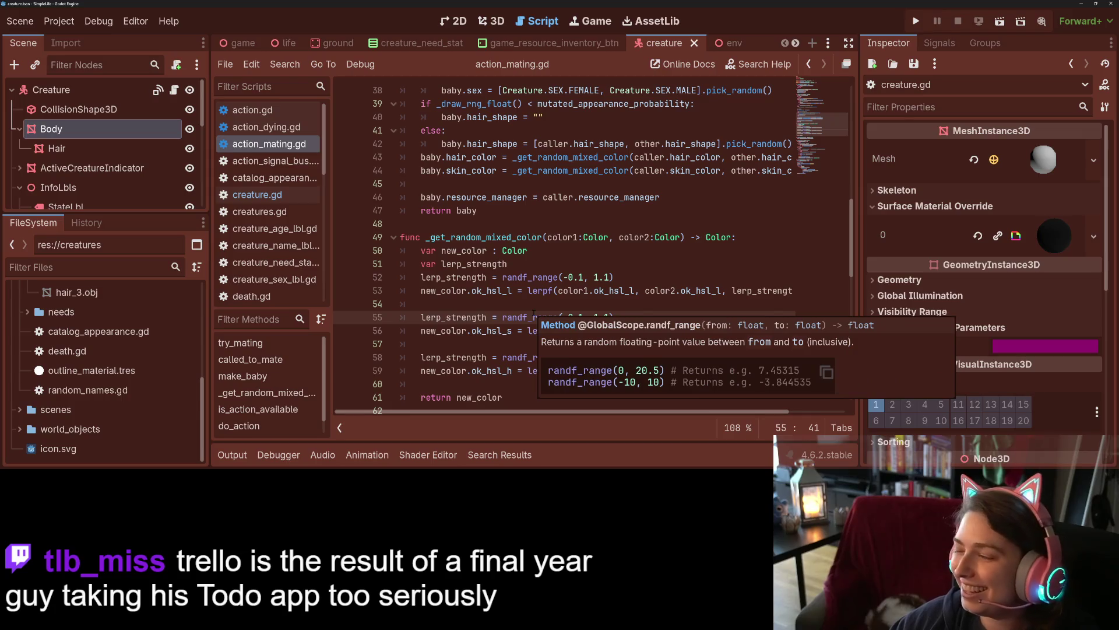
{"action": "left_click", "coordinate": [494, 299]}
{"action": "scroll", "coordinate": [510, 369], "scroll_direction": "down", "scroll_amount": 3}
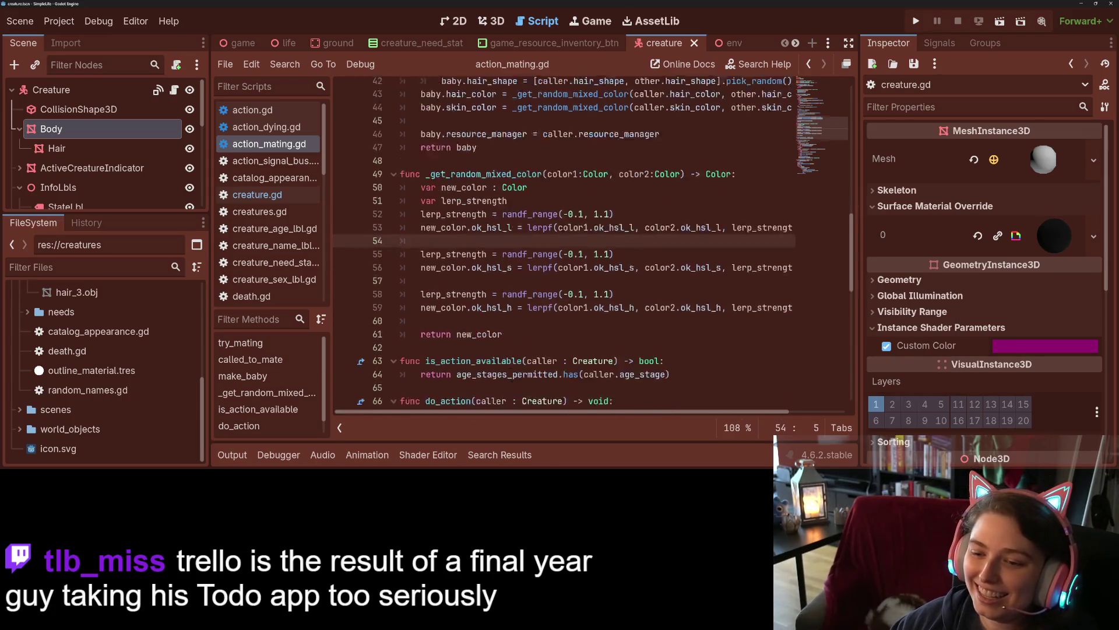
{"action": "scroll", "coordinate": [440, 287], "scroll_direction": "up", "scroll_amount": 5}
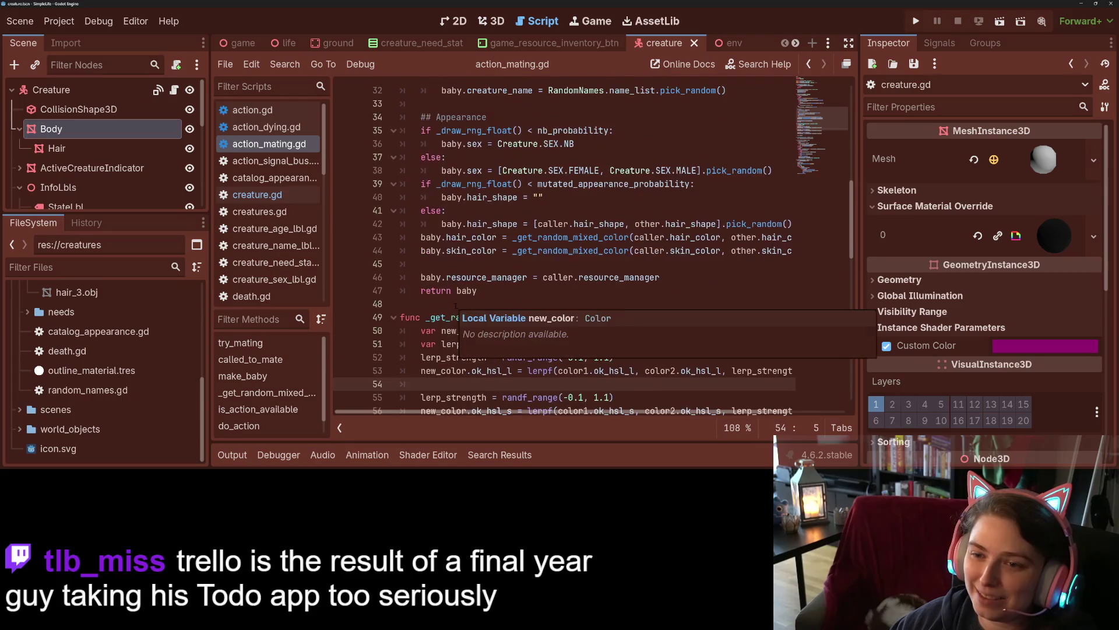
{"action": "left_click", "coordinate": [562, 289]}
{"action": "left_click", "coordinate": [678, 276]}
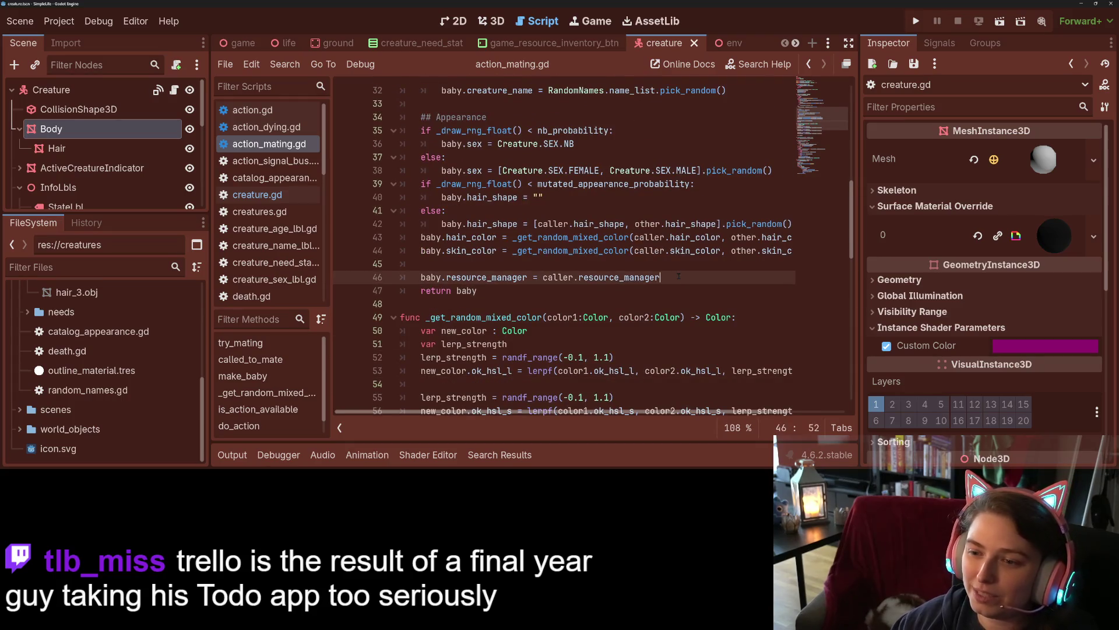
{"action": "key", "text": "Return"}
{"action": "key", "text": "Return"}
{"action": "key", "text": "Return"}
{"action": "key", "text": "Up"}
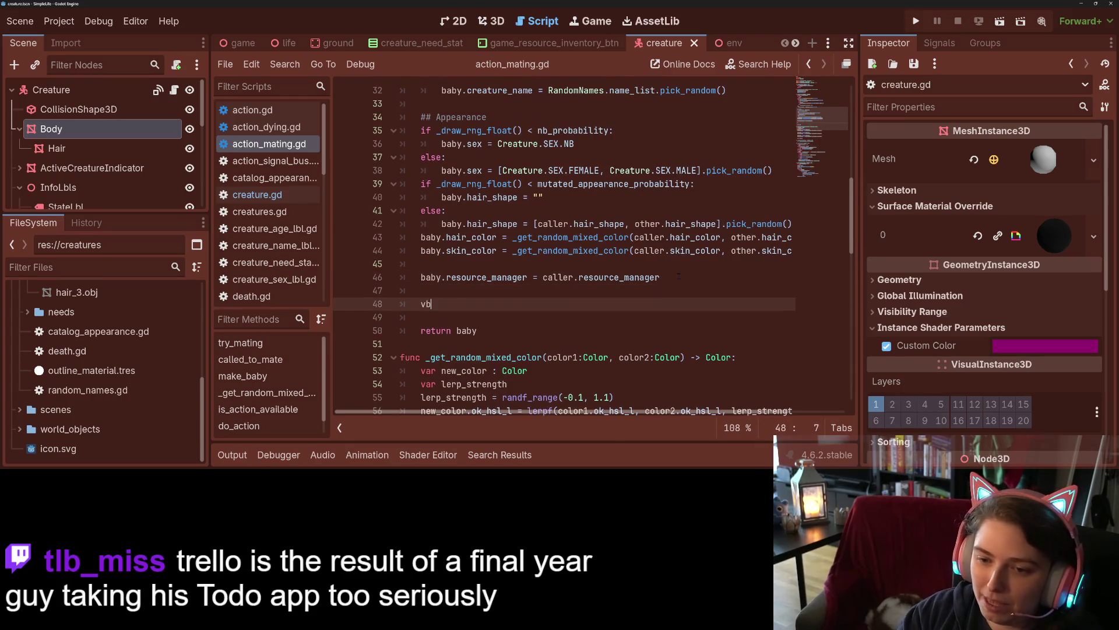
Step: Write 'baby.generation_depth = max(caller.generation_depth, other.generation_depth) + 1' and save
{"action": "key", "text": "BackSpace"}
{"action": "key", "text": "BackSpace"}
{"action": "type", "text": "y.generation_depth"}
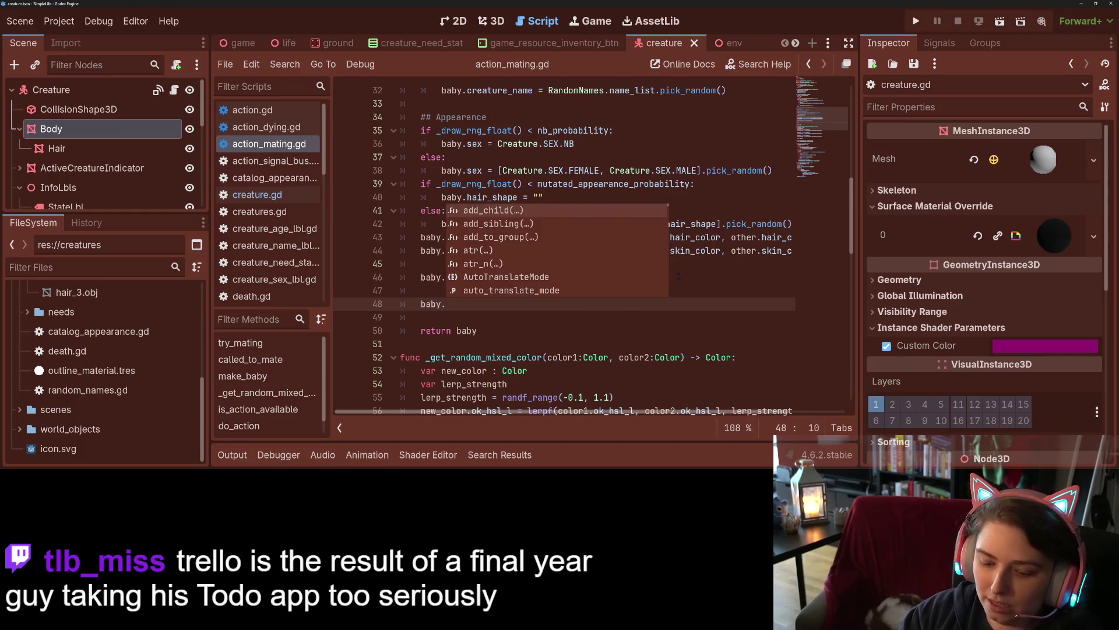
{"action": "type", "text": " = max("}
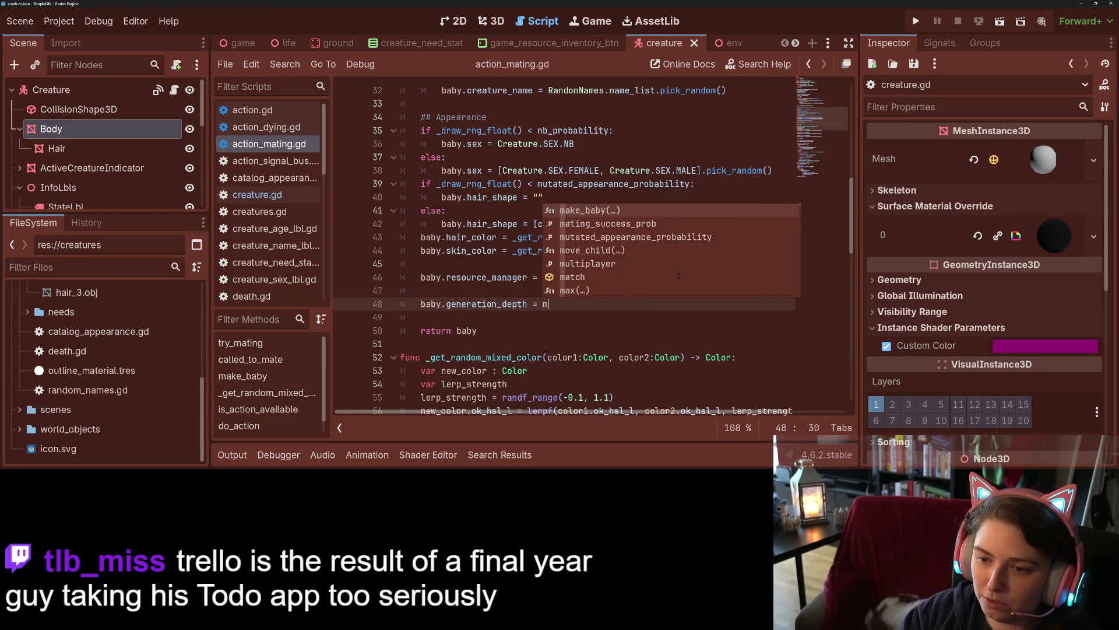
{"action": "key", "text": "Escape"}
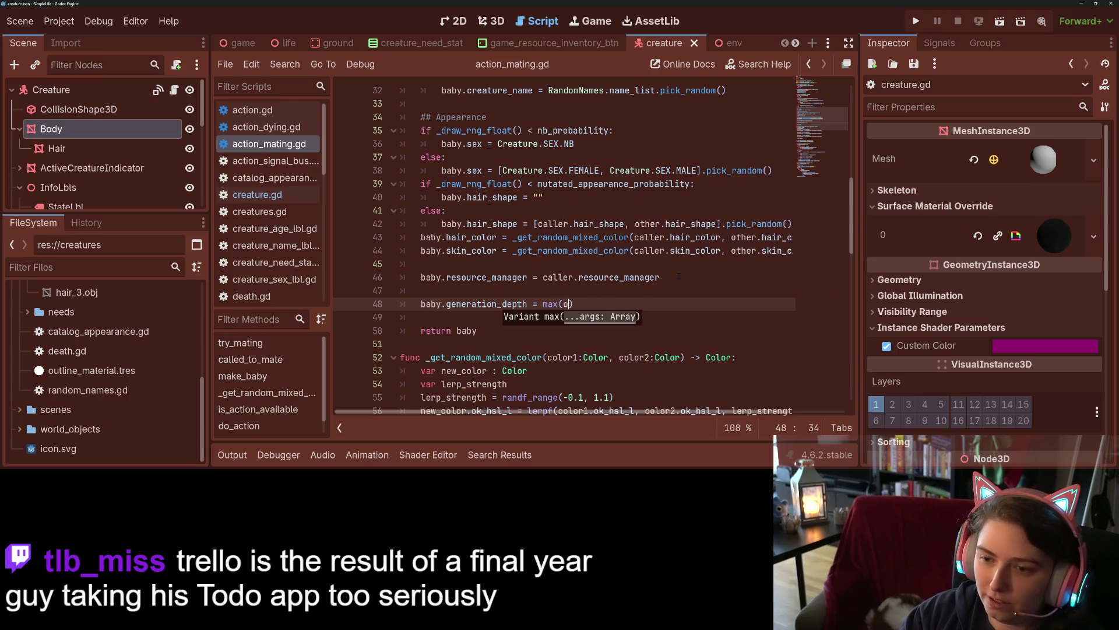
{"action": "key", "text": "BackSpace"}
{"action": "type", "text": "caller.generation_depth,"}
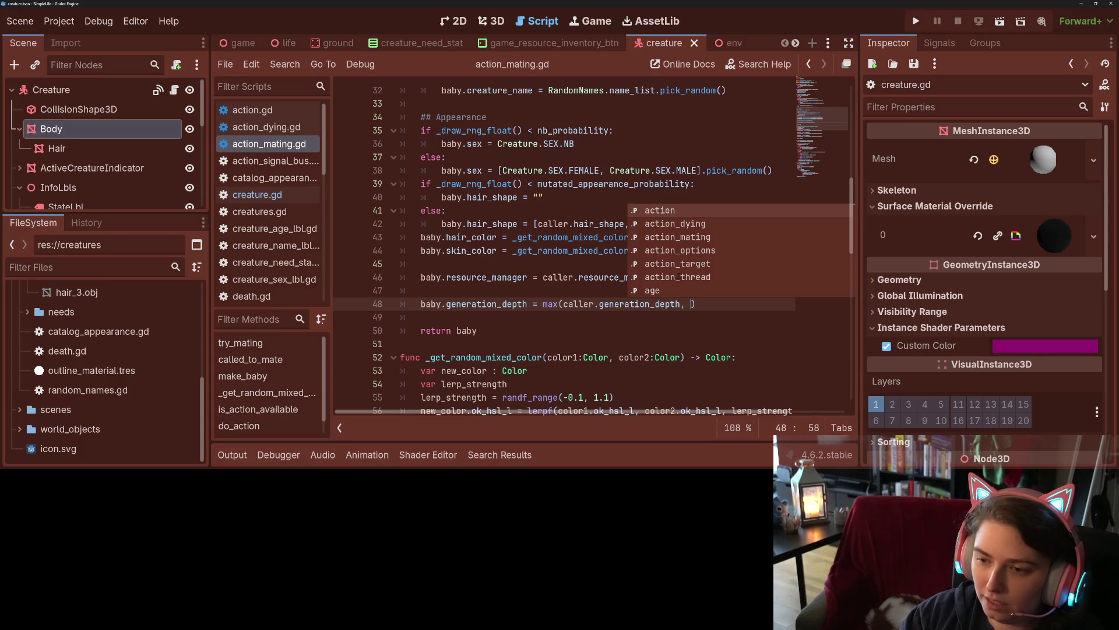
{"action": "key", "text": "Escape"}
{"action": "type", "text": "other.generation_depth"}
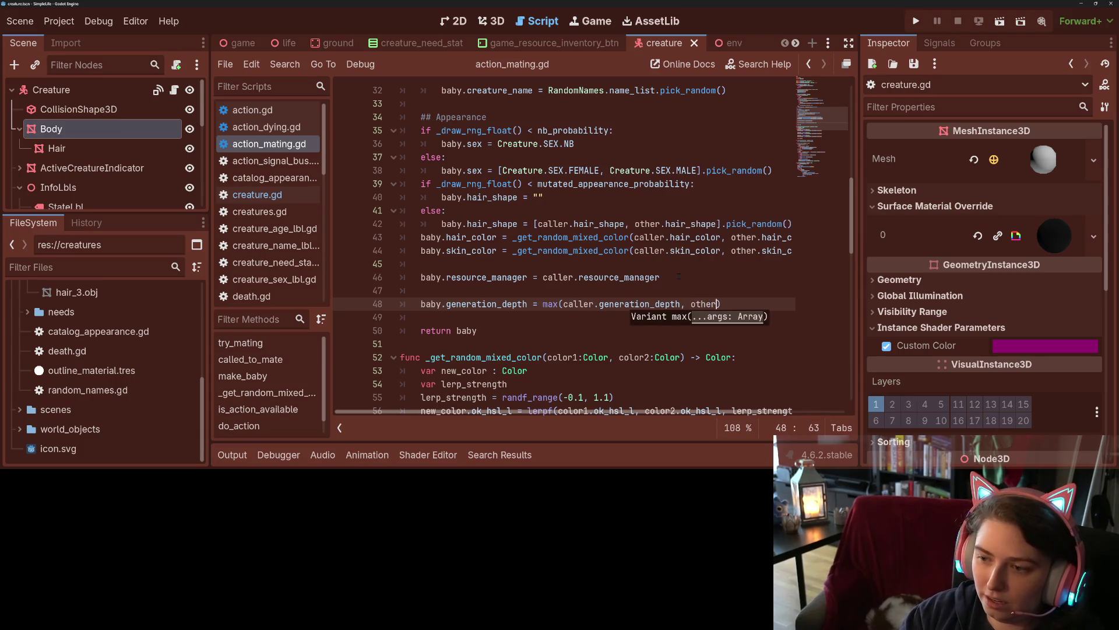
{"action": "type", "text": ") + 1"}
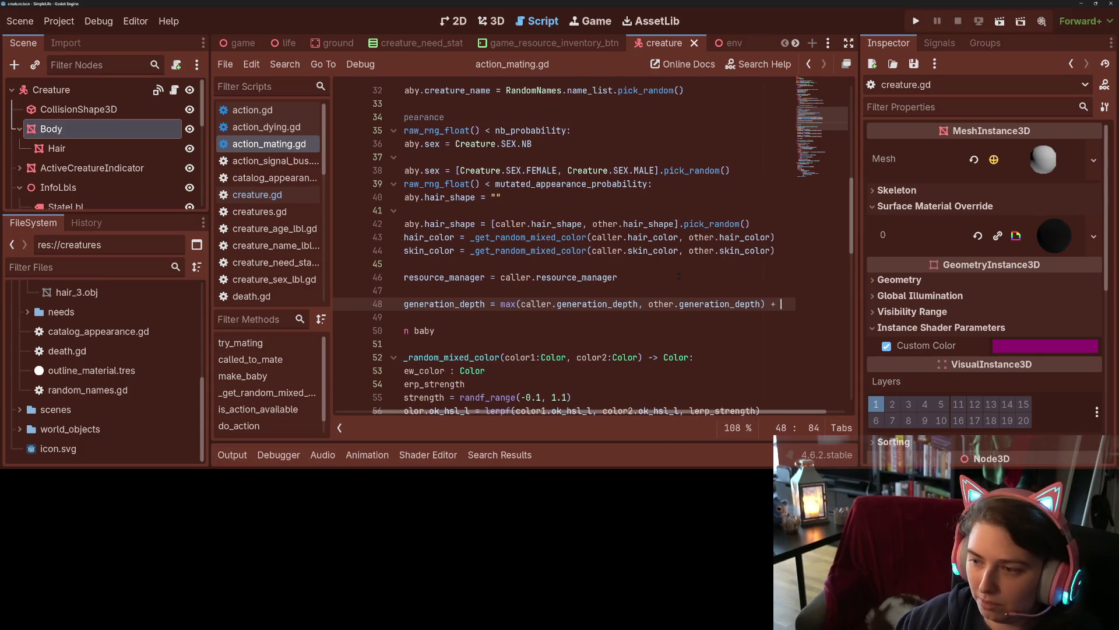
{"action": "key", "text": "ctrl+s"}
{"action": "scroll", "coordinate": [677, 295], "scroll_direction": "left", "scroll_amount": 3}
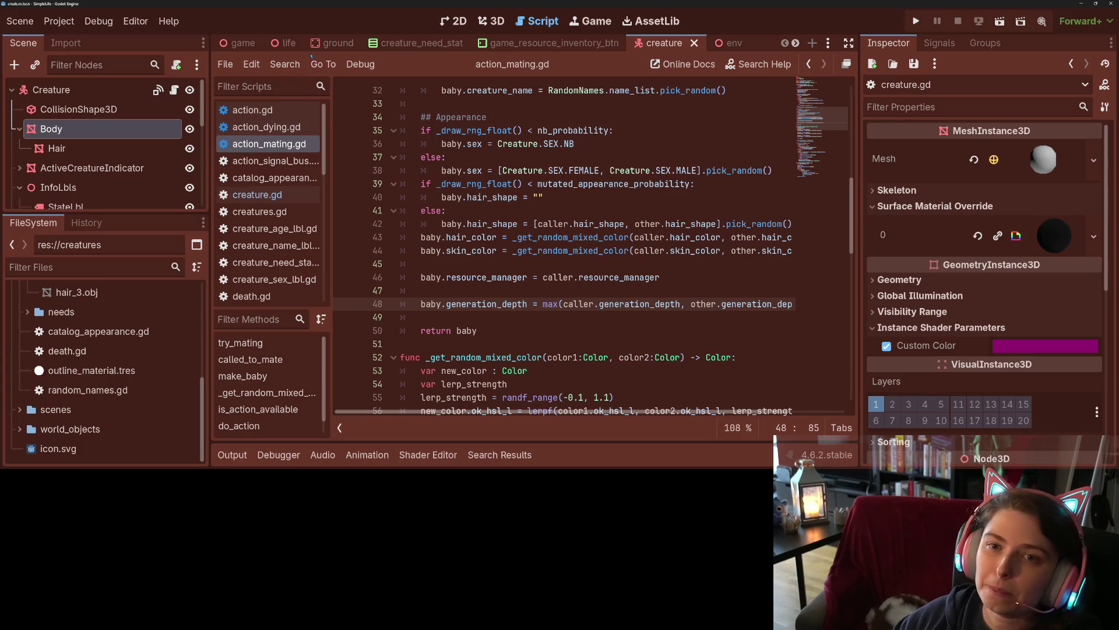
{"action": "left_click", "coordinate": [285, 43]}
Step: Prefix the CreatureSexLbl text with 'sex:' in the life scene
{"action": "left_click", "coordinate": [454, 21]}
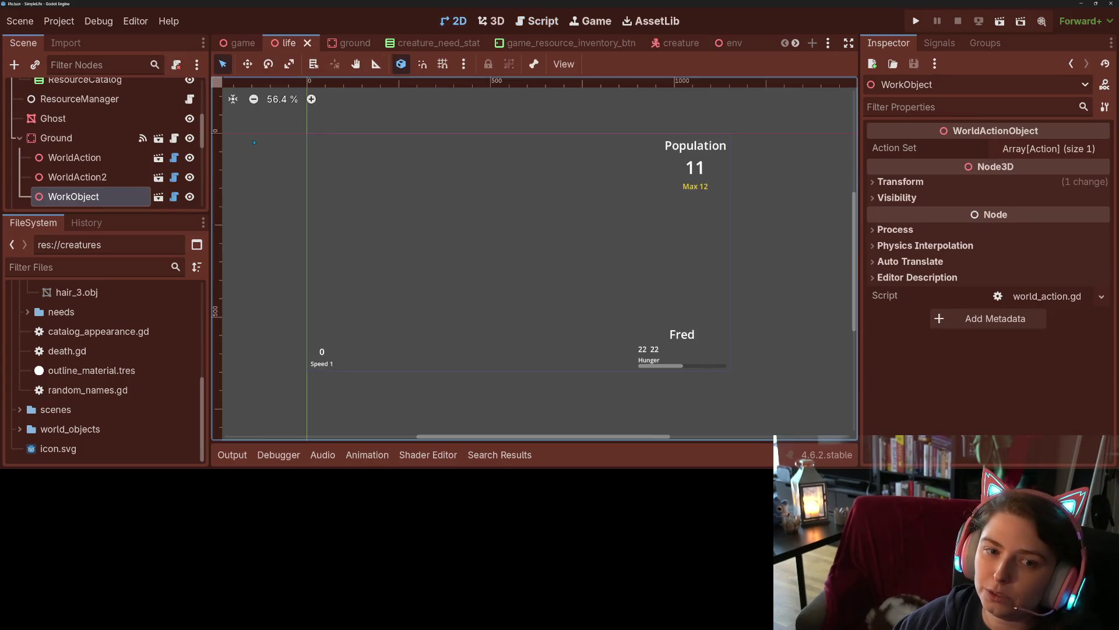
{"action": "left_click", "coordinate": [719, 350]}
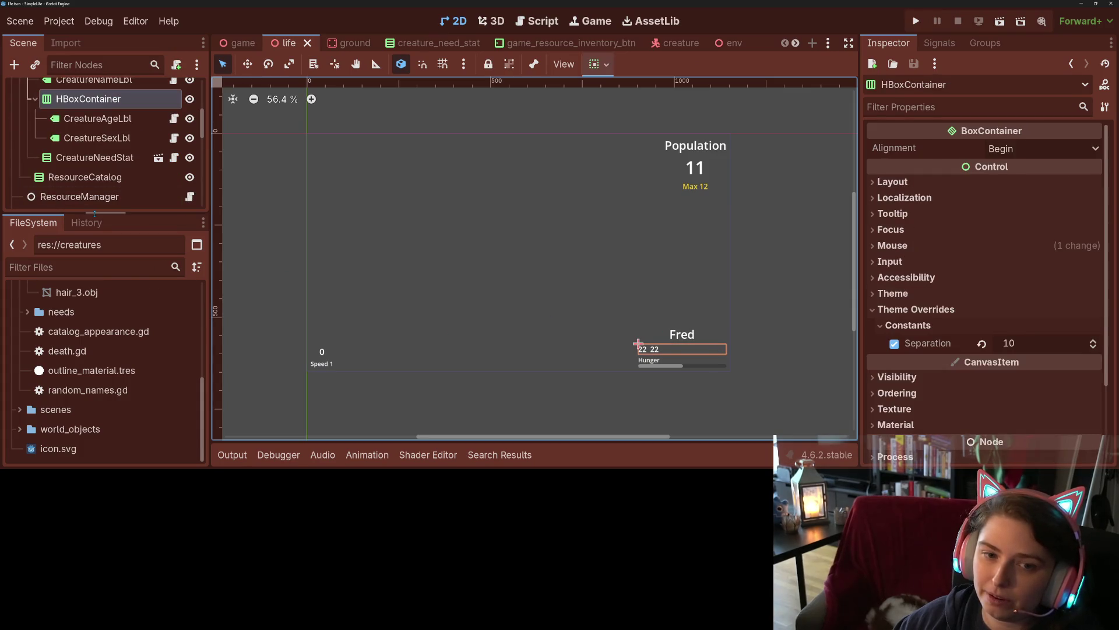
{"action": "left_click_drag", "start_coordinate": [90, 212], "coordinate": [96, 383]}
{"action": "left_click", "coordinate": [97, 137]}
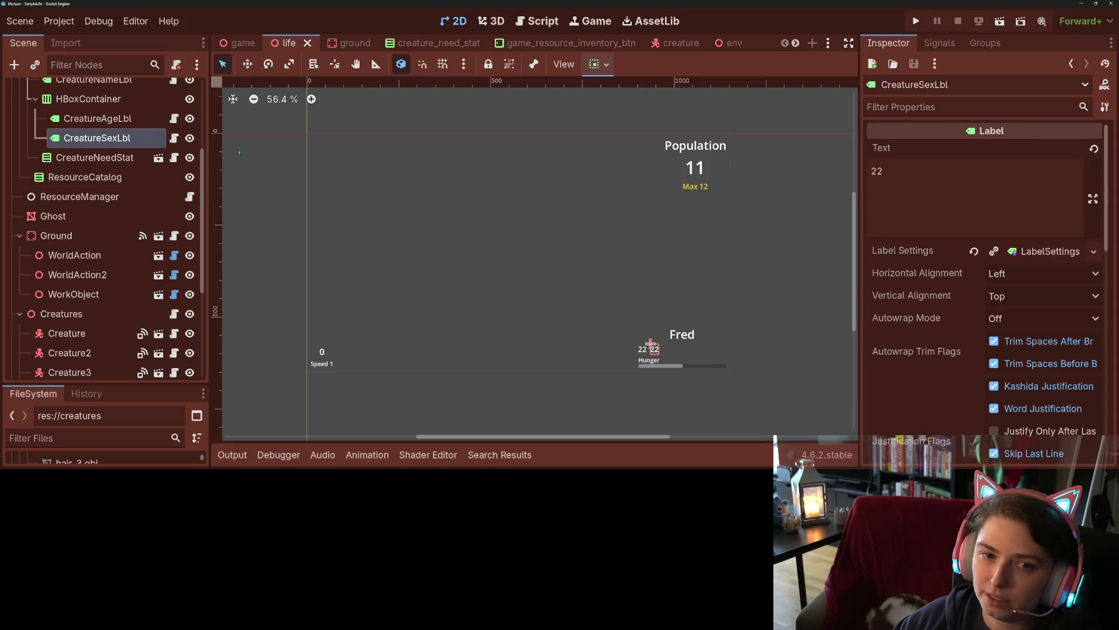
{"action": "left_click", "coordinate": [927, 170]}
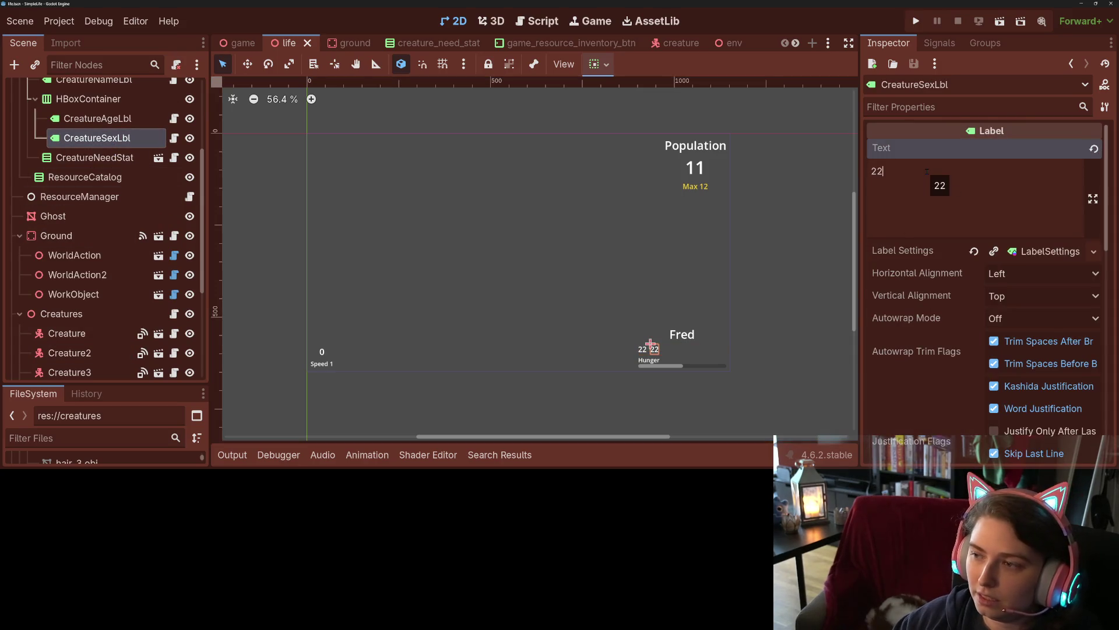
{"action": "type", "text": "sex:"}
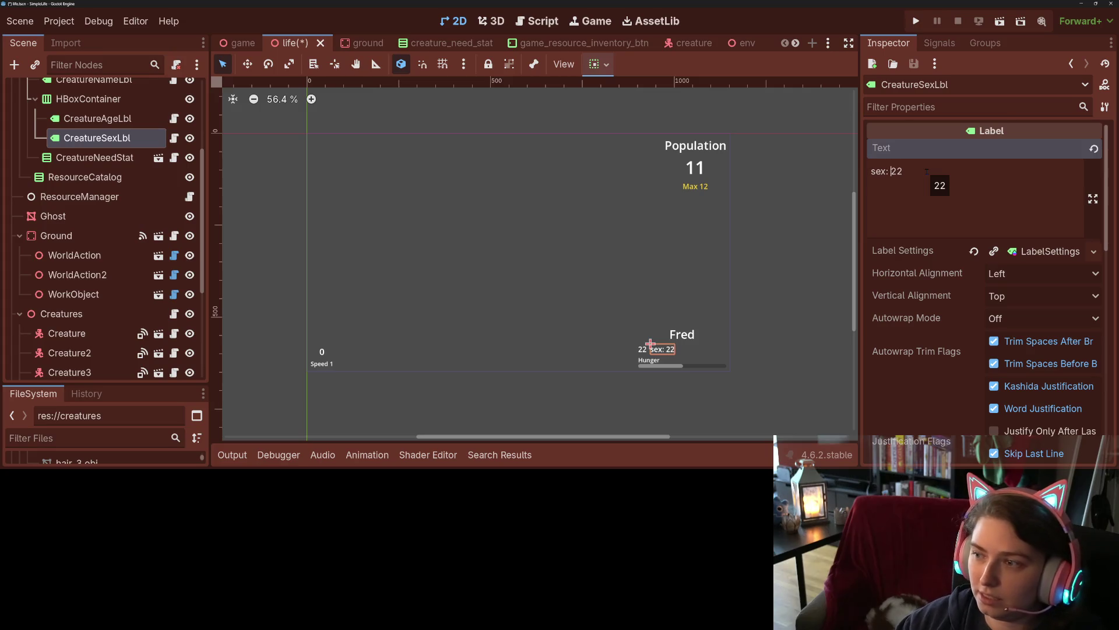
Step: Prefix the CreatureAgeLbl text with 'age:', save, and duplicate the sex label
{"action": "left_click", "coordinate": [97, 118]}
{"action": "left_click", "coordinate": [930, 251]}
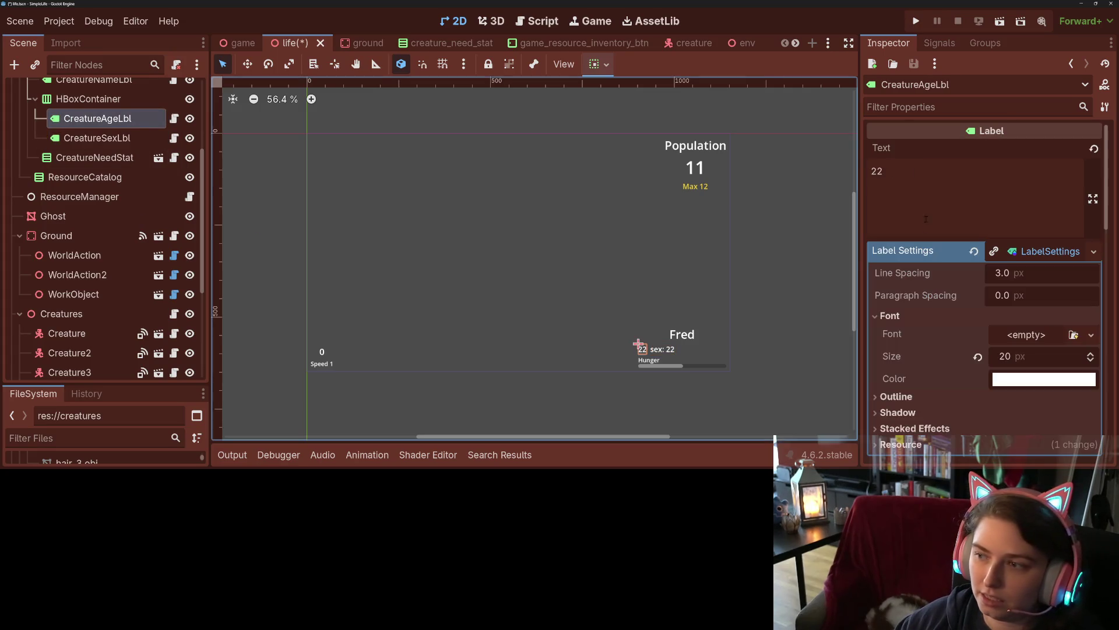
{"action": "left_click", "coordinate": [1071, 209]}
{"action": "type", "text": "age:"}
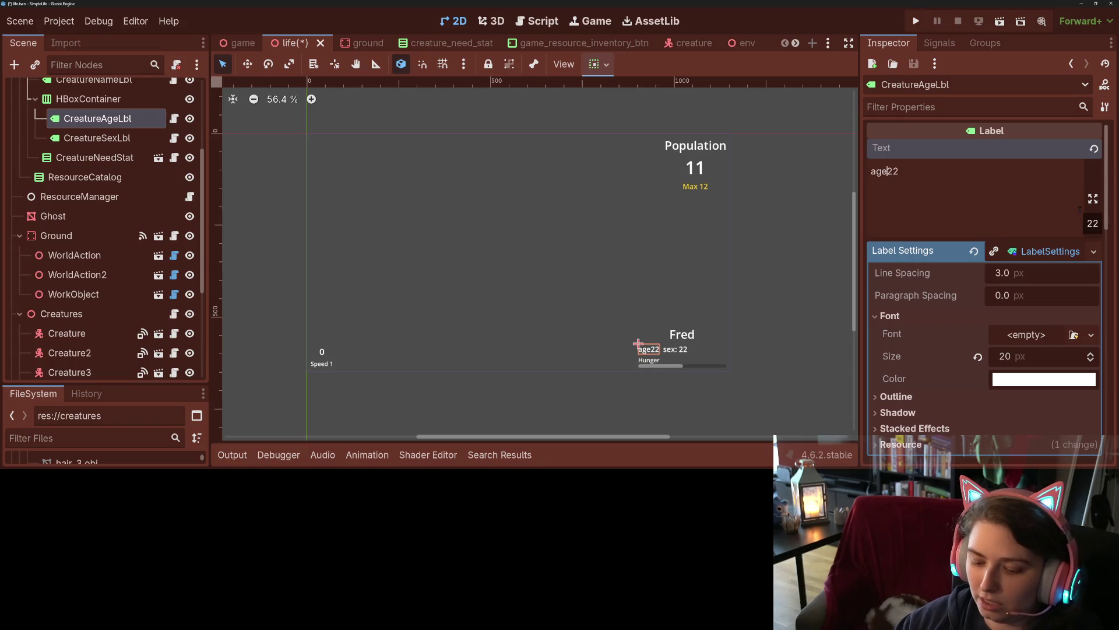
{"action": "key", "text": "ctrl+s"}
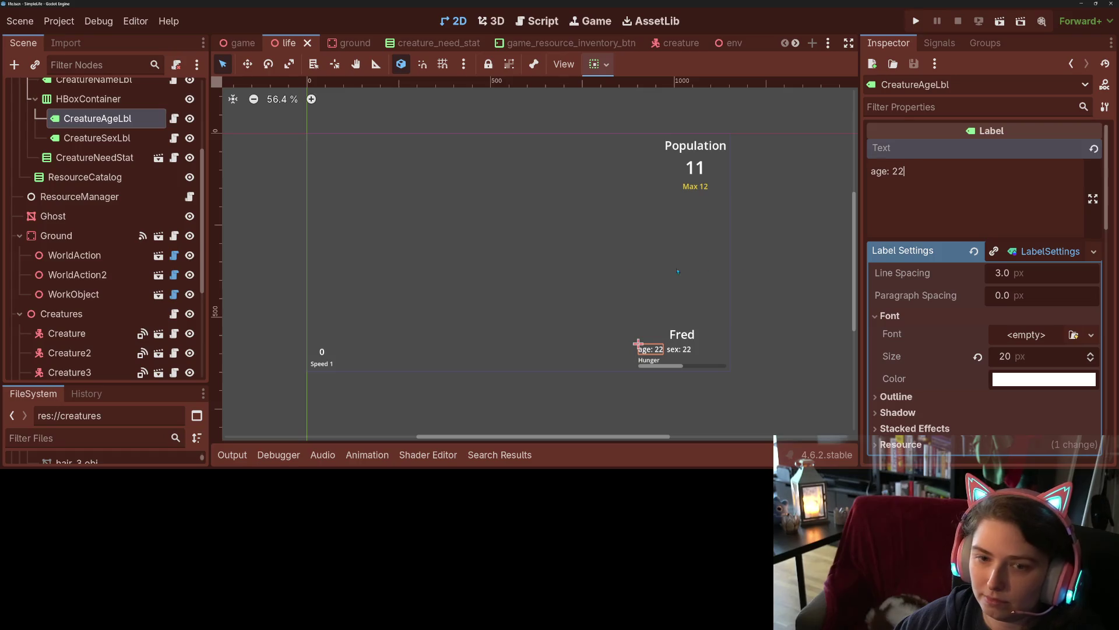
{"action": "left_click", "coordinate": [105, 138]}
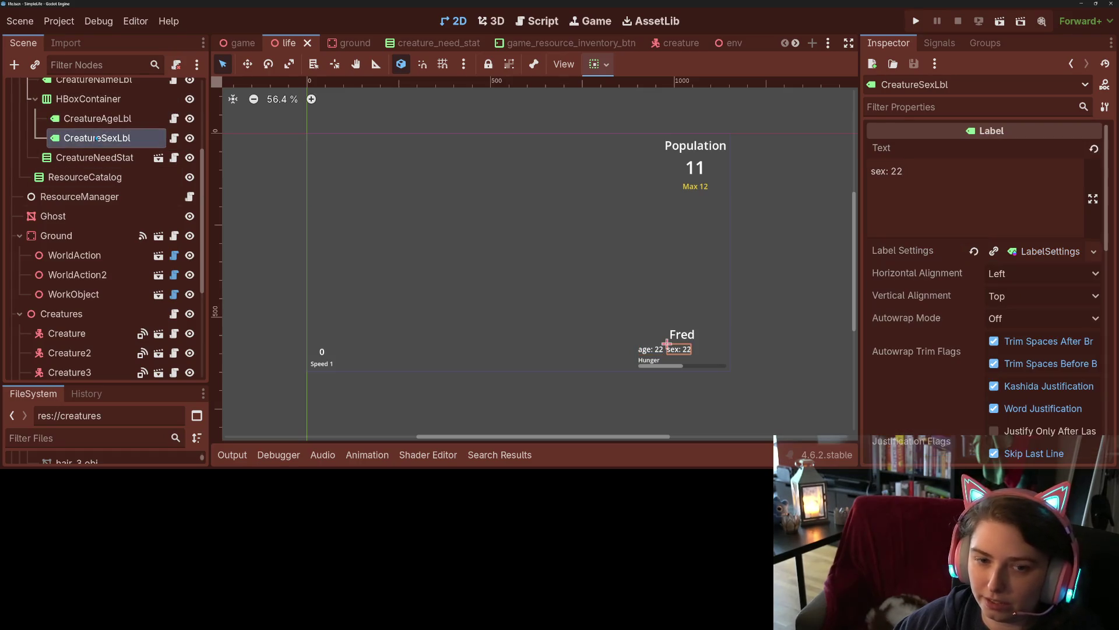
{"action": "key", "text": "ctrl+d"}
Step: Rename the duplicated label to CreatureGenLbl
{"action": "double_click", "coordinate": [105, 158]}
{"action": "right_click", "coordinate": [105, 158]}
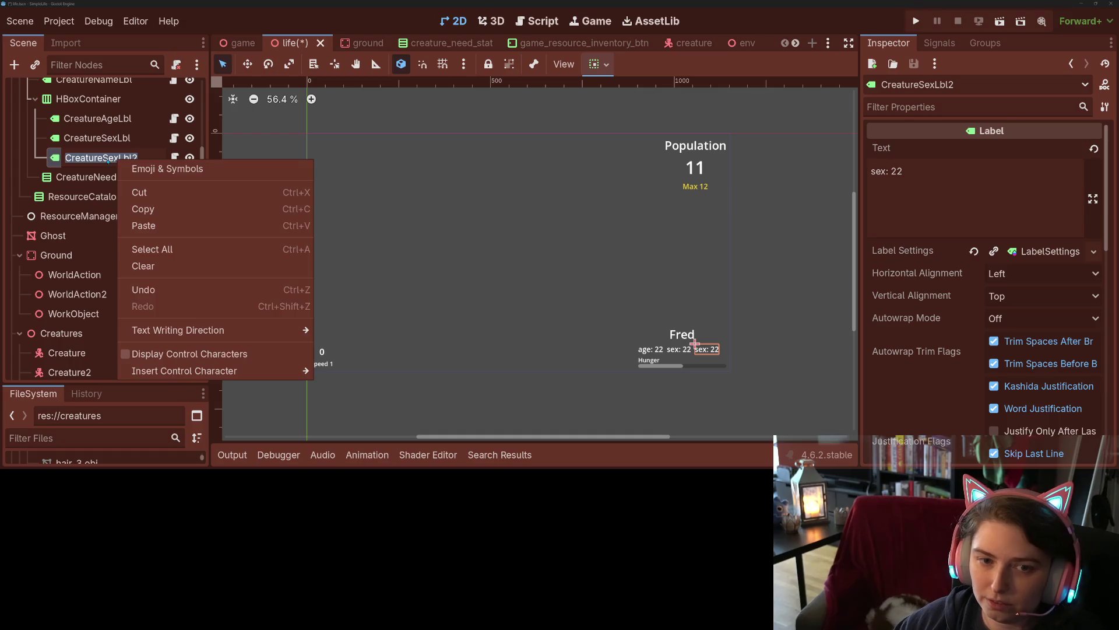
{"action": "left_click", "coordinate": [103, 158]}
{"action": "left_click_drag", "start_coordinate": [138, 158], "coordinate": [150, 155]}
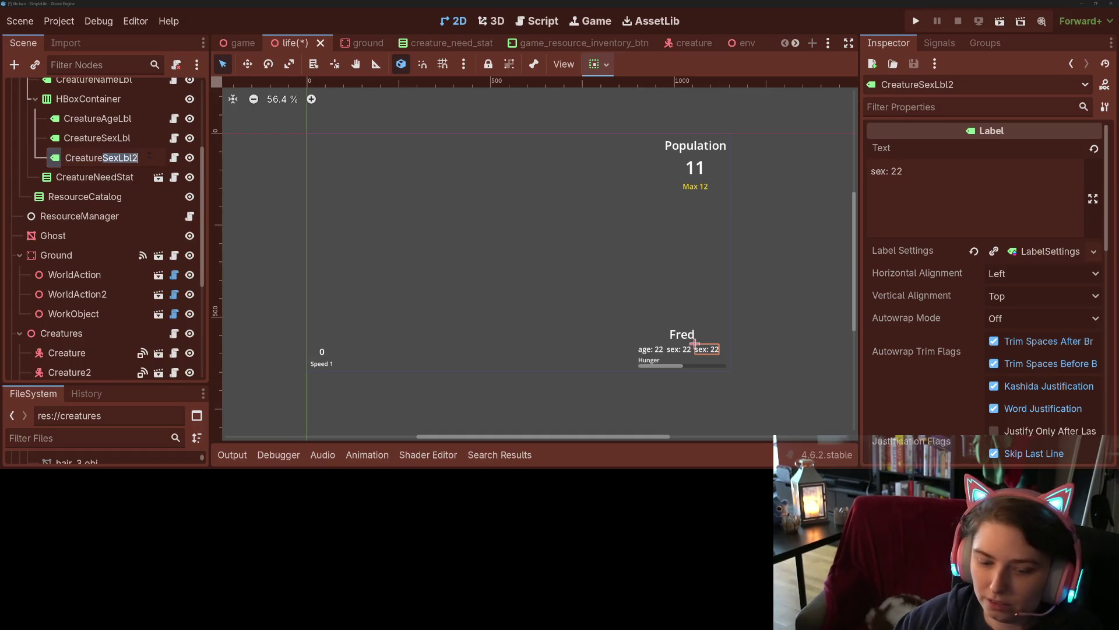
{"action": "type", "text": "Gen"}
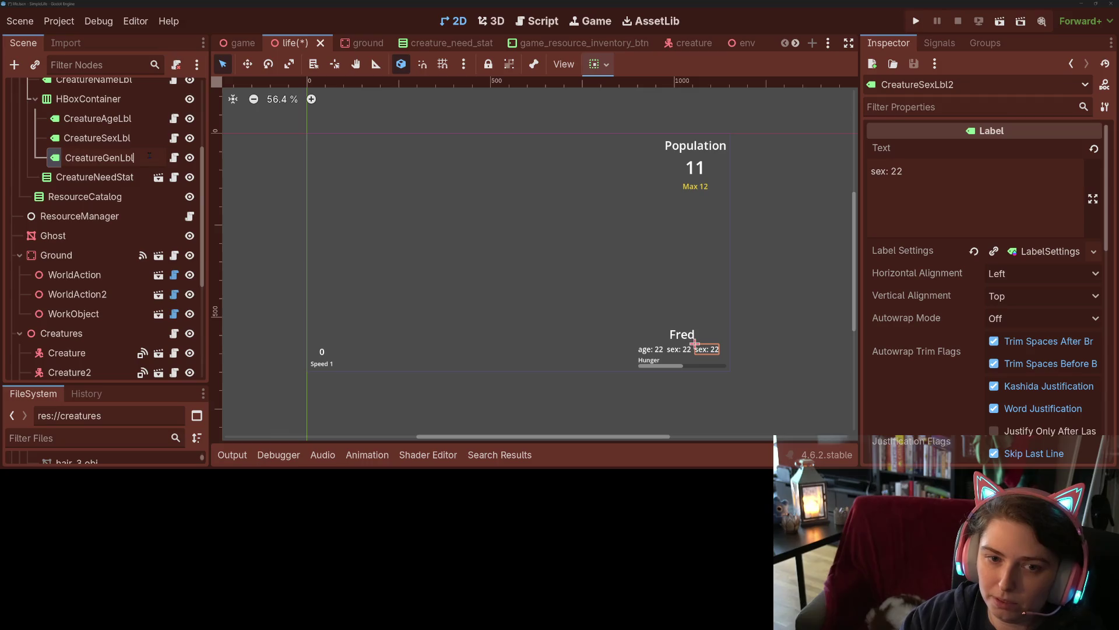
{"action": "key", "text": "Return"}
{"action": "right_click", "coordinate": [150, 158]}
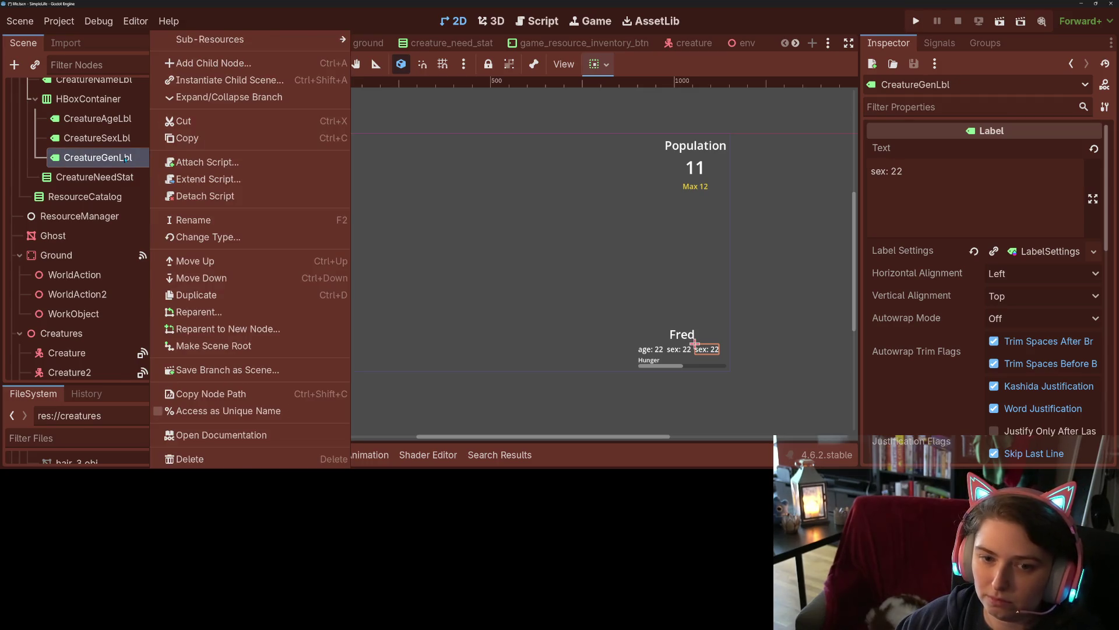
{"action": "key", "text": "Escape"}
Step: Change CreatureGenLbl's text to 'gen: 22' and move it out of the age/sex row
{"action": "double_click", "coordinate": [879, 171]}
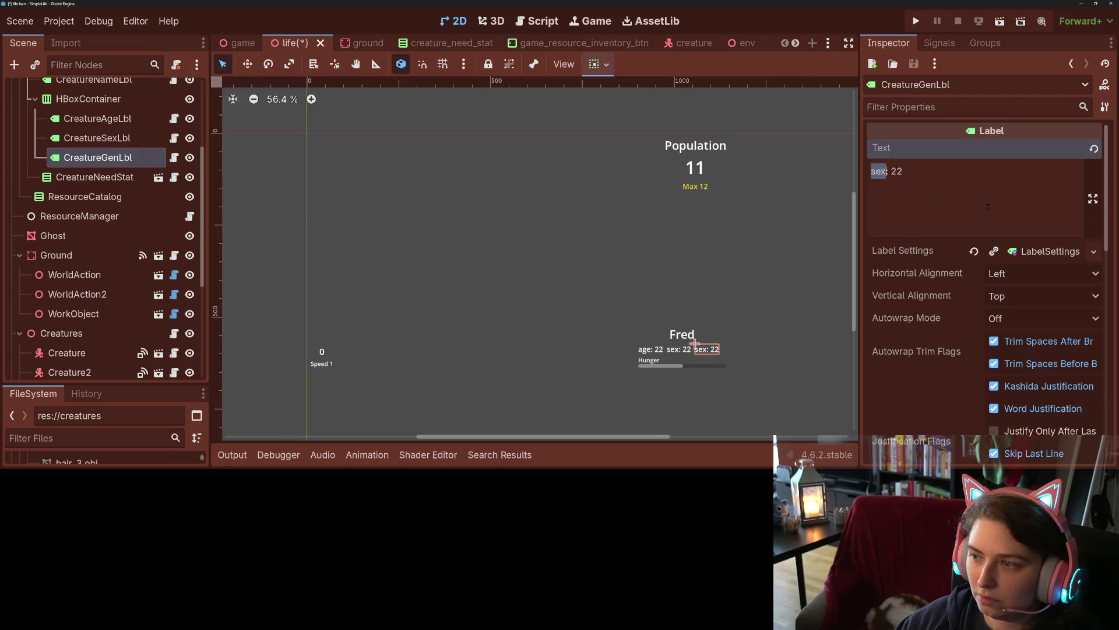
{"action": "type", "text": "gen"}
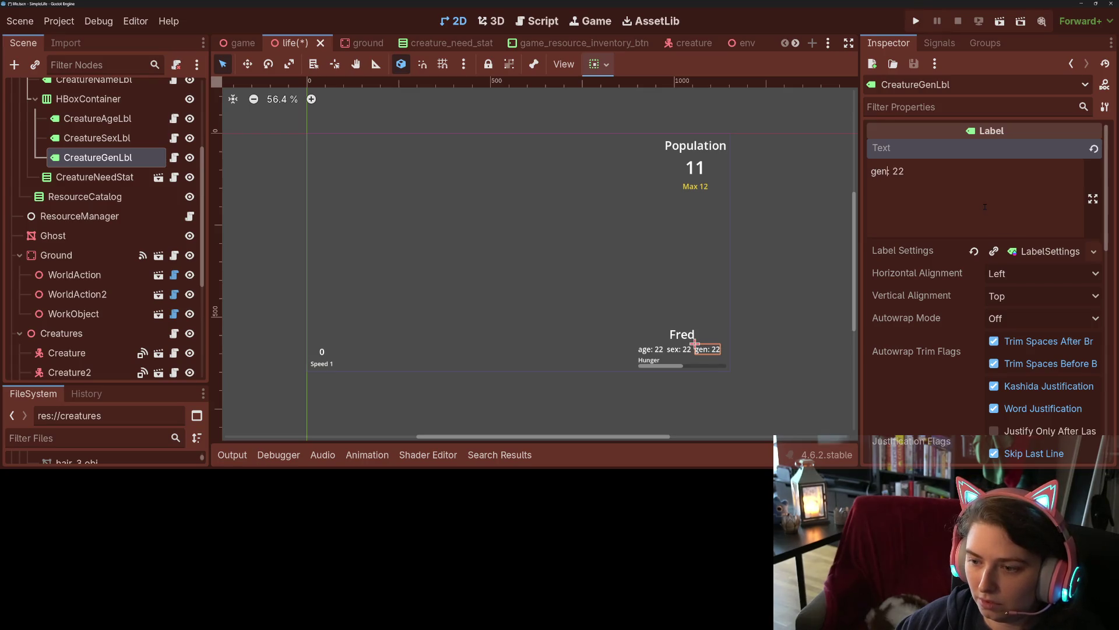
{"action": "left_click_drag", "start_coordinate": [96, 157], "coordinate": [51, 177]}
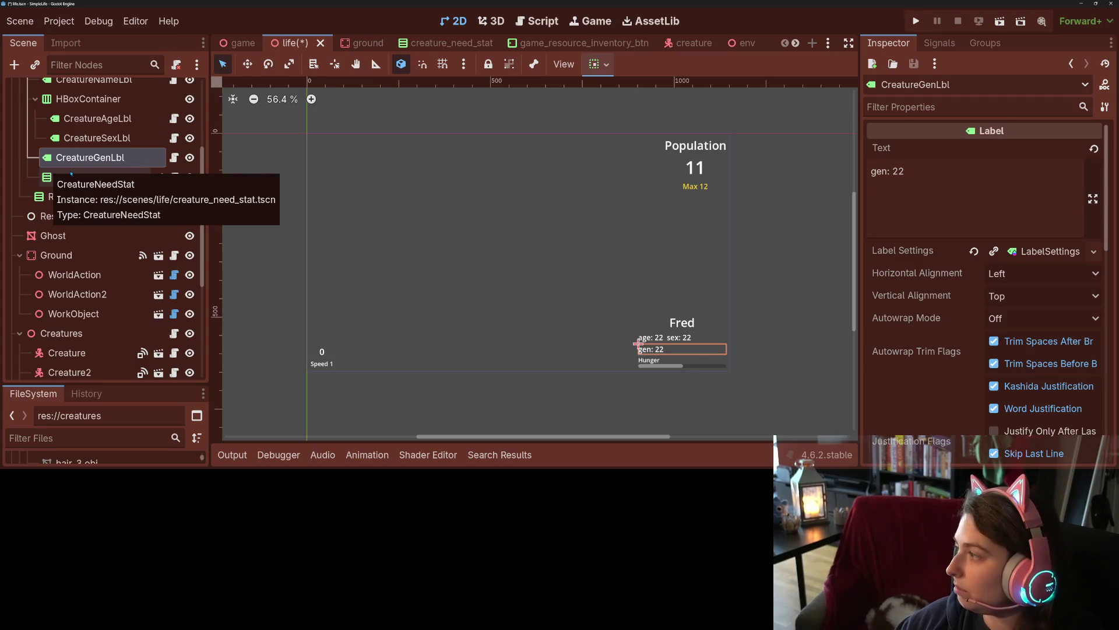
{"action": "left_click", "coordinate": [76, 196]}
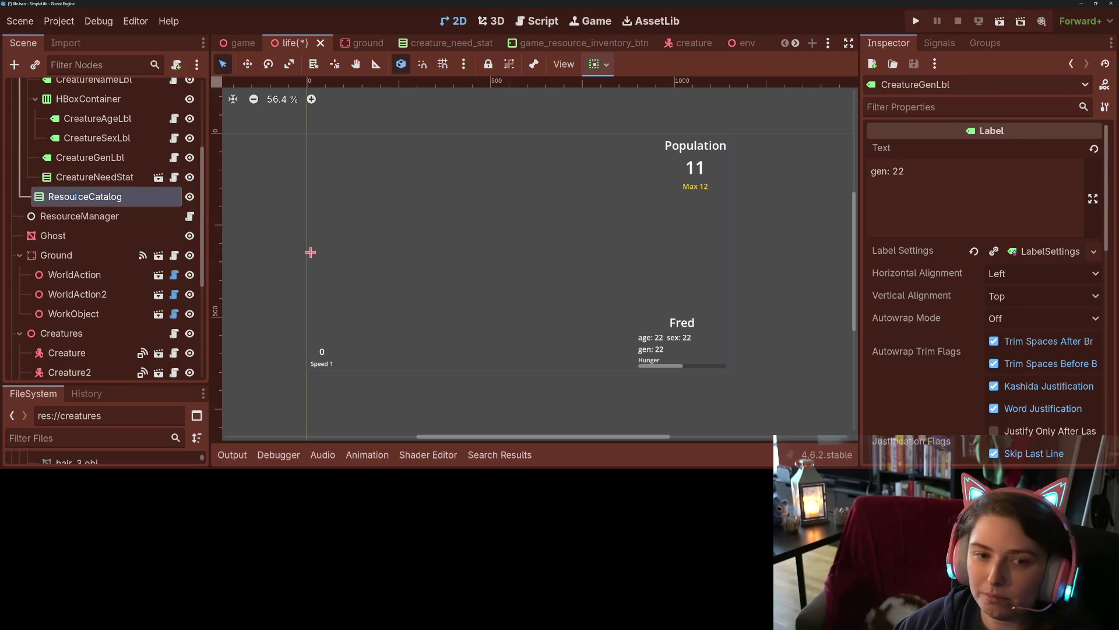
Step: Center the HBoxContainer's age/sex row and set its Separation to 20
{"action": "left_click", "coordinate": [94, 158]}
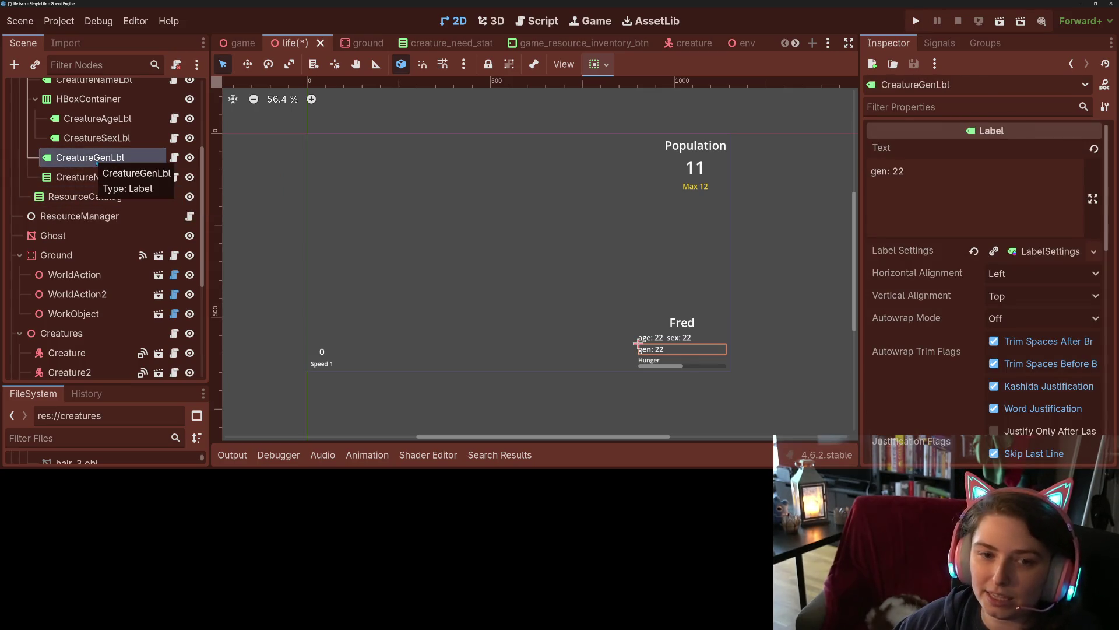
{"action": "left_click", "coordinate": [73, 104]}
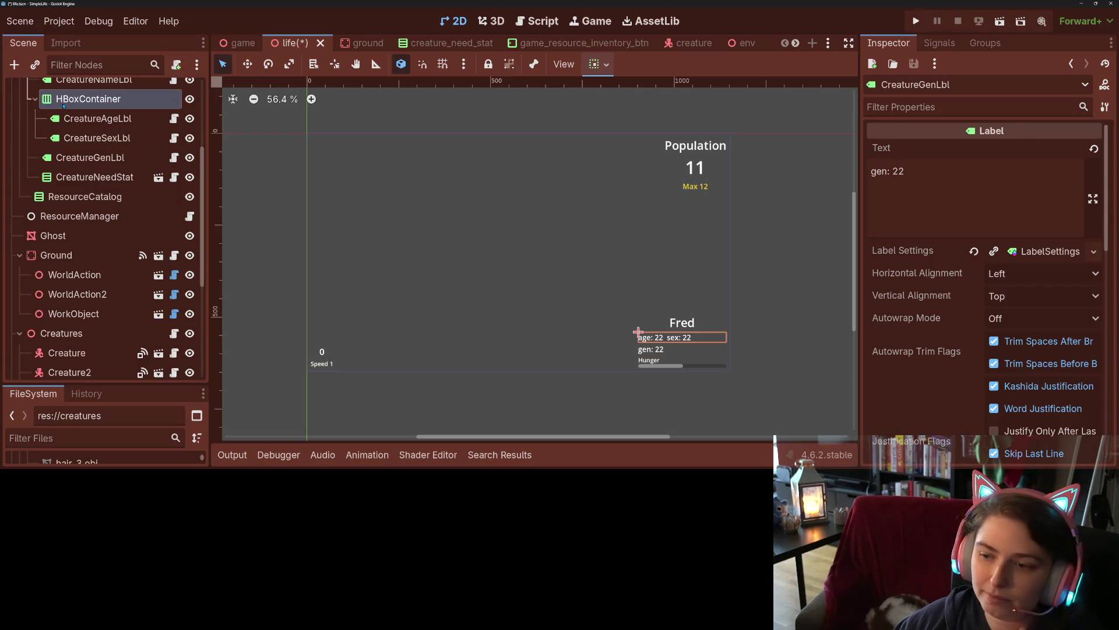
{"action": "left_click", "coordinate": [1095, 150]}
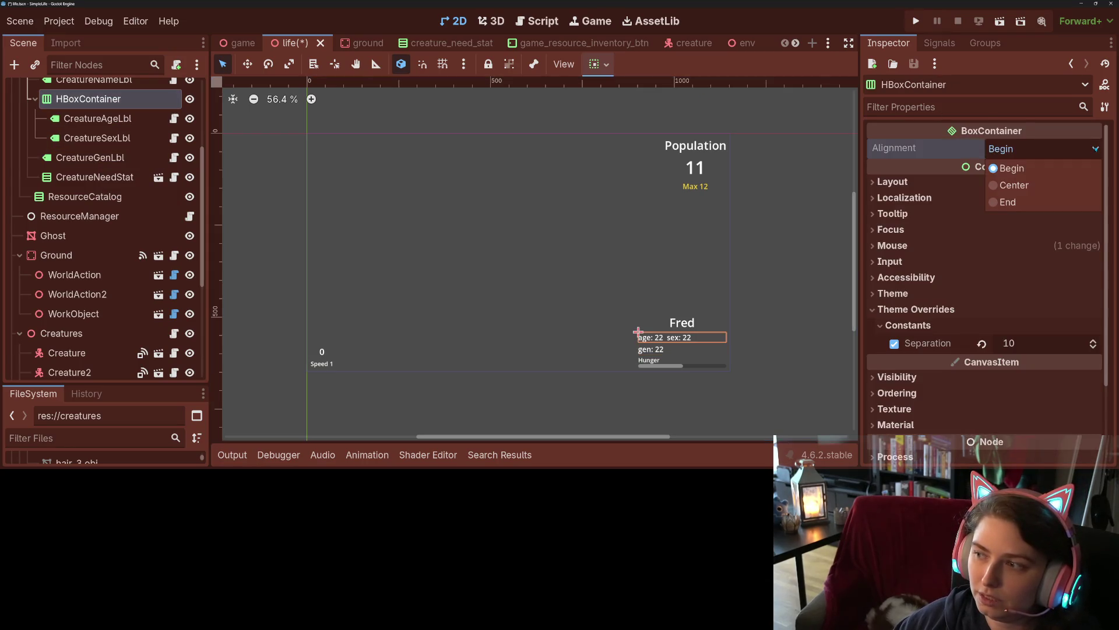
{"action": "left_click", "coordinate": [1015, 185]}
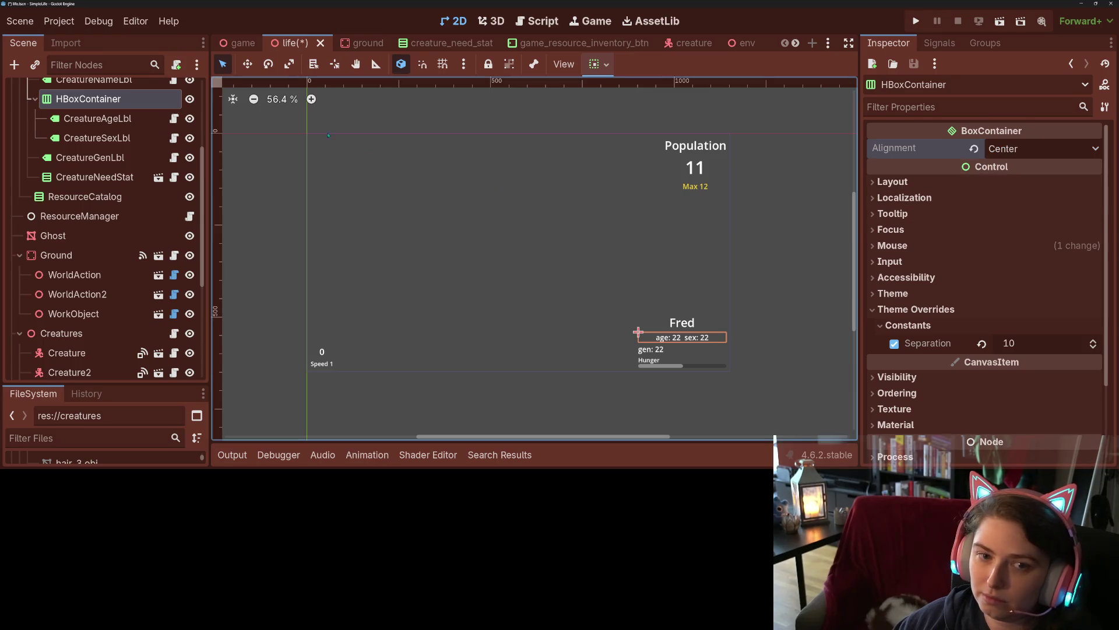
{"action": "left_click", "coordinate": [109, 118]}
{"action": "left_click", "coordinate": [87, 99]}
{"action": "left_click", "coordinate": [1037, 343]}
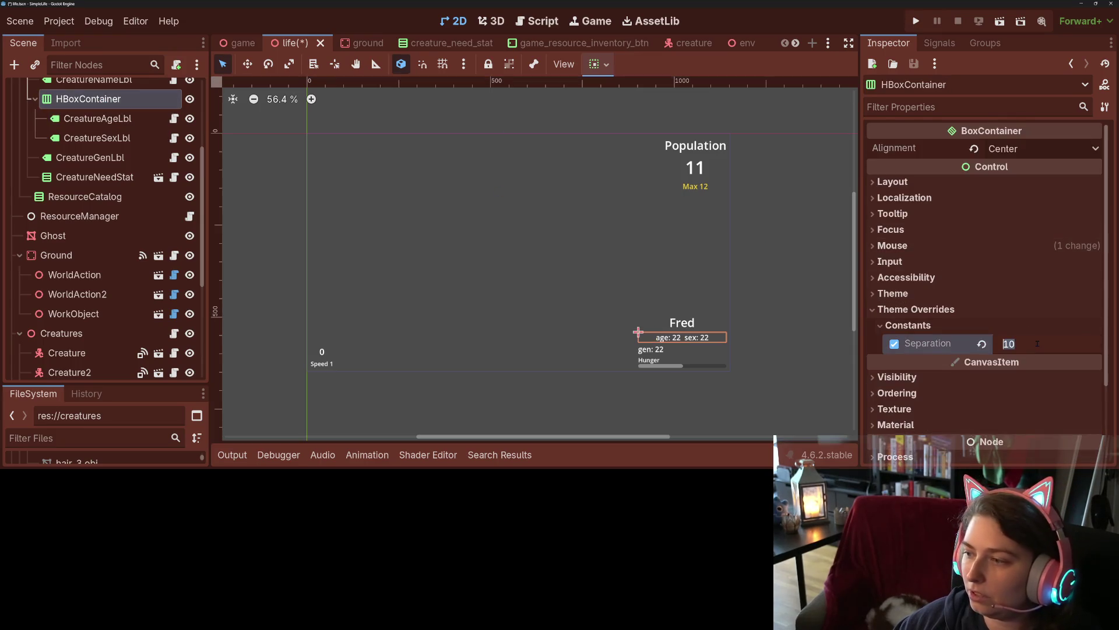
{"action": "type", "text": "20"}
{"action": "key", "text": "Return"}
Step: Set the HBoxContainer's alignment back to Begin
{"action": "left_click", "coordinate": [810, 330]}
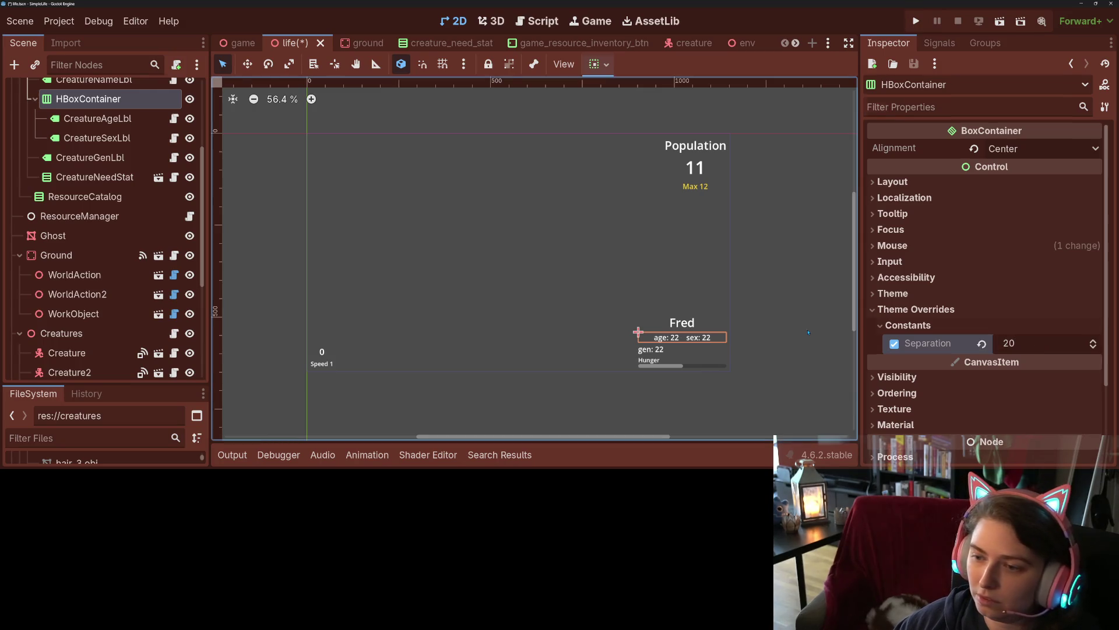
{"action": "left_click", "coordinate": [656, 335]}
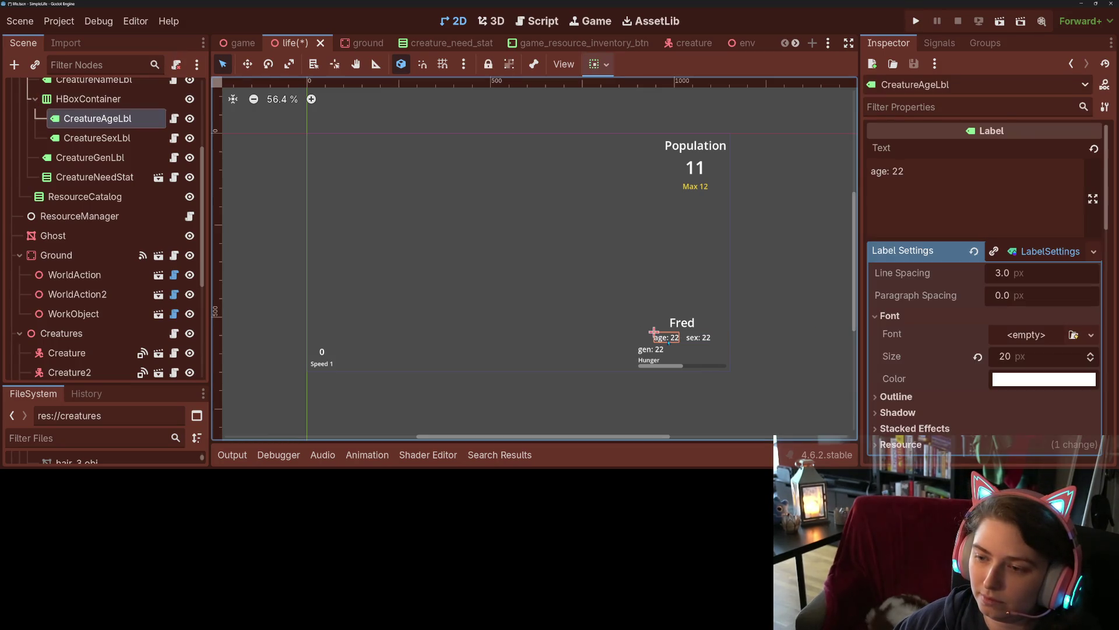
{"action": "left_click", "coordinate": [641, 327]}
{"action": "left_click", "coordinate": [638, 333]}
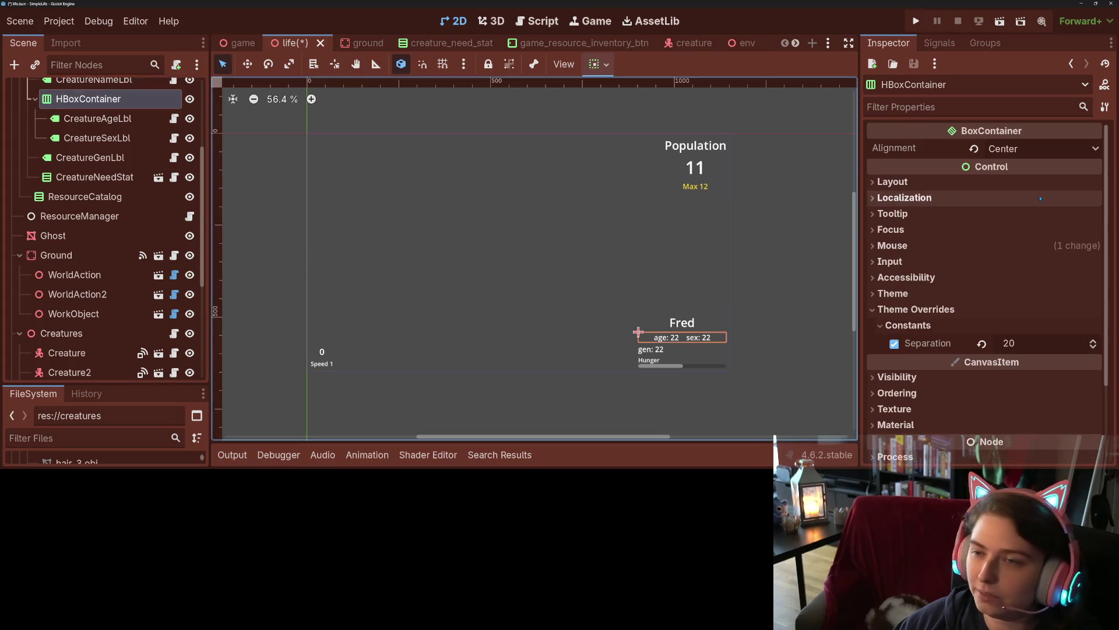
{"action": "left_click", "coordinate": [1041, 149]}
{"action": "left_click", "coordinate": [1026, 166]}
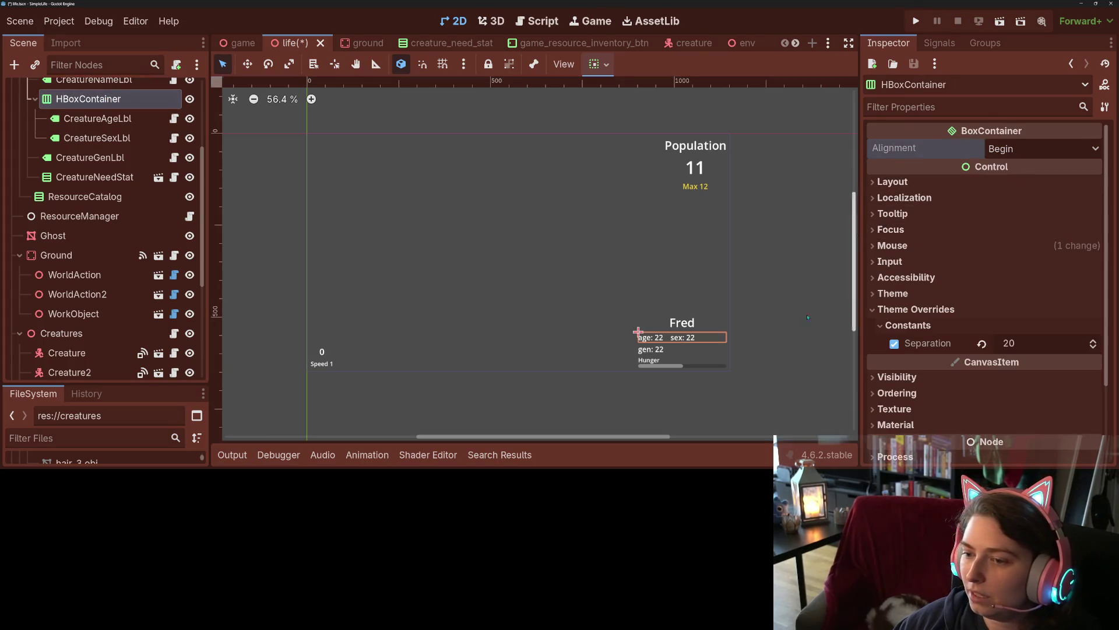
Step: Give the gen label a unique Label Settings copy and try font sizes 18, 17 and 16
{"action": "left_click", "coordinate": [658, 349]}
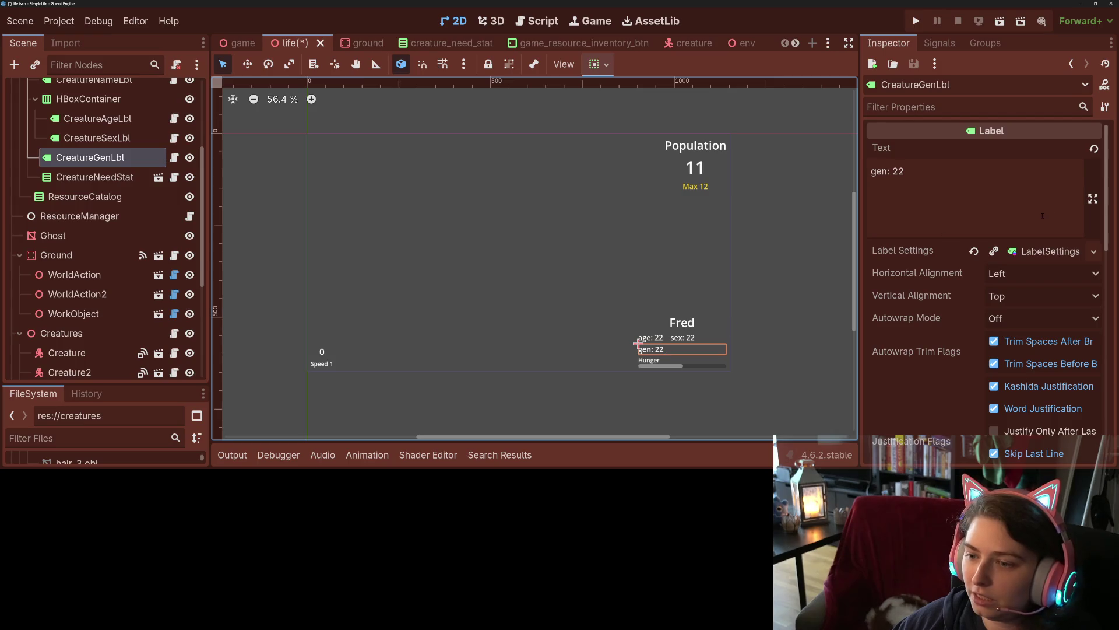
{"action": "left_click", "coordinate": [1093, 252]}
{"action": "left_click", "coordinate": [1053, 378]}
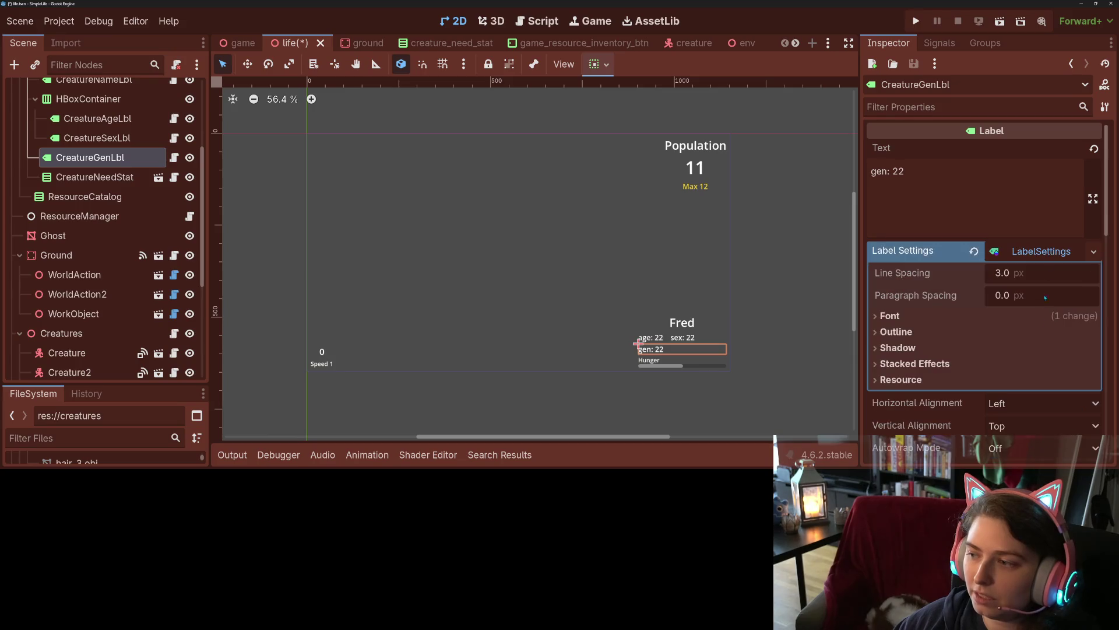
{"action": "left_click", "coordinate": [1044, 251]}
{"action": "left_click", "coordinate": [1029, 315]}
{"action": "left_click", "coordinate": [1028, 363]}
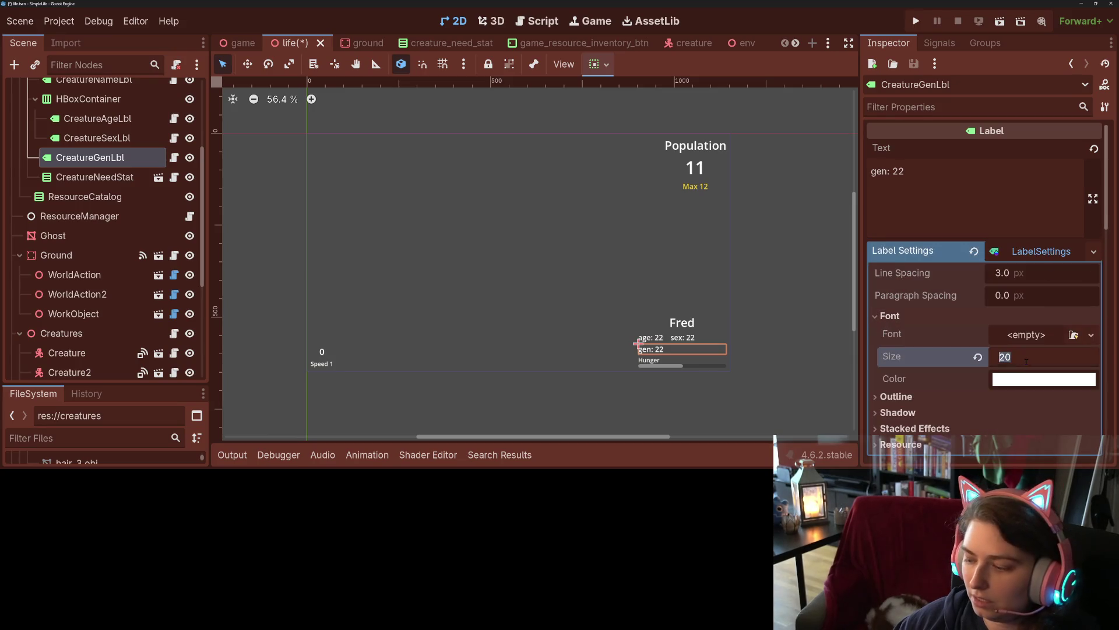
{"action": "type", "text": "18"}
{"action": "key", "text": "Return"}
{"action": "left_click", "coordinate": [1026, 361]}
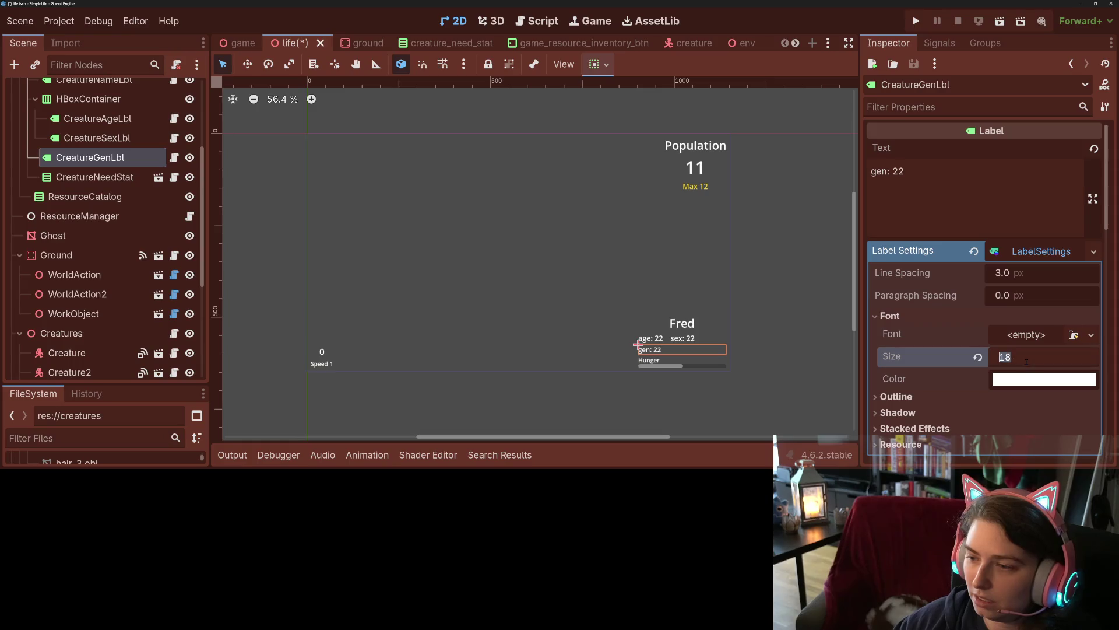
{"action": "key", "text": "Return"}
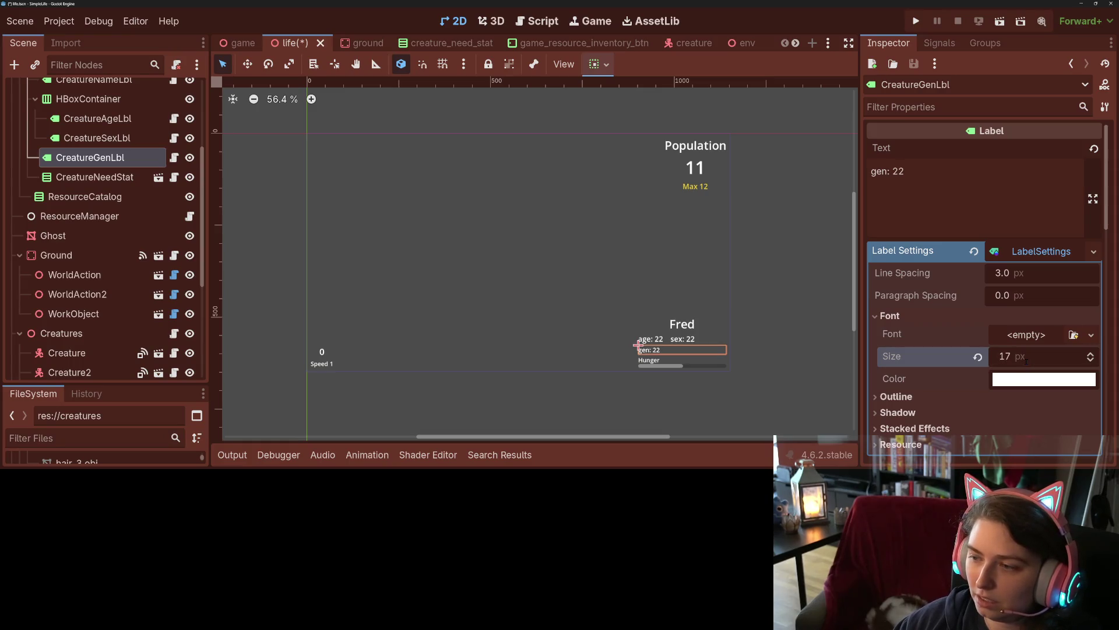
{"action": "left_click", "coordinate": [1027, 359]}
{"action": "type", "text": "16"}
{"action": "key", "text": "Return"}
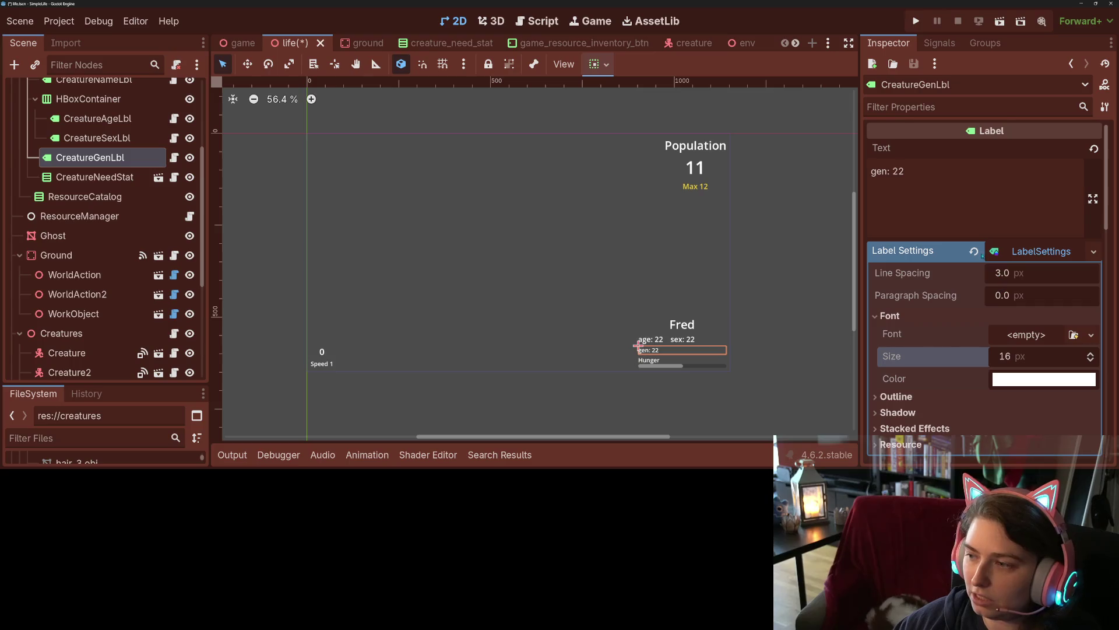
Step: Clear the gen label's Label Settings and save the life scene
{"action": "left_click", "coordinate": [982, 255]}
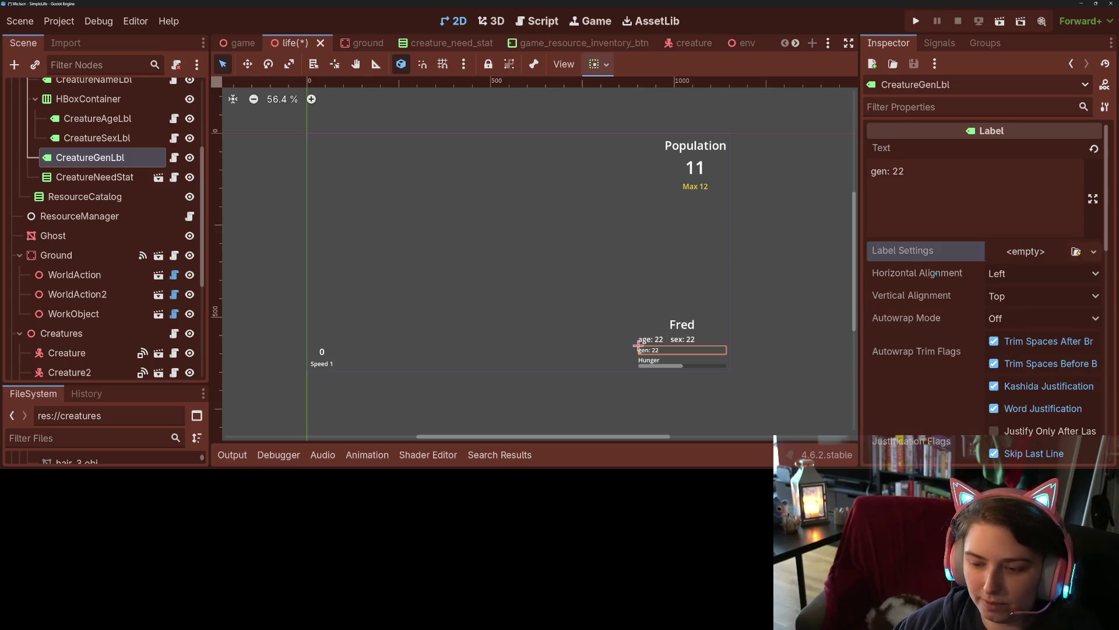
{"action": "key", "text": "ctrl+s"}
{"action": "left_click", "coordinate": [174, 158]}
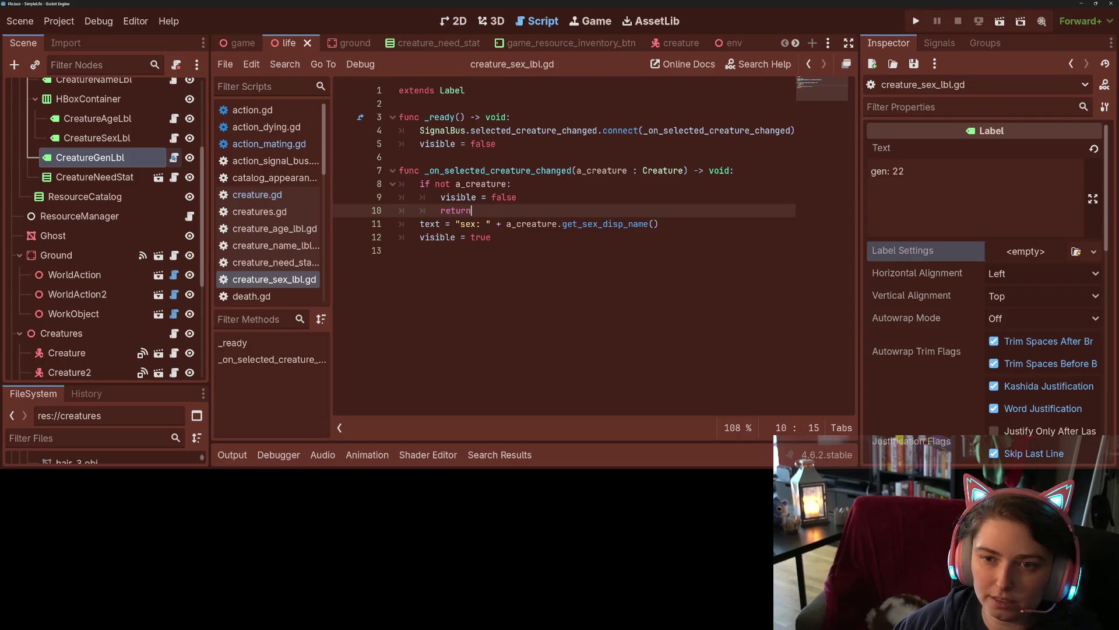
Step: Copy the creature_sex_lbl.gd code and attach a new creature_gen_lbl.gd script, saved in res://scenes/life, to CreatureGenLbl
{"action": "left_click", "coordinate": [680, 284]}
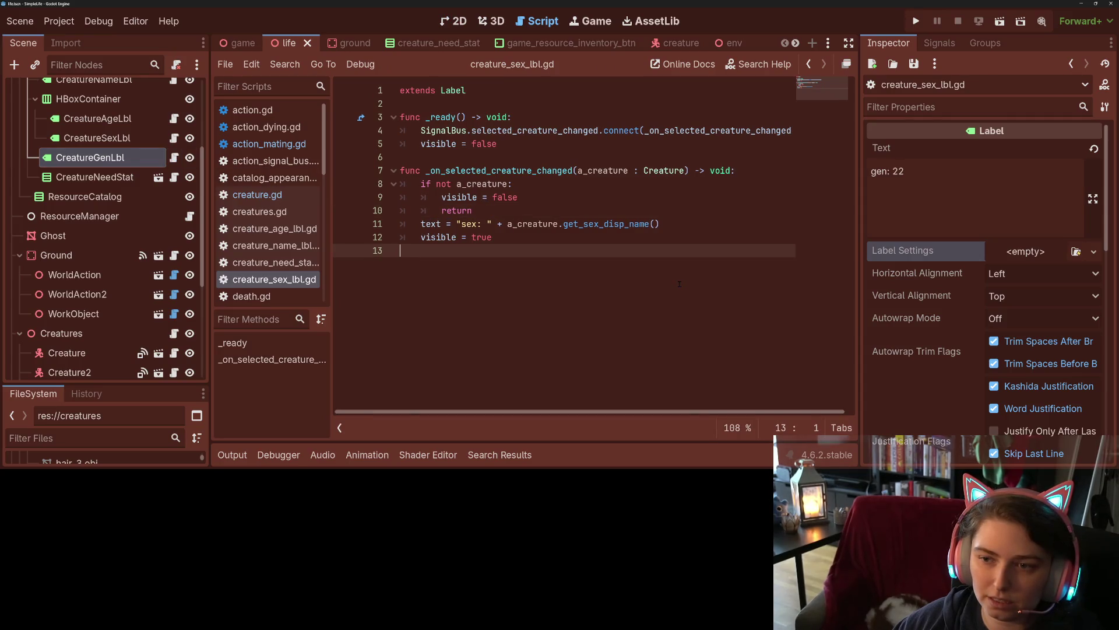
{"action": "key", "text": "ctrl+a"}
{"action": "key", "text": "ctrl+c"}
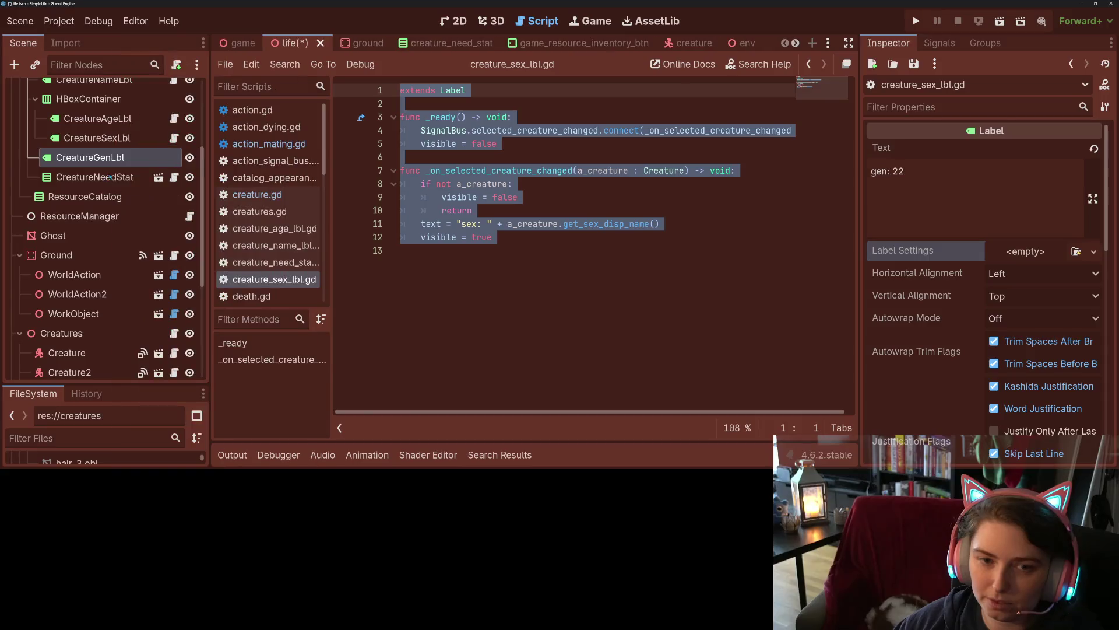
{"action": "right_click", "coordinate": [100, 157]}
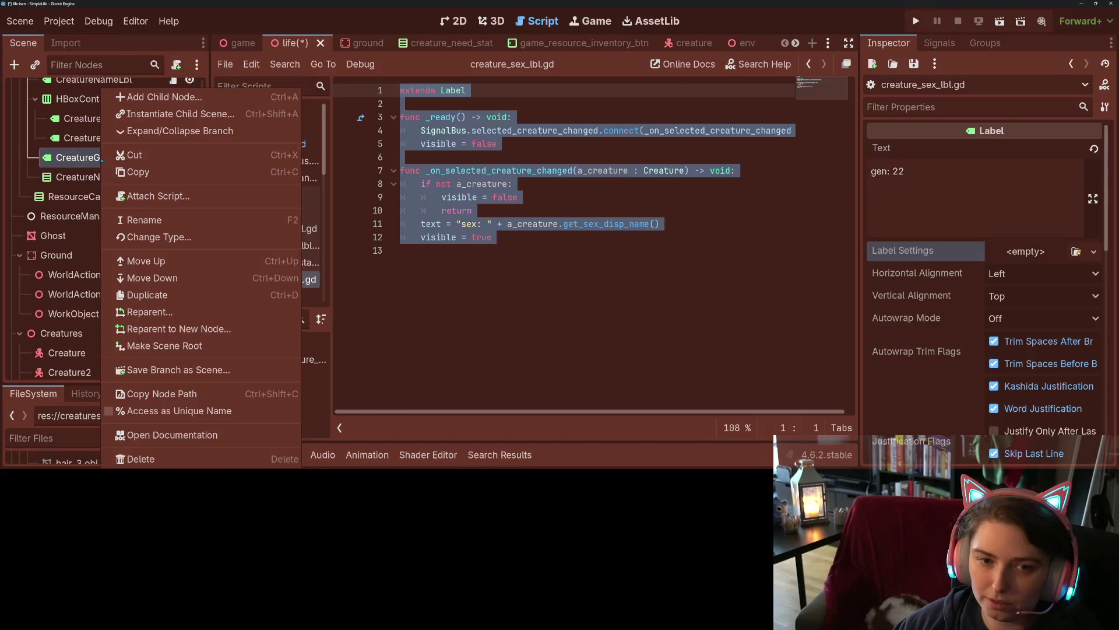
{"action": "left_click", "coordinate": [154, 196]}
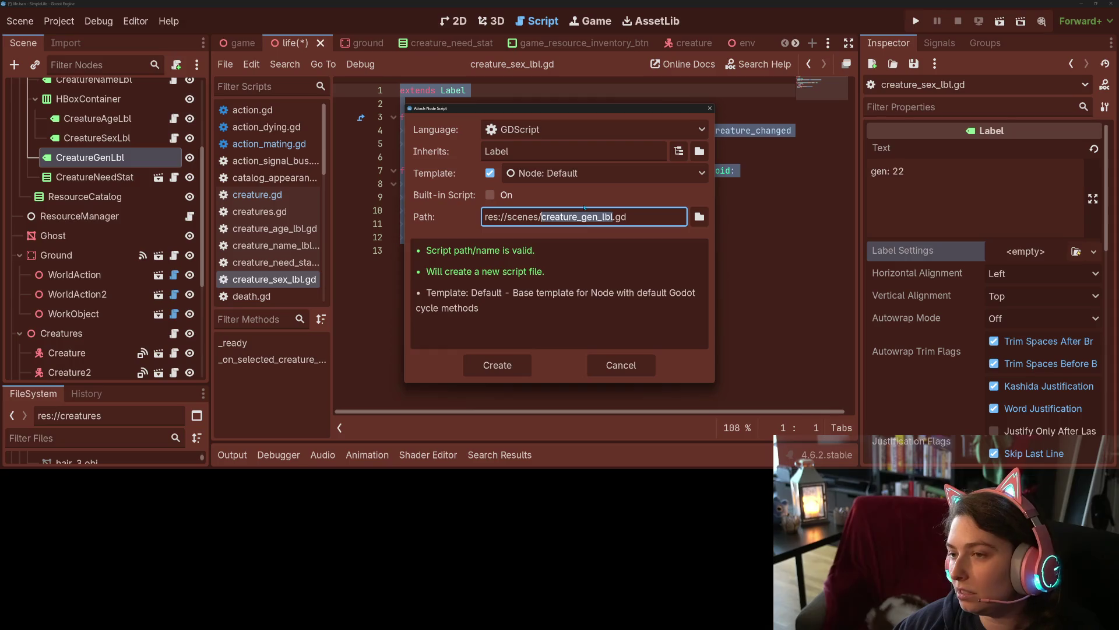
{"action": "left_click", "coordinate": [699, 217]}
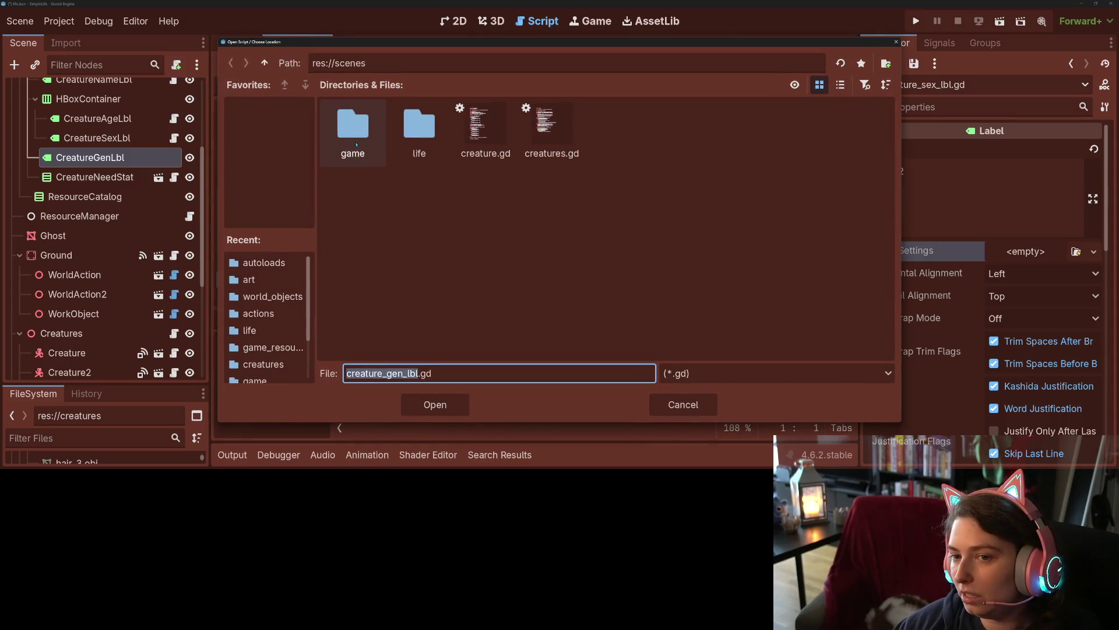
{"action": "double_click", "coordinate": [417, 128]}
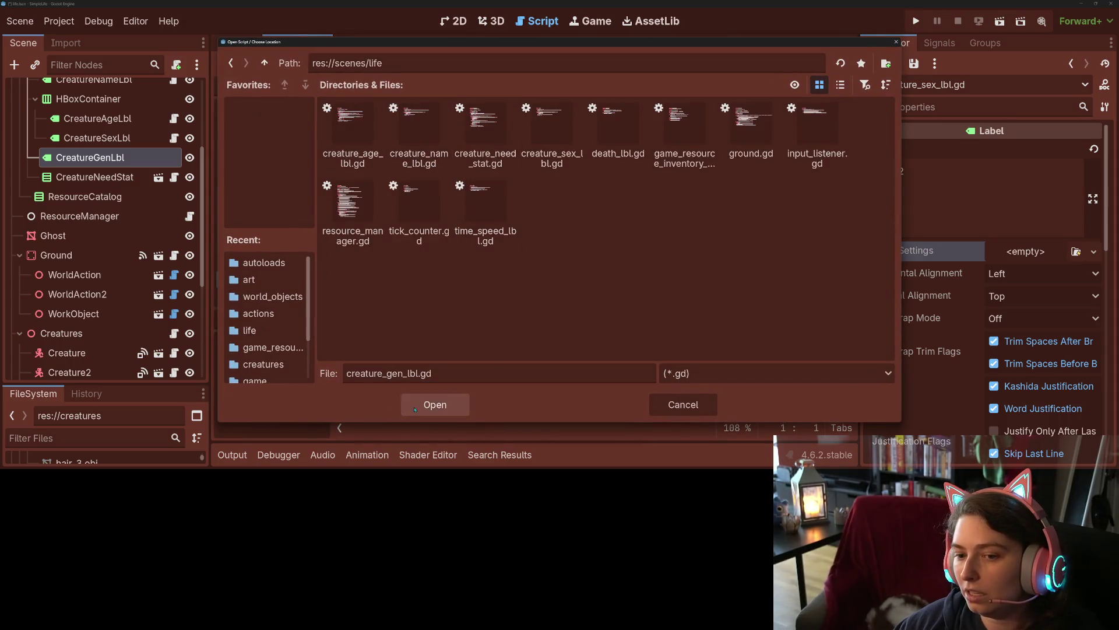
{"action": "left_click", "coordinate": [435, 404]}
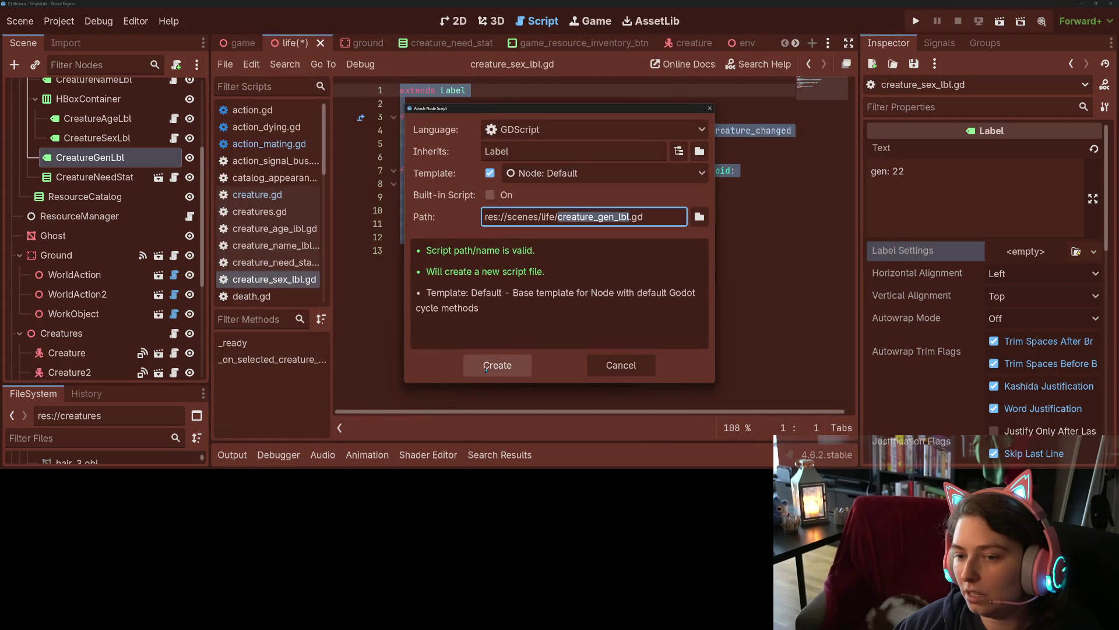
{"action": "left_click", "coordinate": [508, 364]}
{"action": "left_click_drag", "start_coordinate": [509, 361], "coordinate": [384, 79]}
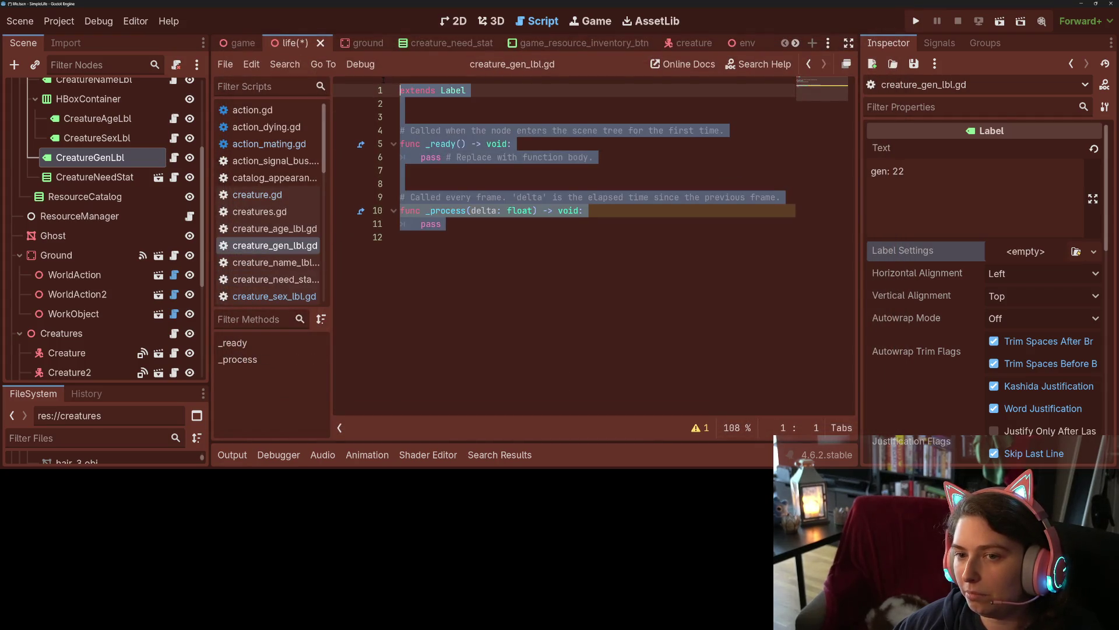
Step: Paste the sex label code over the template and change the label text from "sex: " to "gen: "
{"action": "key", "text": "ctrl+v"}
{"action": "double_click", "coordinate": [534, 130]}
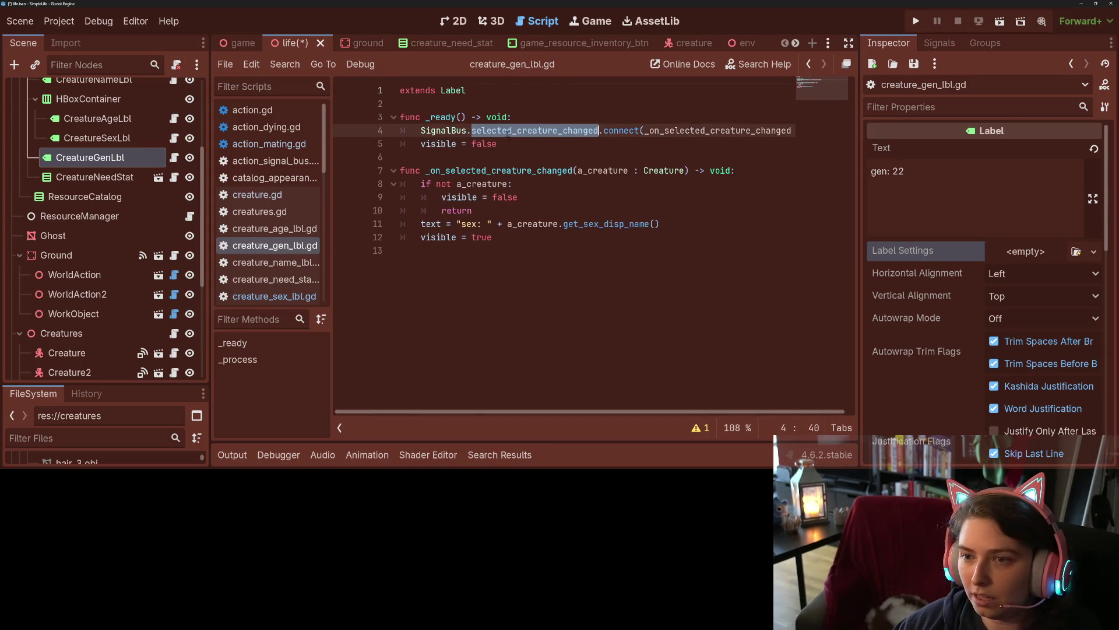
{"action": "double_click", "coordinate": [717, 130]}
{"action": "left_click", "coordinate": [599, 185]}
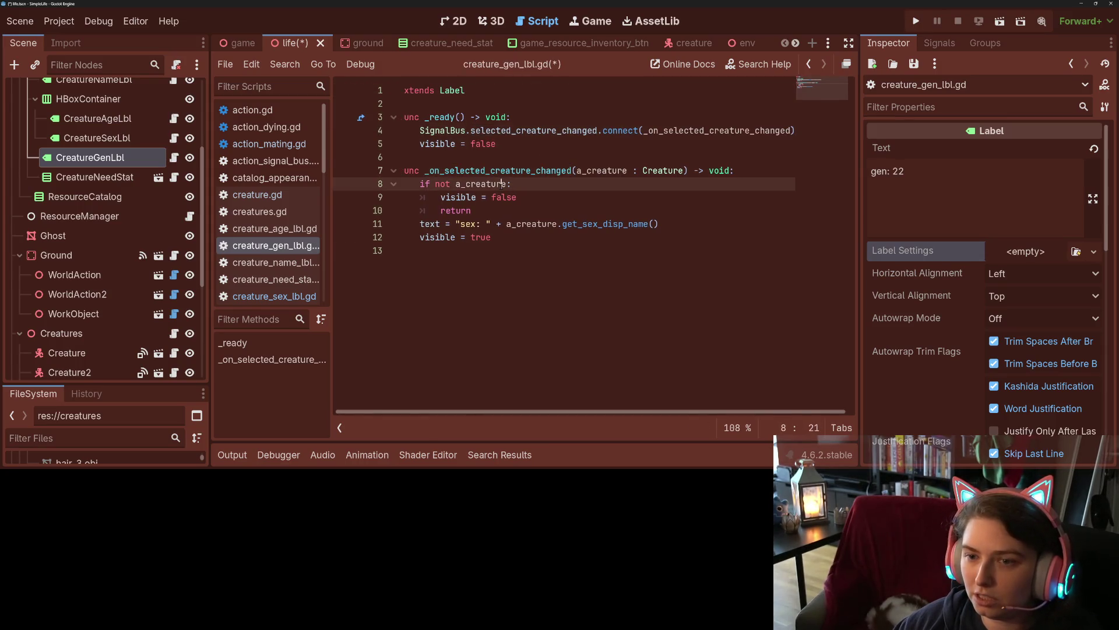
{"action": "left_click", "coordinate": [497, 224]}
{"action": "double_click", "coordinate": [468, 223]}
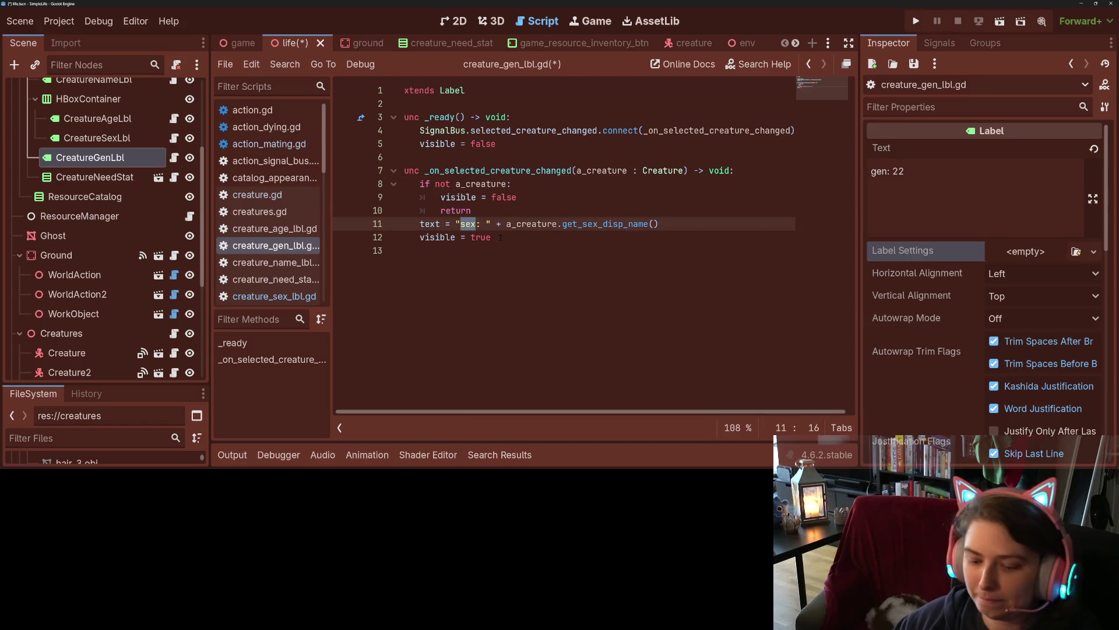
{"action": "type", "text": "gen"}
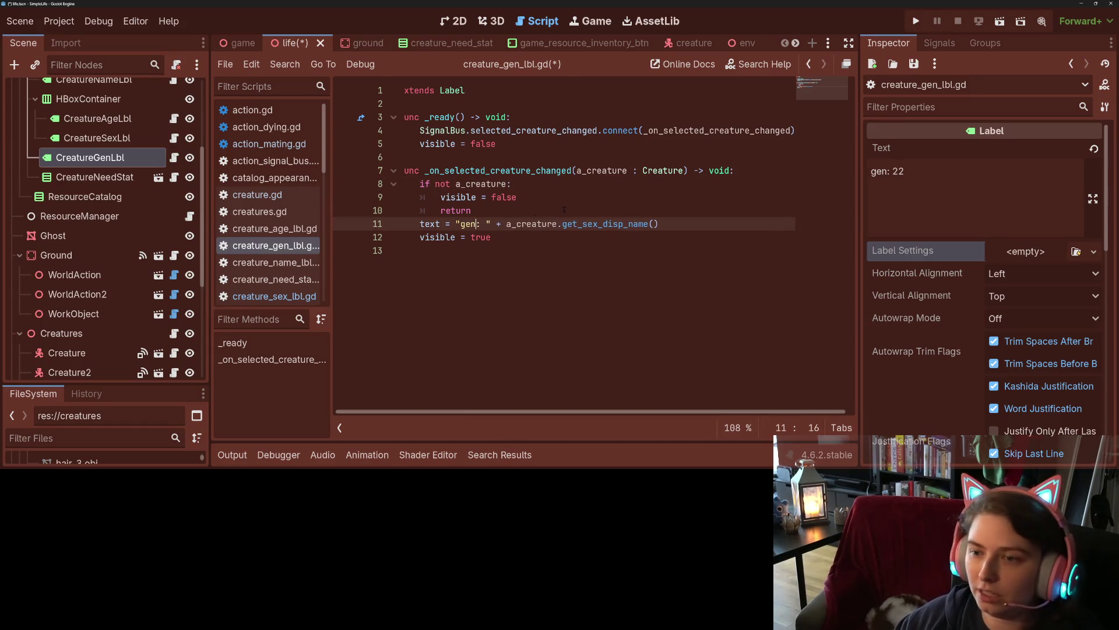
Step: Replace get_sex_disp_name() with str(a_creature.generation_depth) on line 11 and save the script
{"action": "left_click_drag", "start_coordinate": [676, 224], "coordinate": [562, 223]}
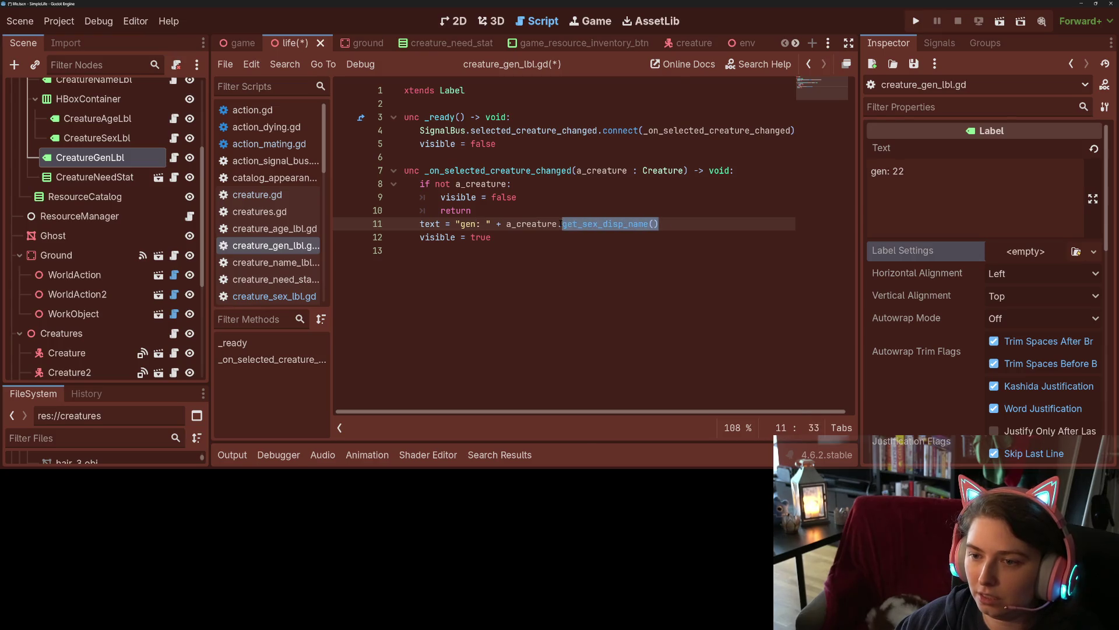
{"action": "type", "text": "gen"}
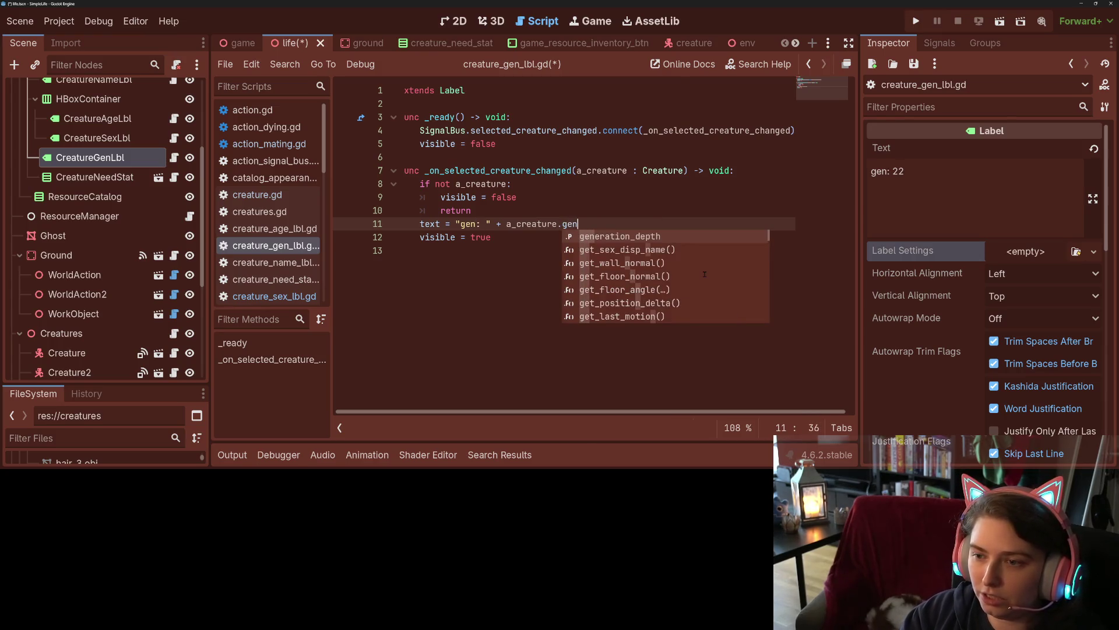
{"action": "key", "text": "Return"}
{"action": "left_click", "coordinate": [506, 224]}
{"action": "type", "text": "str("}
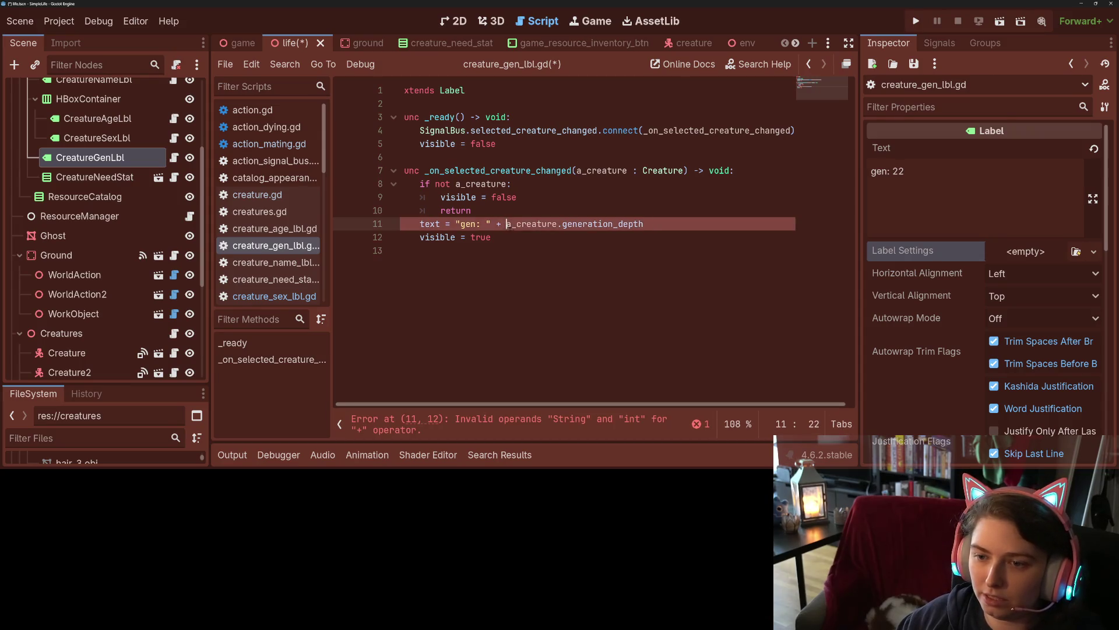
{"action": "key", "text": "End"}
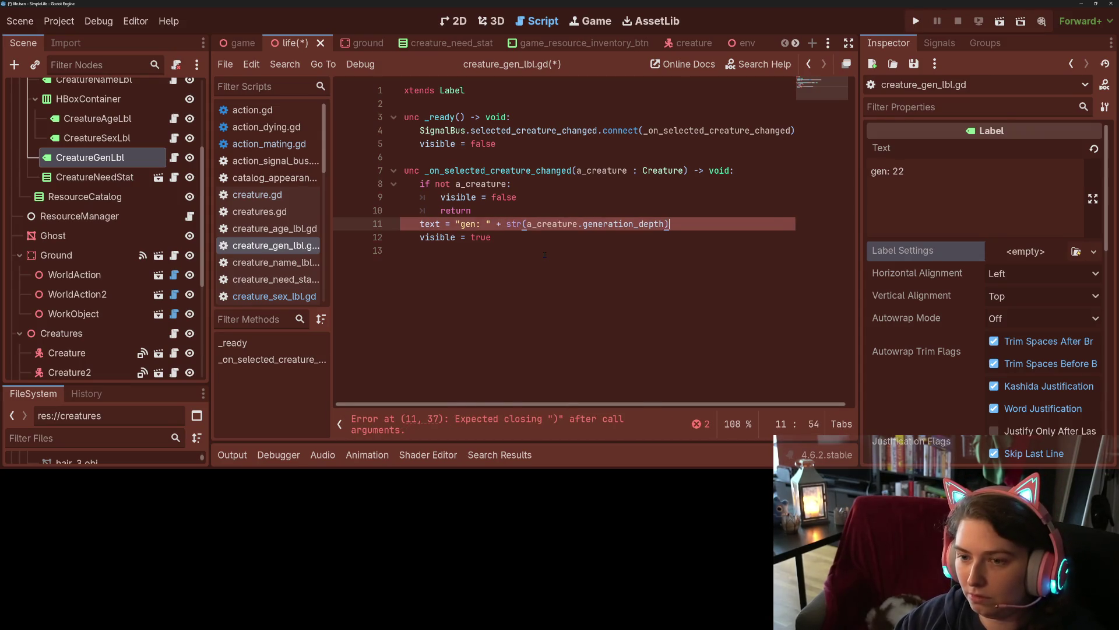
{"action": "type", "text": ")"}
{"action": "key", "text": "ctrl+s"}
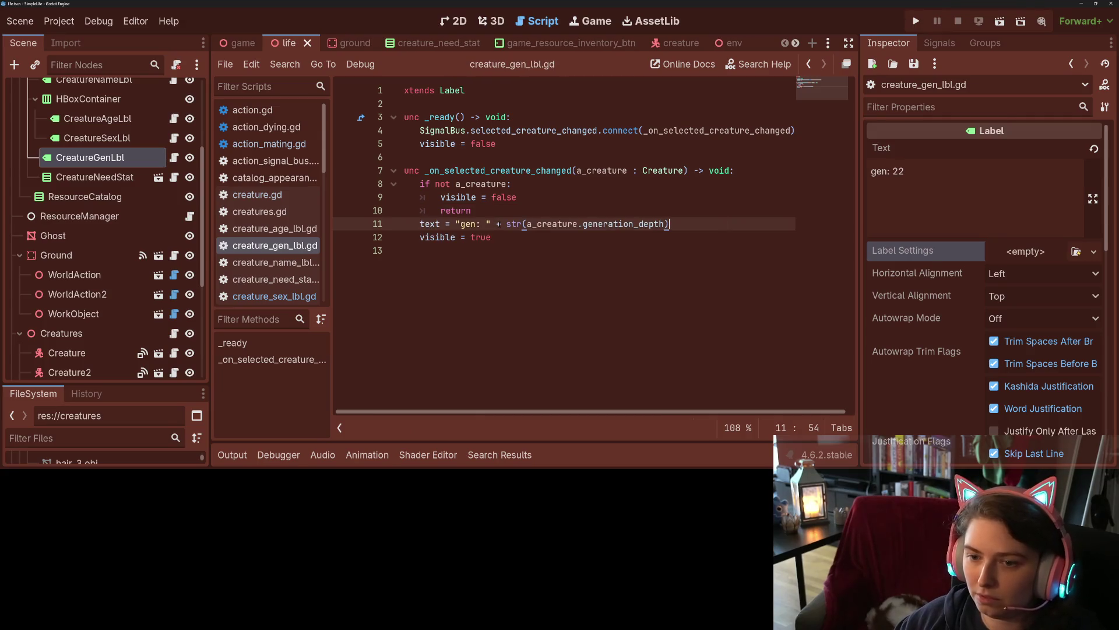
{"action": "left_click", "coordinate": [697, 250]}
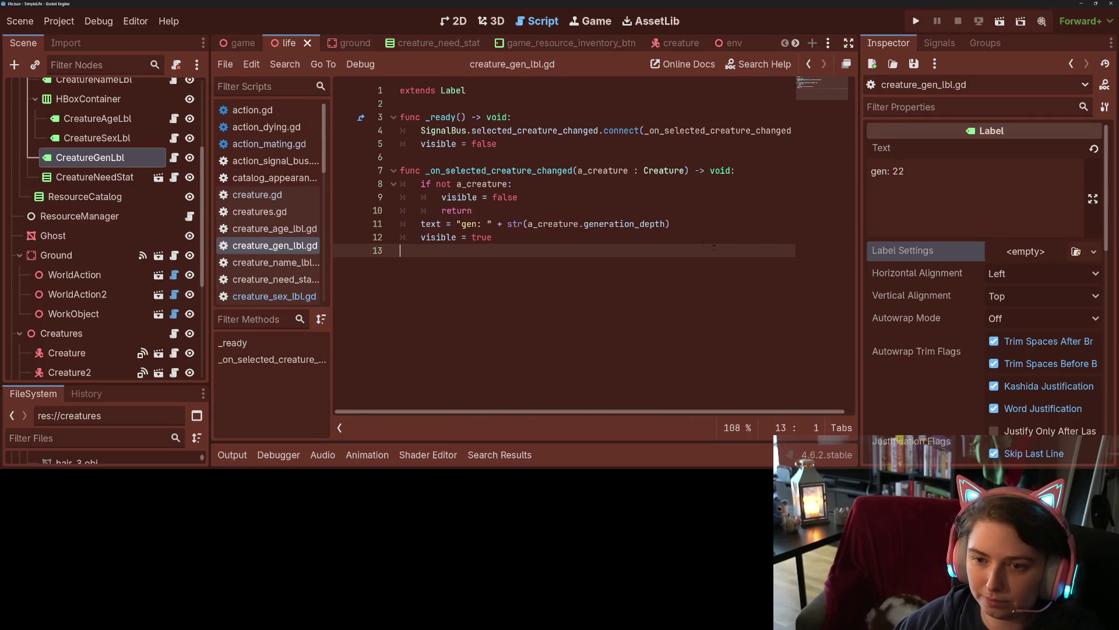
{"action": "left_click", "coordinate": [696, 240]}
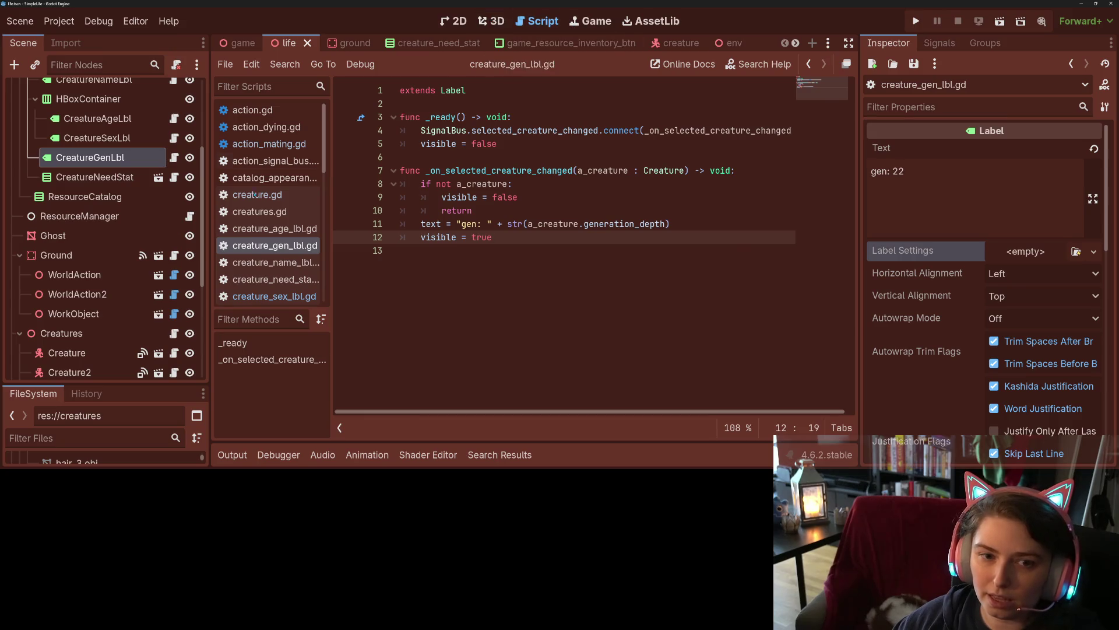
{"action": "scroll", "coordinate": [54, 315], "scroll_direction": "down", "scroll_amount": 5}
Step: Delete the six creature nodes Creature through Creature6 from the life scene
{"action": "left_click", "coordinate": [65, 204]}
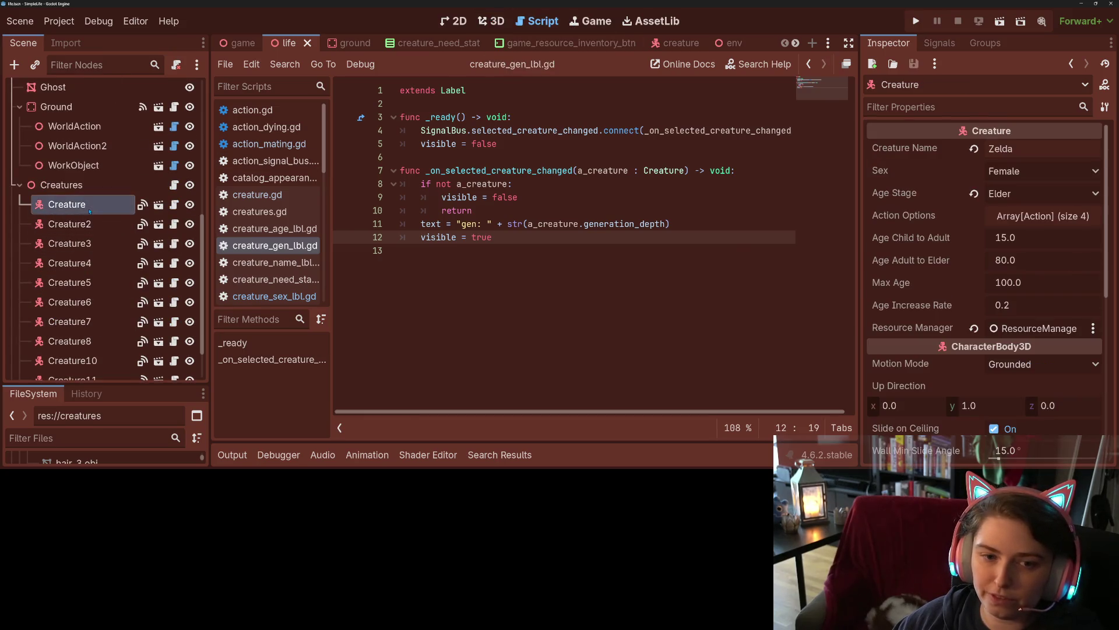
{"action": "left_click", "coordinate": [88, 318]}
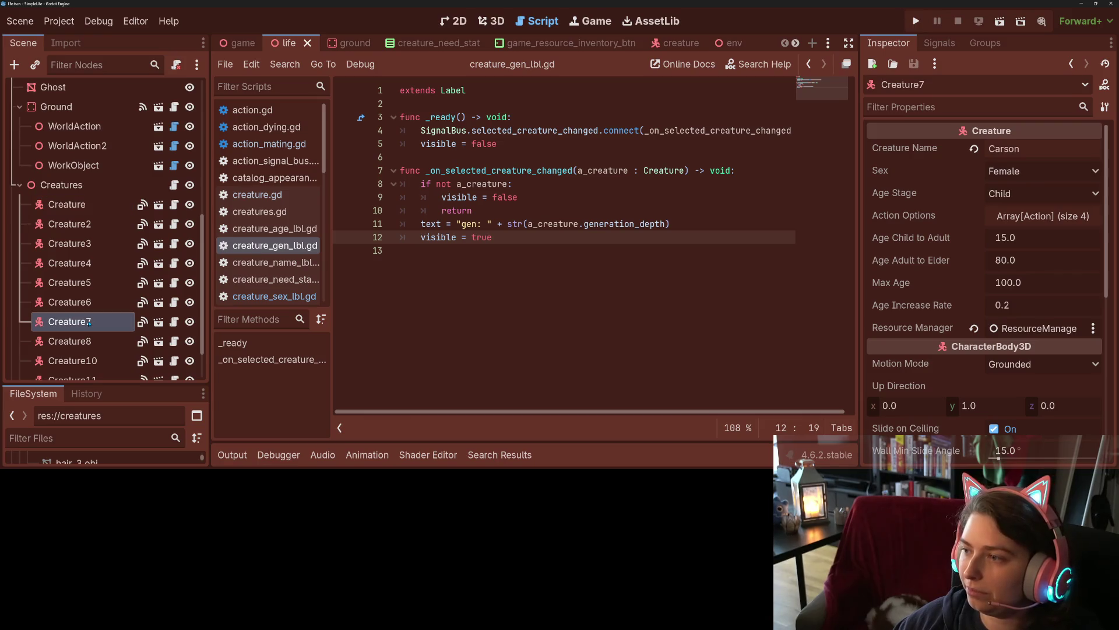
{"action": "left_click", "coordinate": [89, 309]}
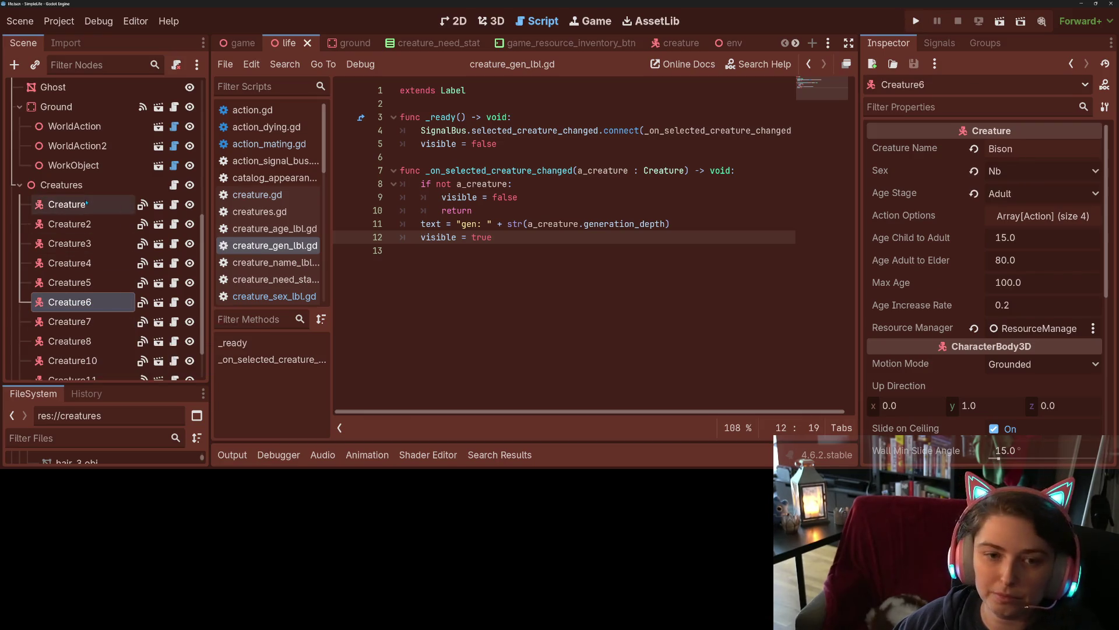
{"action": "left_click", "coordinate": [86, 203], "text": "shift"}
{"action": "key", "text": "Delete"}
{"action": "key", "text": "Return"}
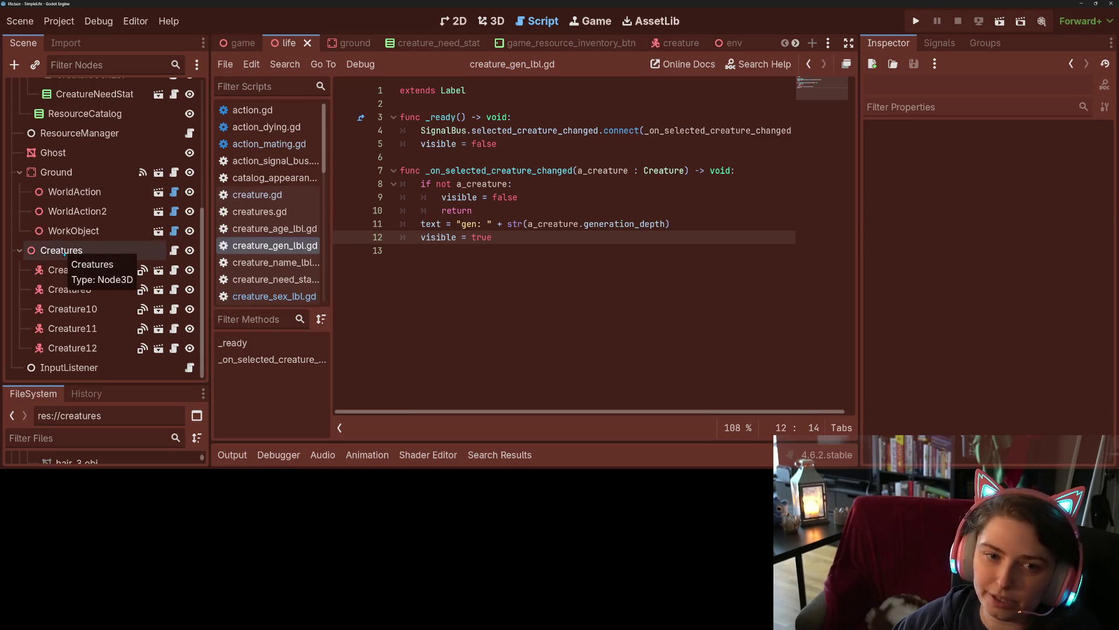
Step: Review the Creatures node's creatures.gd script, then return to the 2D view and select PopulationCount
{"action": "scroll", "coordinate": [152, 204], "scroll_direction": "up", "scroll_amount": 2}
{"action": "scroll", "coordinate": [169, 234], "scroll_direction": "down", "scroll_amount": 2}
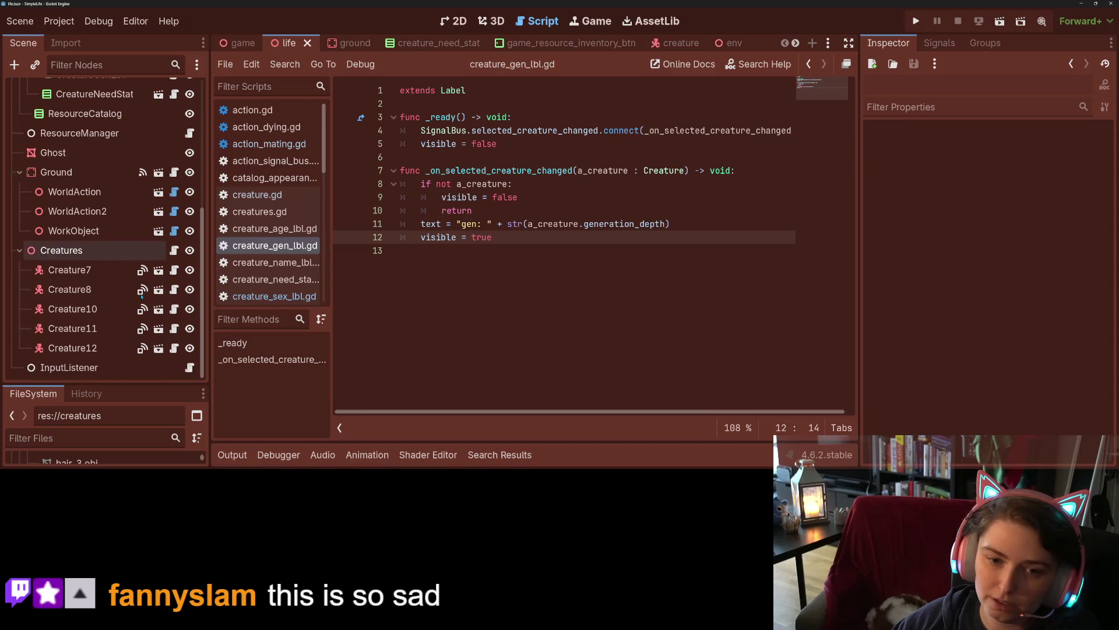
{"action": "left_click", "coordinate": [173, 250]}
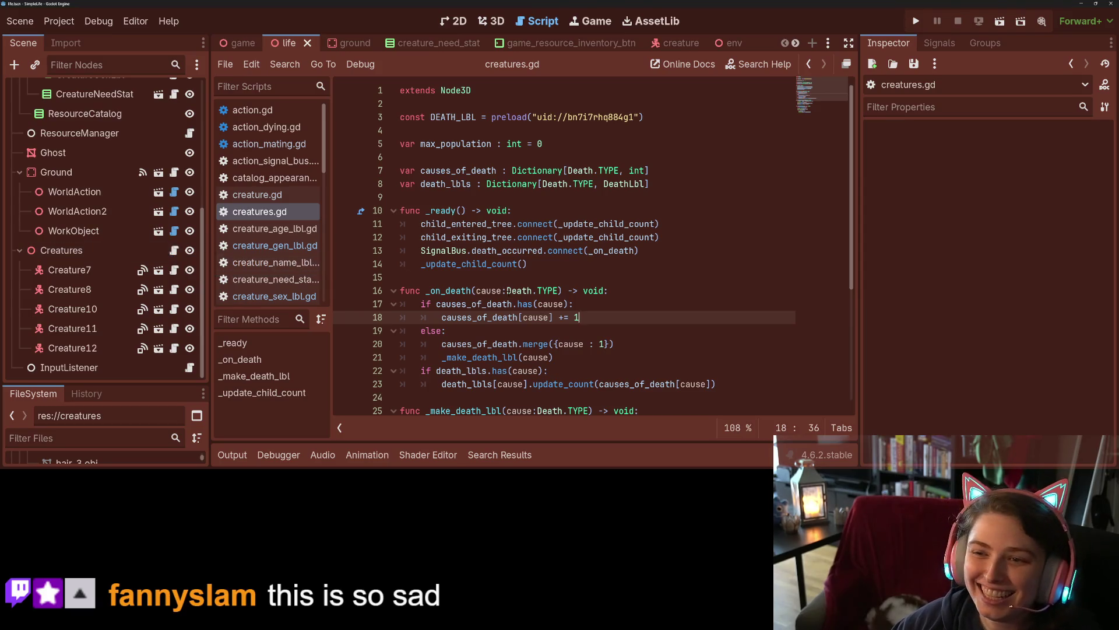
{"action": "scroll", "coordinate": [507, 290], "scroll_direction": "down", "scroll_amount": 5}
{"action": "scroll", "coordinate": [104, 234], "scroll_direction": "up", "scroll_amount": 5}
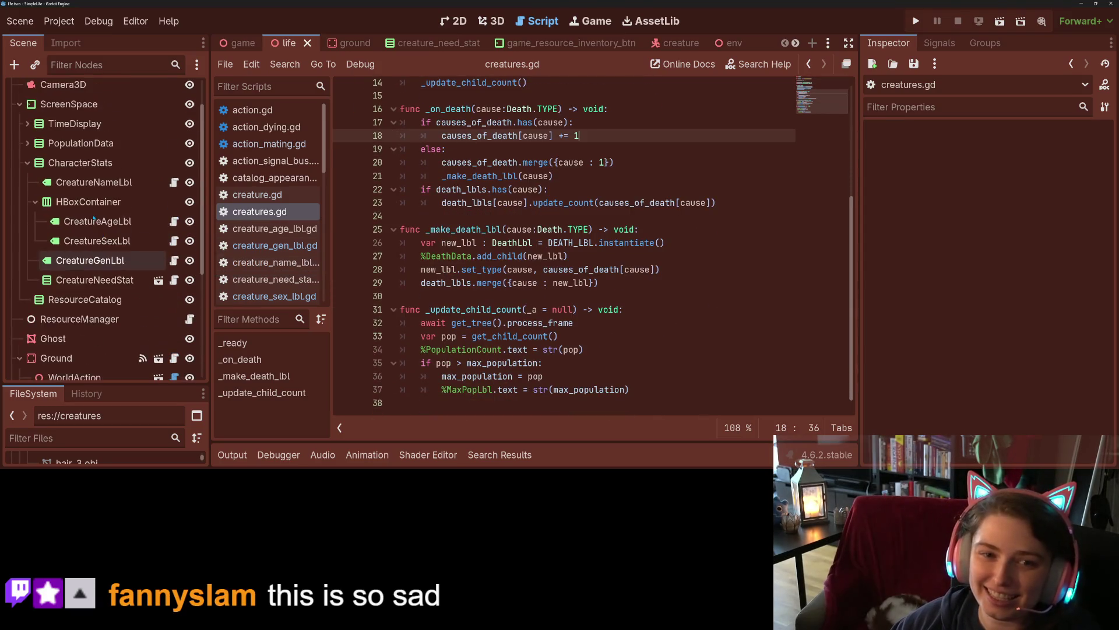
{"action": "scroll", "coordinate": [105, 233], "scroll_direction": "down", "scroll_amount": 1}
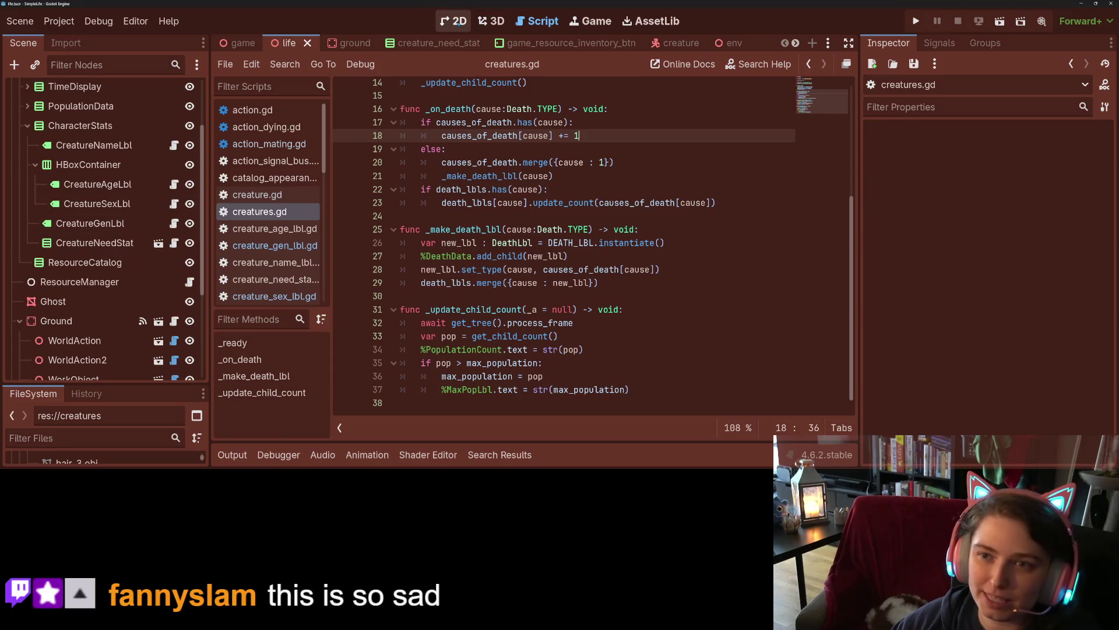
{"action": "left_click", "coordinate": [454, 21]}
{"action": "left_click", "coordinate": [686, 168]}
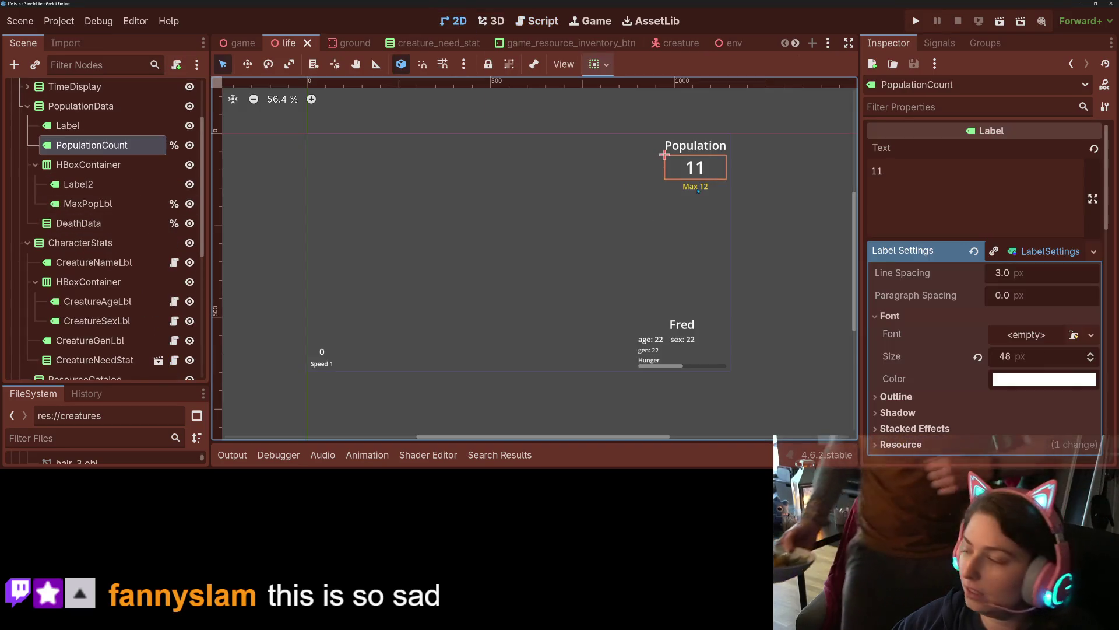
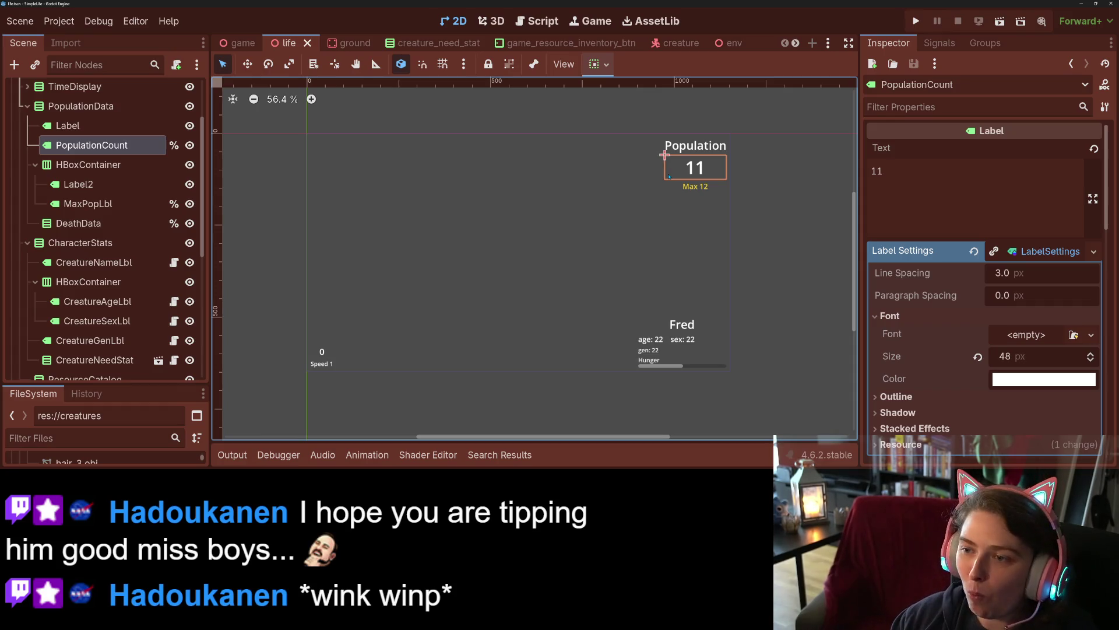
Step: Review the population panel's labels, then duplicate the Population heading label with Ctrl+D
{"action": "left_click", "coordinate": [107, 205]}
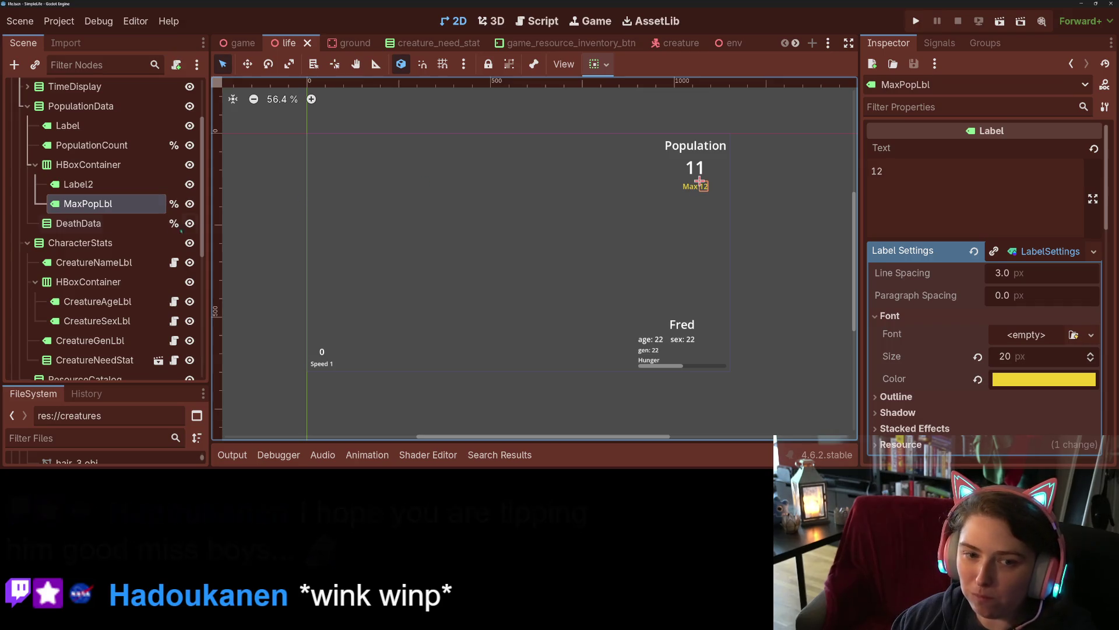
{"action": "left_click", "coordinate": [89, 164]}
{"action": "left_click", "coordinate": [119, 185]}
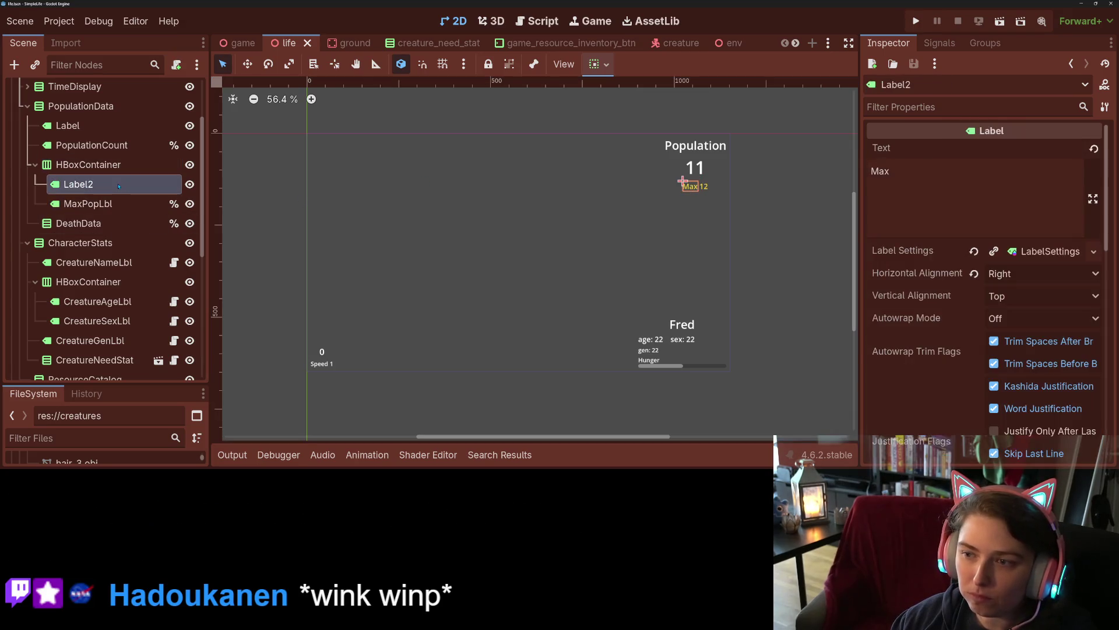
{"action": "left_click", "coordinate": [94, 165]}
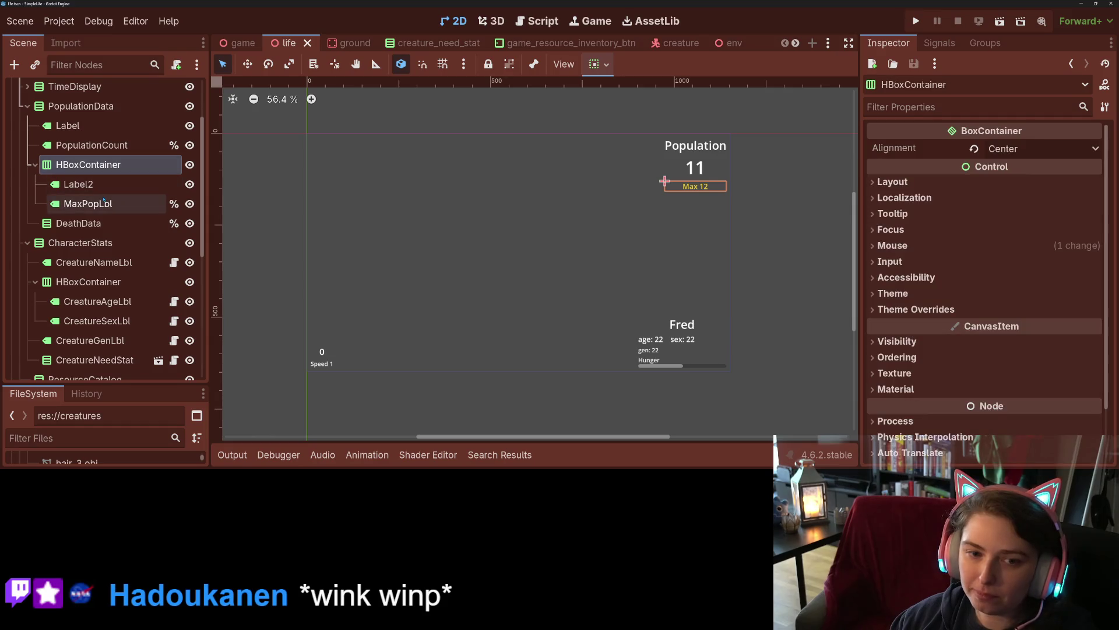
{"action": "left_click", "coordinate": [98, 147]}
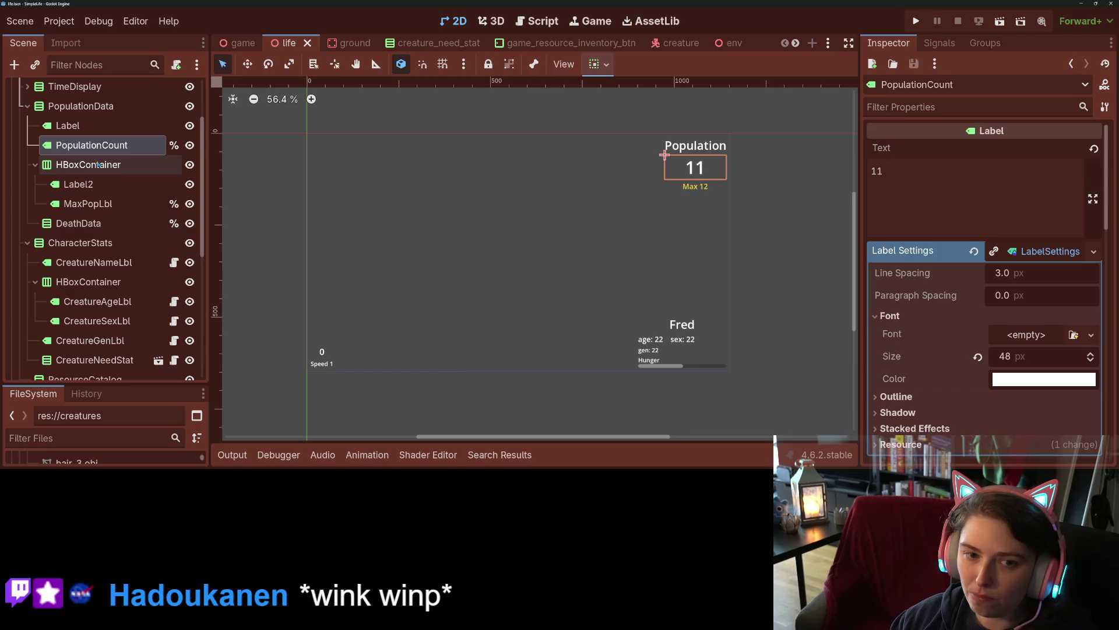
{"action": "left_click", "coordinate": [105, 203]}
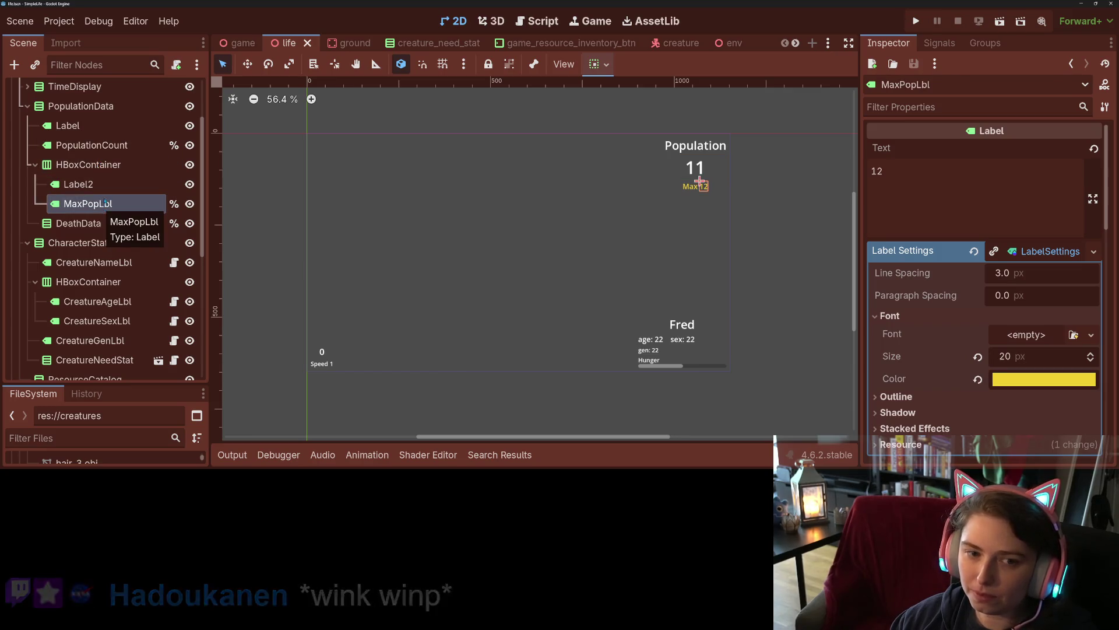
{"action": "left_click", "coordinate": [78, 131]}
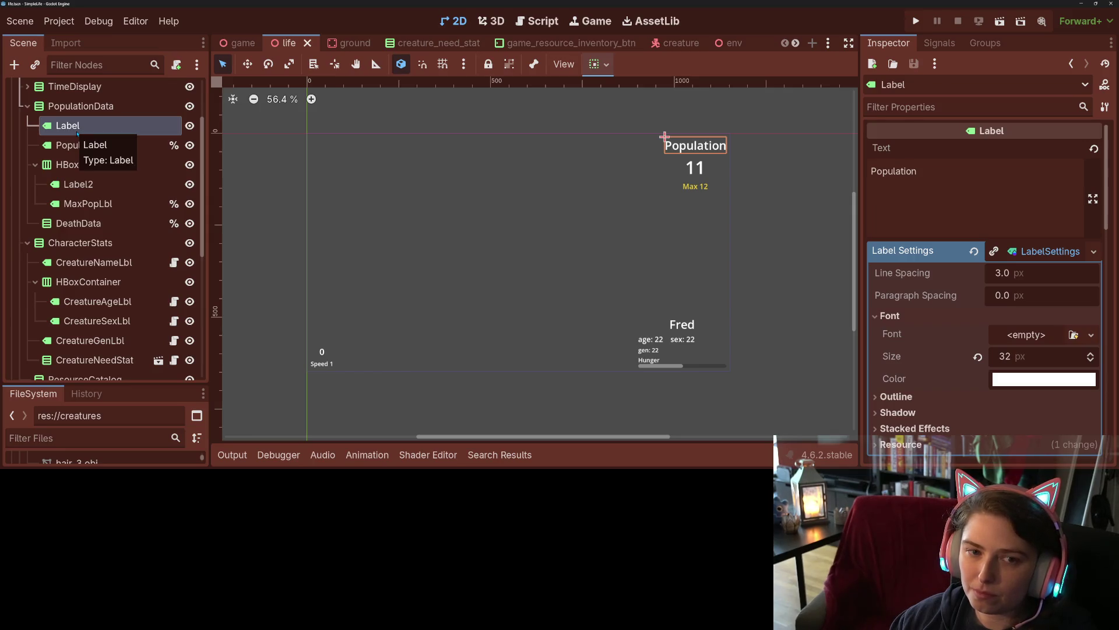
{"action": "key", "text": "ctrl+d"}
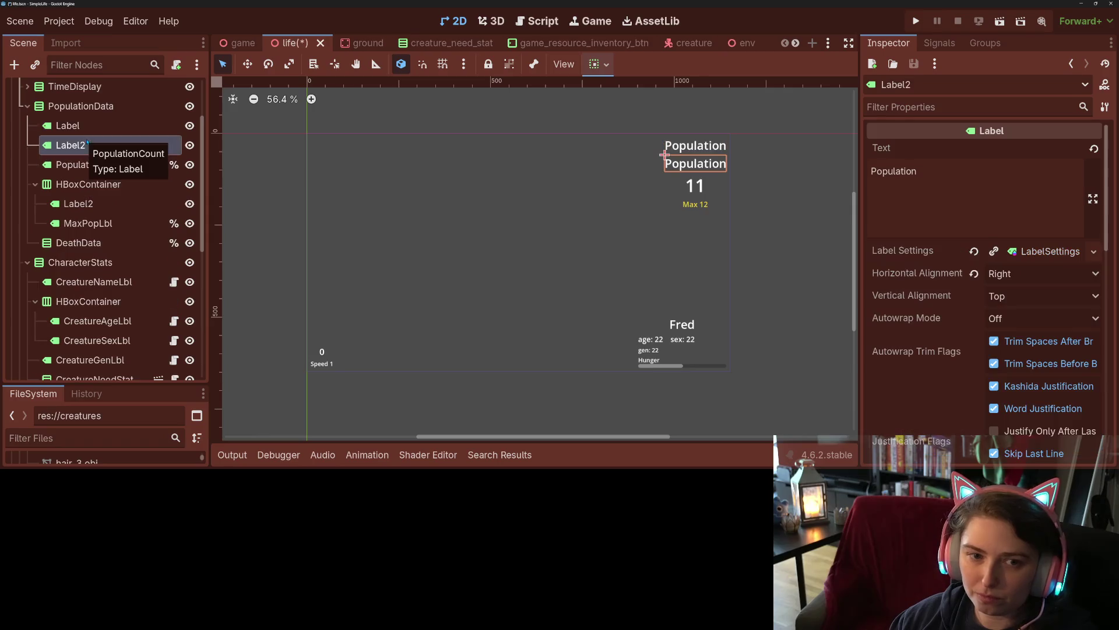
Step: Move the copied label below the Max row and rename it MaxGenDepth
{"action": "mouse_move", "coordinate": [81, 153]}
{"action": "left_mouse_down"}
{"action": "mouse_move", "coordinate": [58, 220]}
{"action": "mouse_move", "coordinate": [73, 234]}
{"action": "mouse_move", "coordinate": [36, 234]}
{"action": "left_mouse_up"}
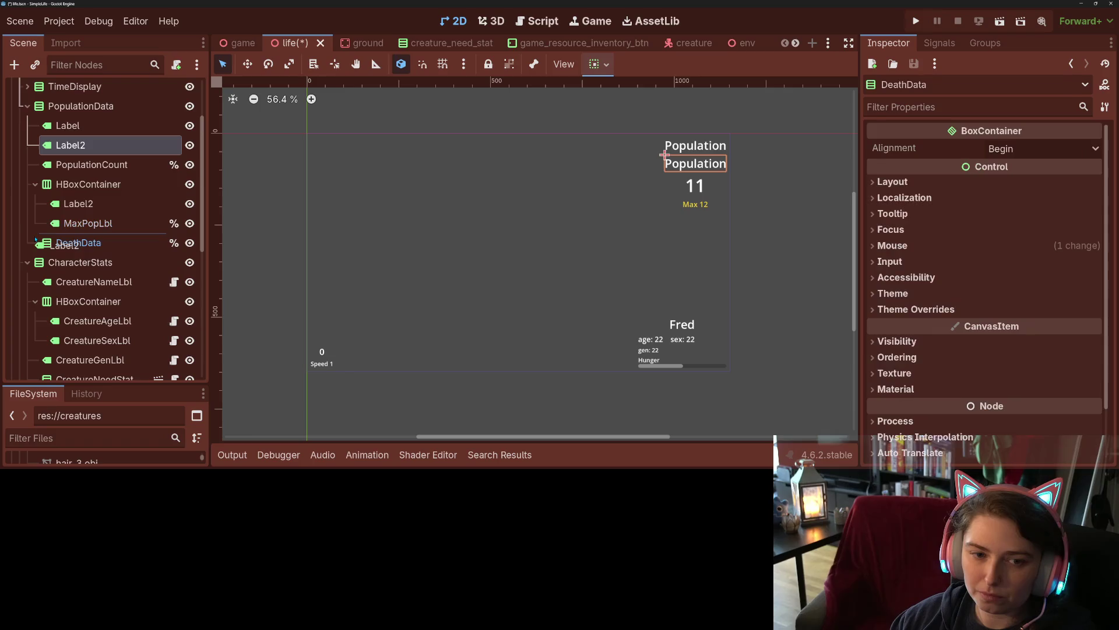
{"action": "right_click", "coordinate": [82, 224]}
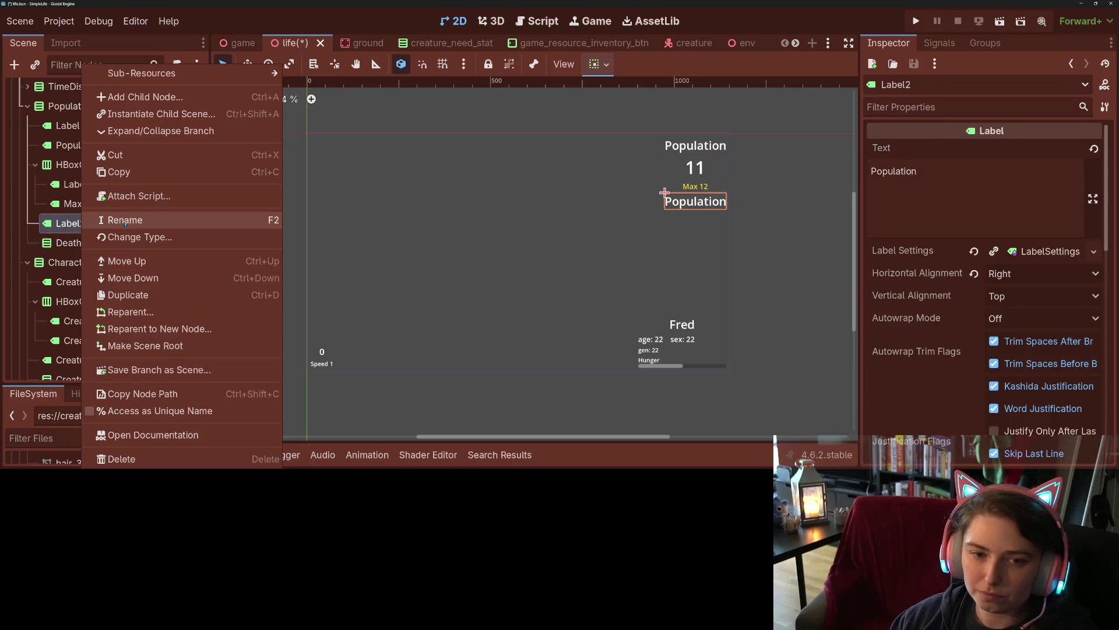
{"action": "left_click", "coordinate": [123, 220]}
{"action": "type", "text": "GenDepth"}
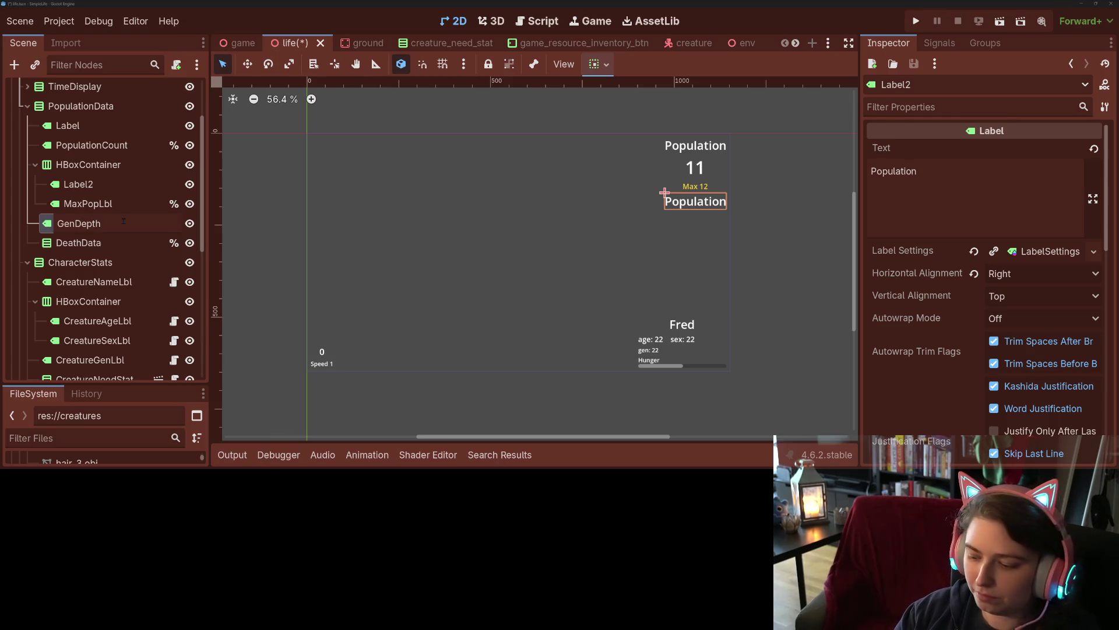
{"action": "type", "text": "M"}
{"action": "type", "text": "ax"}
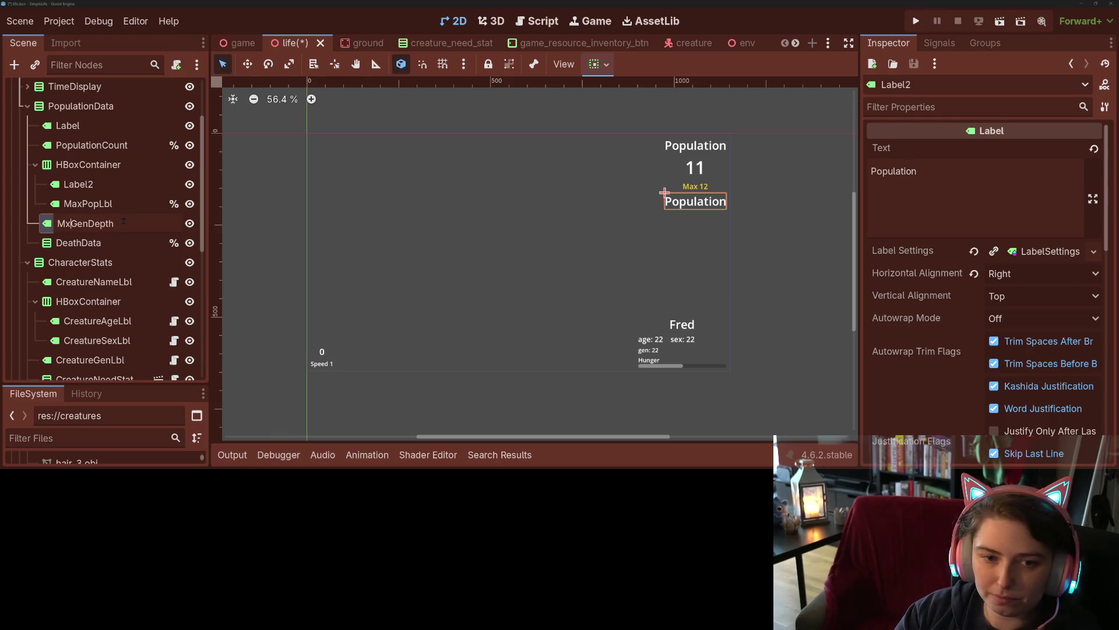
{"action": "key", "text": "Return"}
Step: Give MaxGenDepth access as a unique name and set its text to 'Gen Depth:'
{"action": "right_click", "coordinate": [125, 223]}
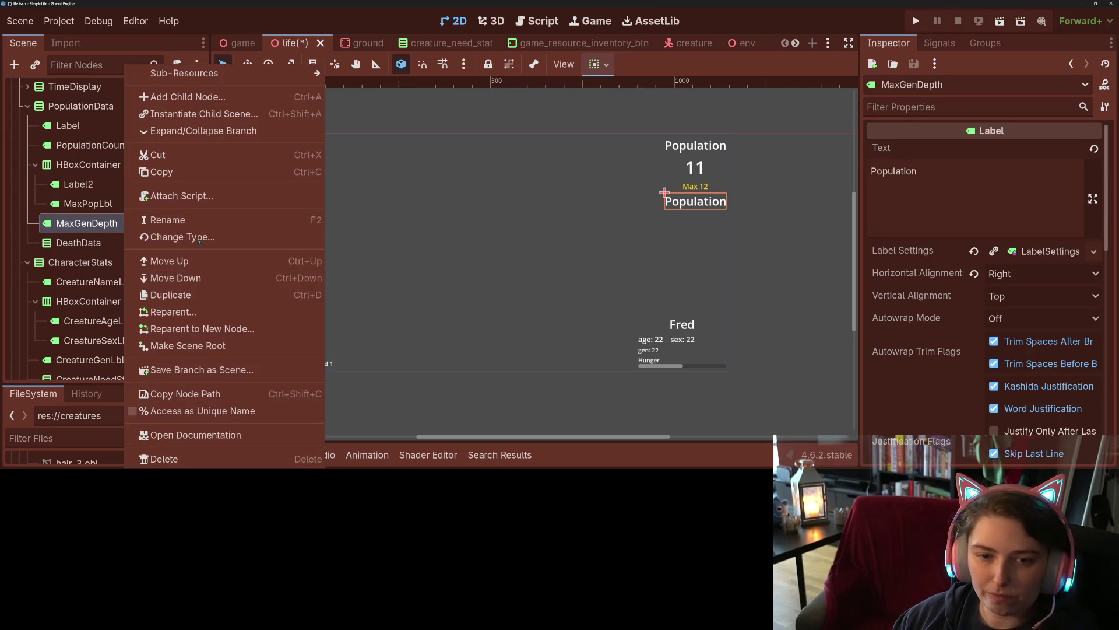
{"action": "left_click", "coordinate": [199, 410]}
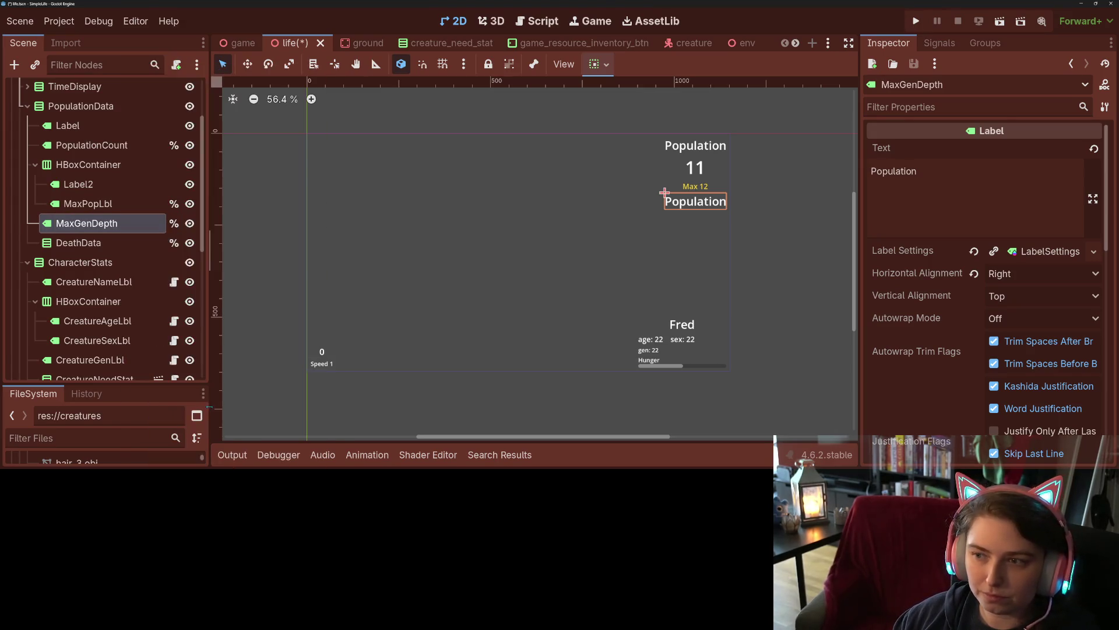
{"action": "double_click", "coordinate": [908, 171]}
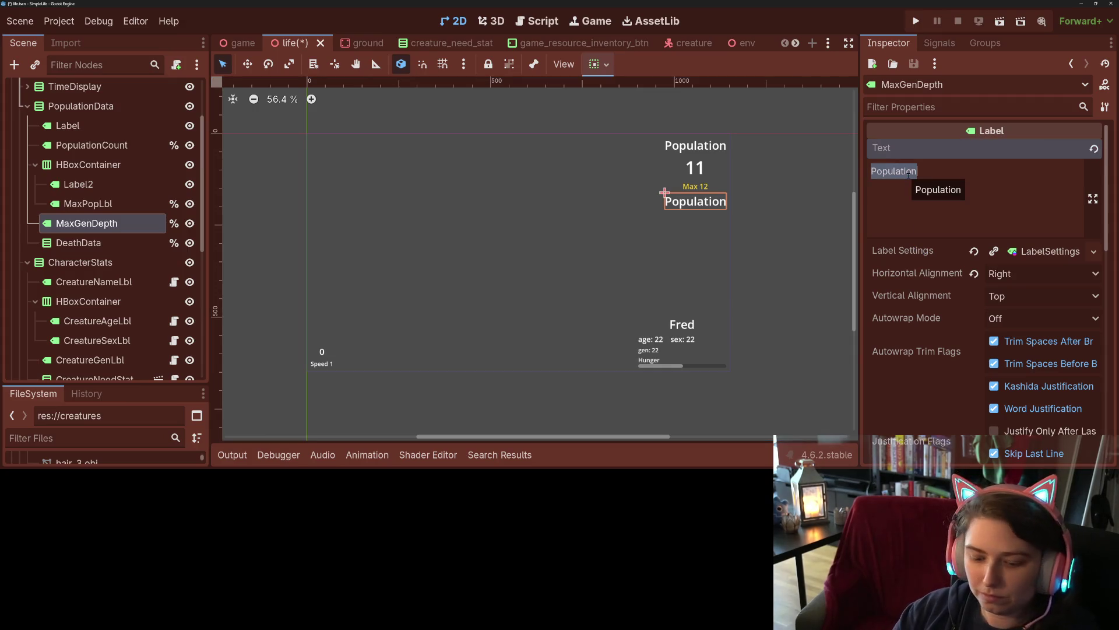
{"action": "type", "text": "Gen"}
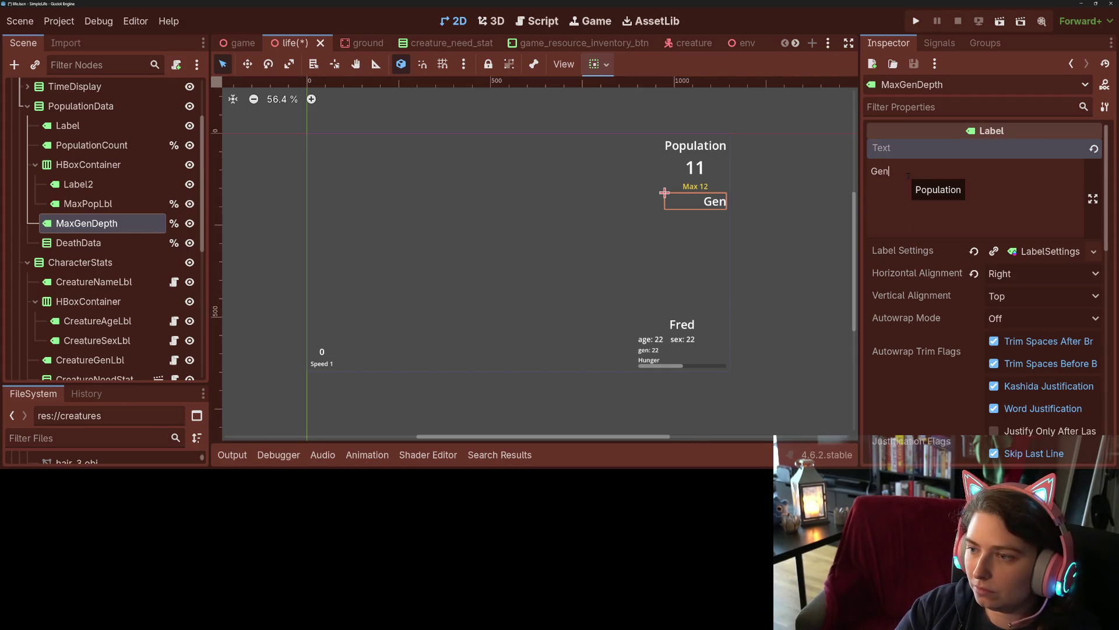
{"action": "type", "text": " Depth"}
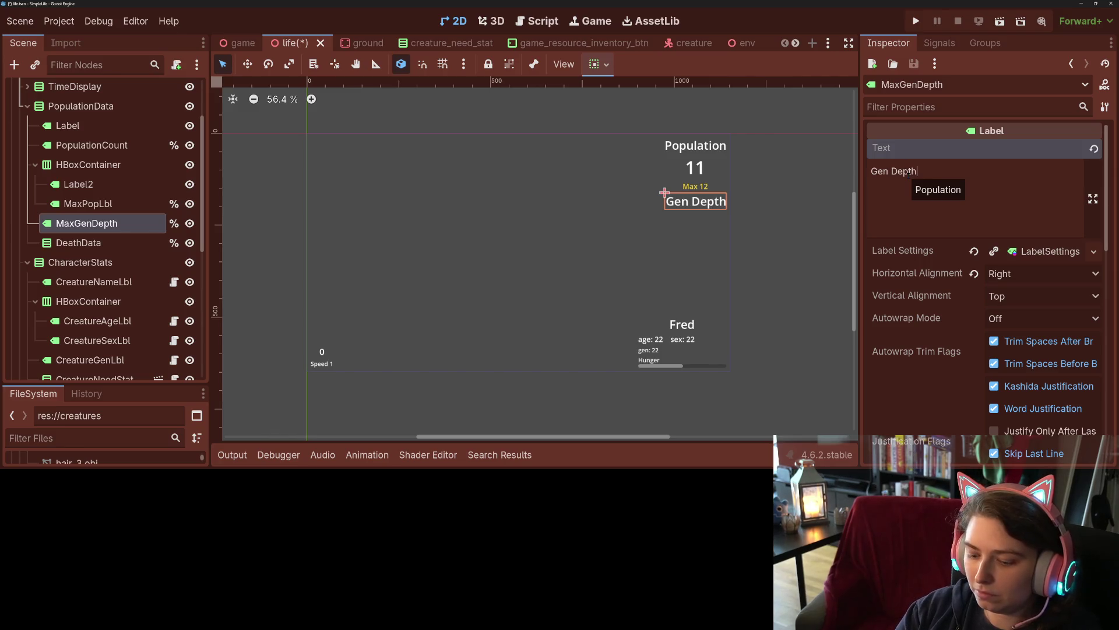
{"action": "type", "text": ":"}
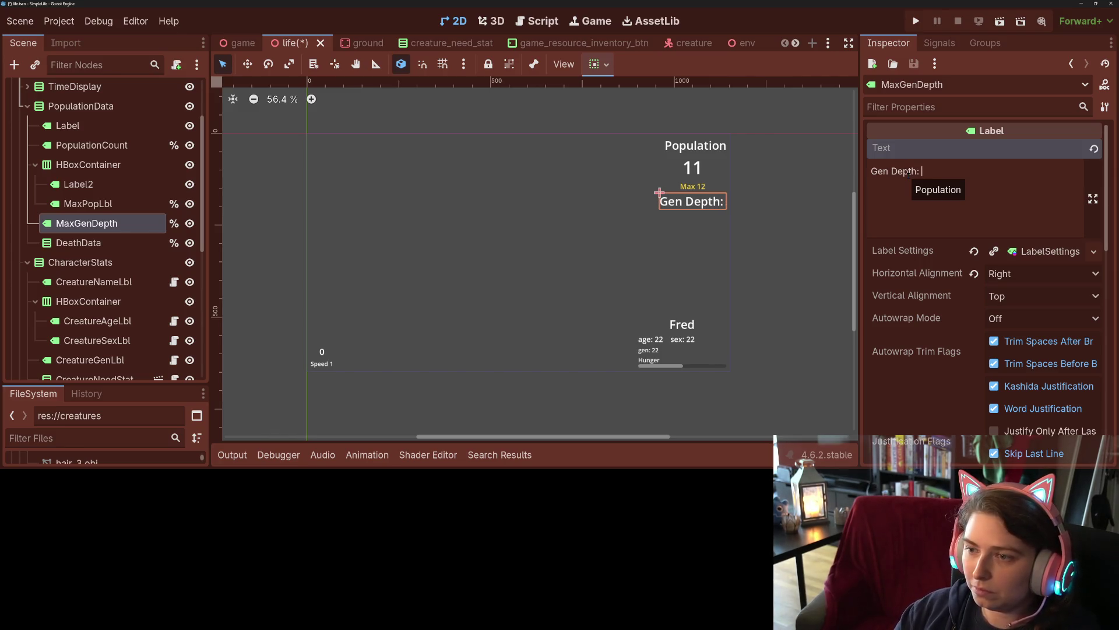
{"action": "right_click", "coordinate": [88, 105]}
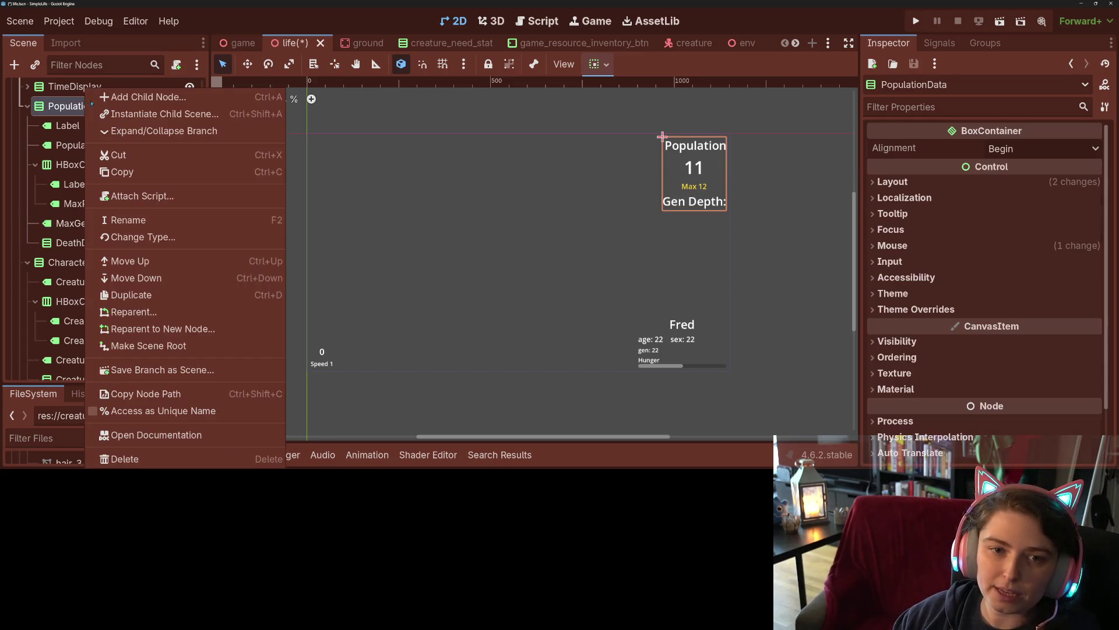
Step: Add an HBoxContainer2 under PopulationData and move it up to hold MaxGenDepth
{"action": "left_click", "coordinate": [129, 98]}
{"action": "type", "text": "hb"}
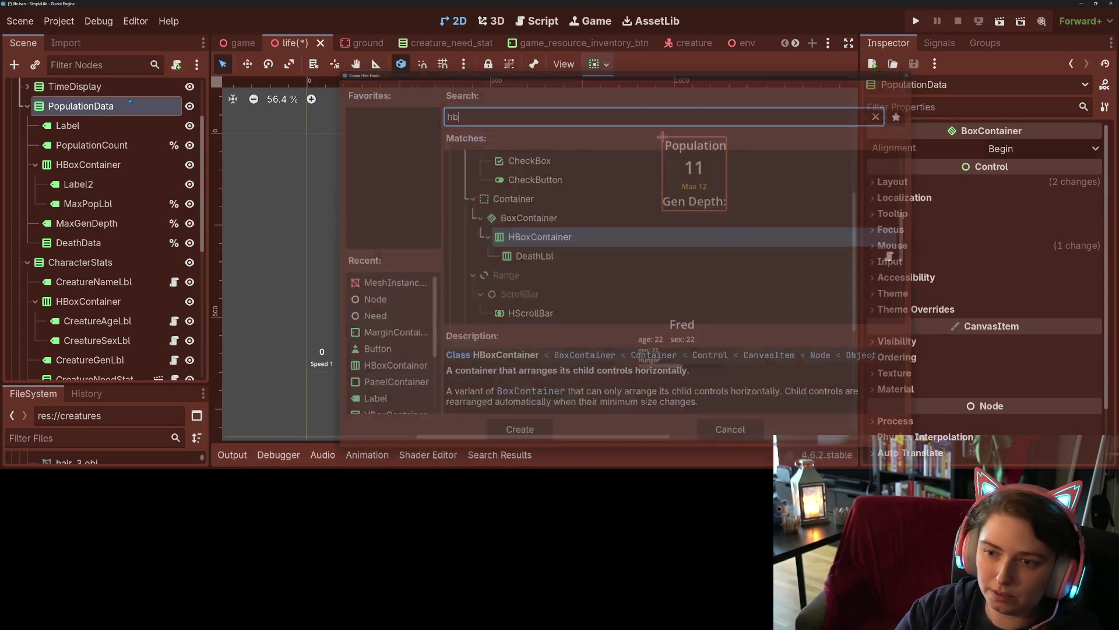
{"action": "key", "text": "Return"}
{"action": "mouse_move", "coordinate": [93, 262]}
{"action": "left_mouse_down"}
{"action": "mouse_move", "coordinate": [84, 239]}
{"action": "mouse_move", "coordinate": [100, 244]}
{"action": "left_mouse_up"}
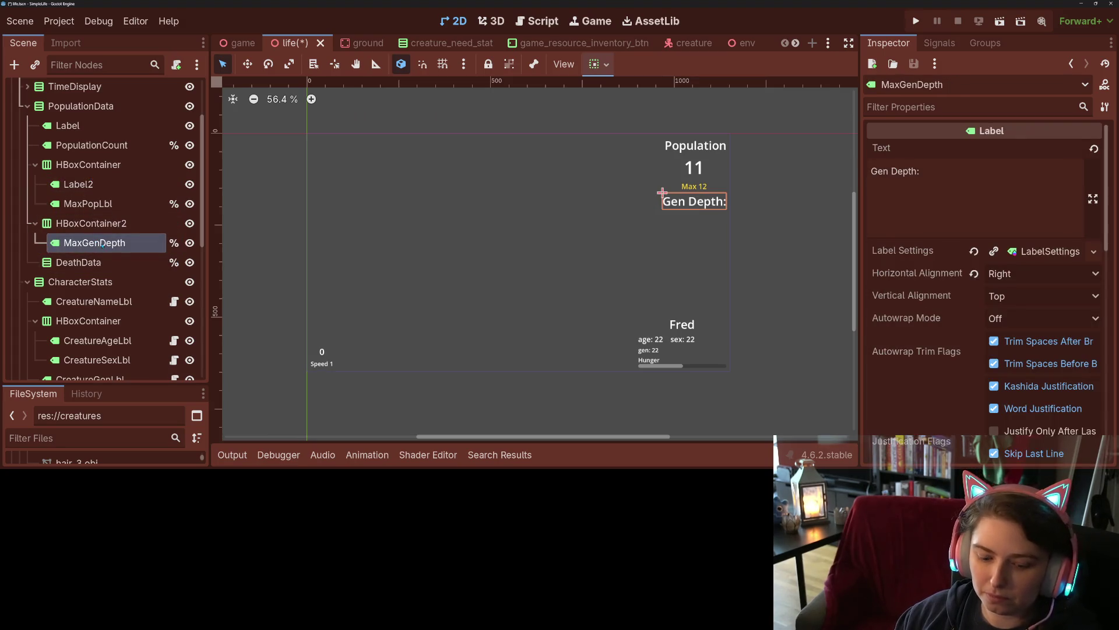
Step: Duplicate MaxGenDepth, make the original unique with text '2', placed after the 'Gen Depth:' caption
{"action": "key", "text": "ctrl+d"}
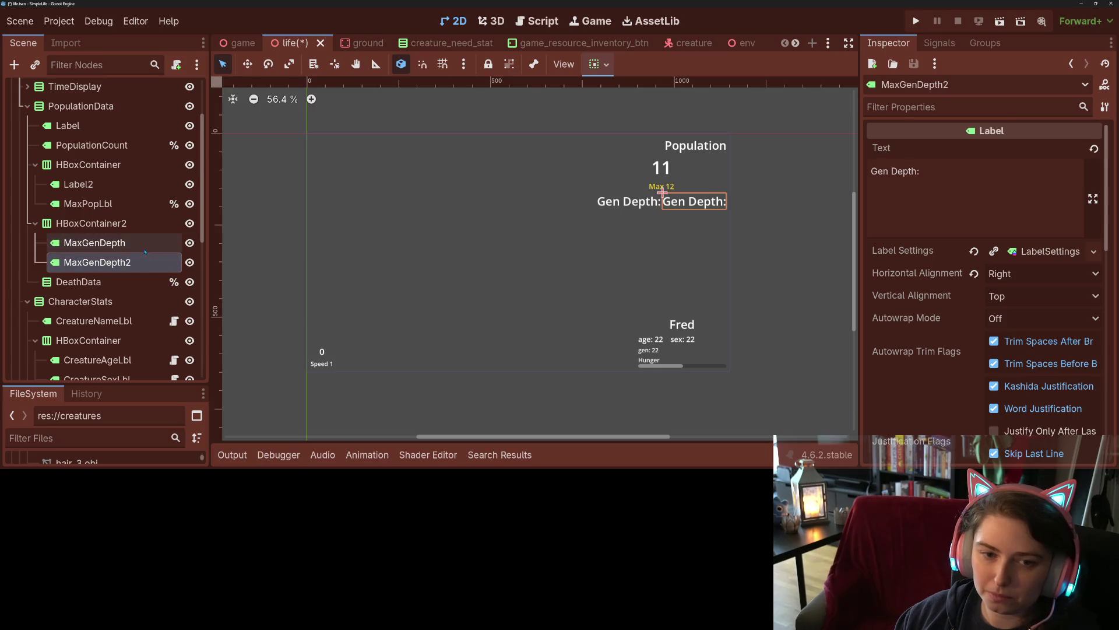
{"action": "left_click", "coordinate": [131, 243]}
{"action": "right_click", "coordinate": [131, 243]}
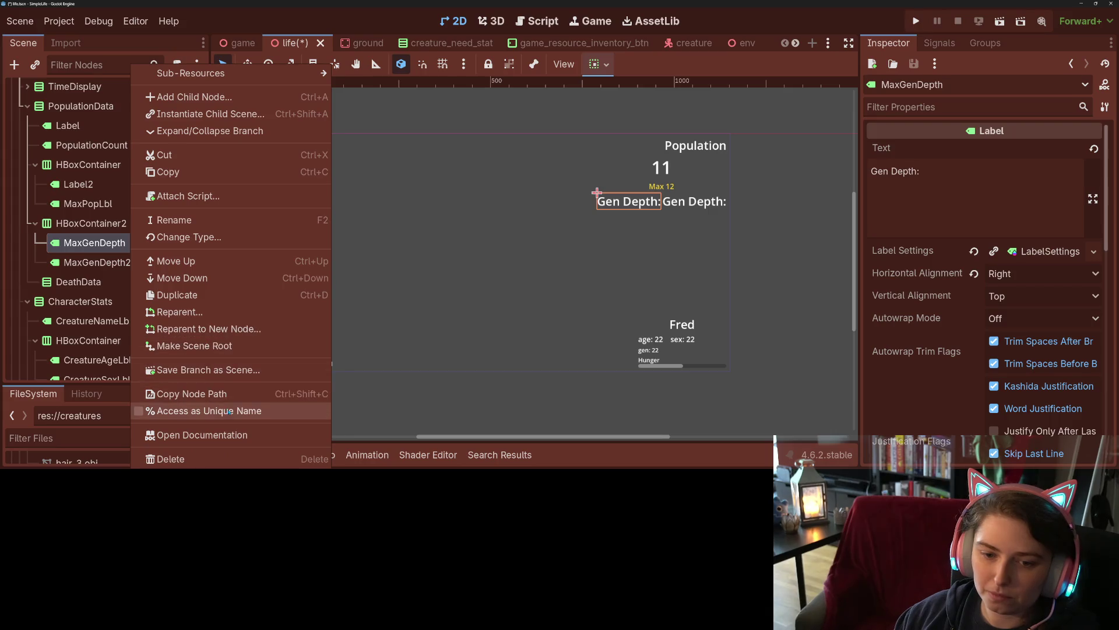
{"action": "left_click", "coordinate": [198, 411]}
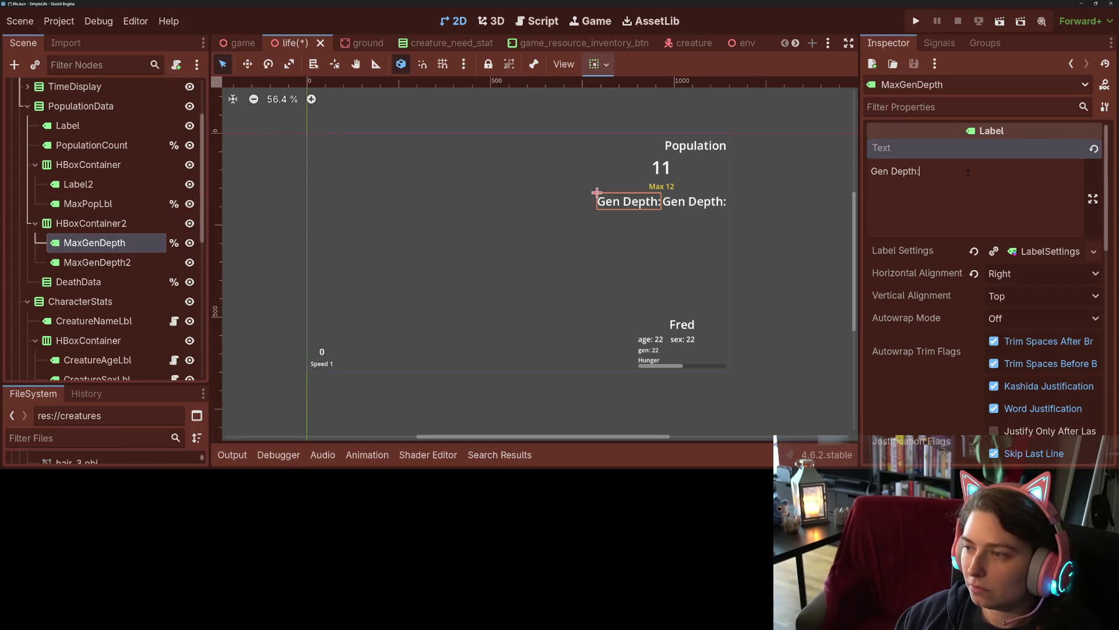
{"action": "key", "text": "ctrl+a"}
{"action": "type", "text": "2"}
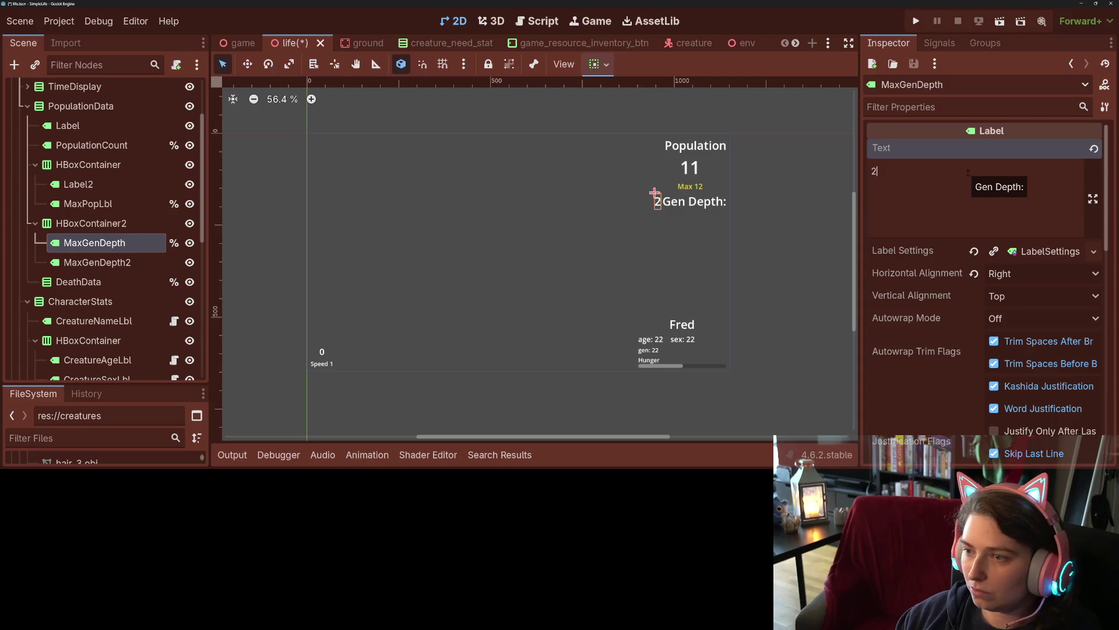
{"action": "left_click_drag", "start_coordinate": [111, 249], "coordinate": [116, 269]}
Step: Rename the MaxGenDepth2 caption node to Label3
{"action": "double_click", "coordinate": [98, 242]}
{"action": "left_click", "coordinate": [141, 242]}
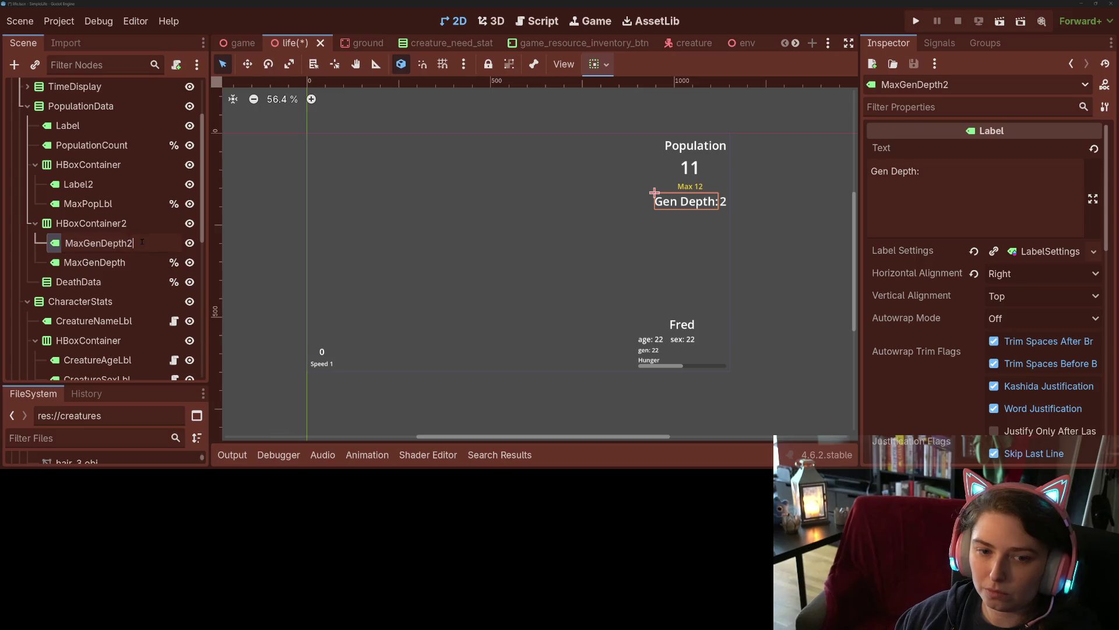
{"action": "left_click_drag", "start_coordinate": [142, 242], "coordinate": [59, 245]}
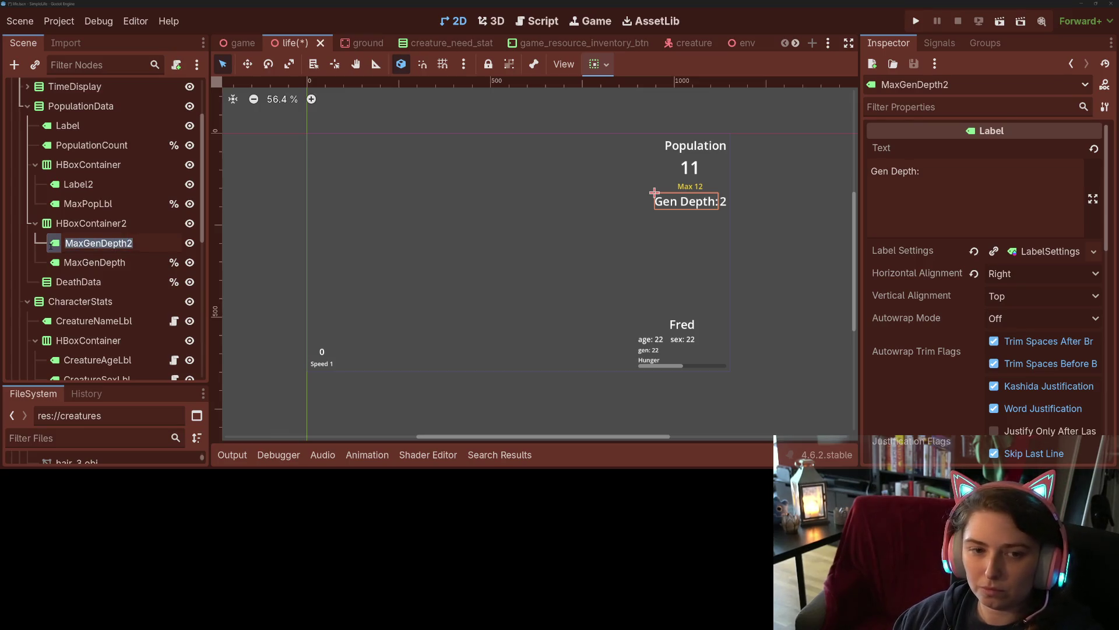
{"action": "type", "text": "Label3"}
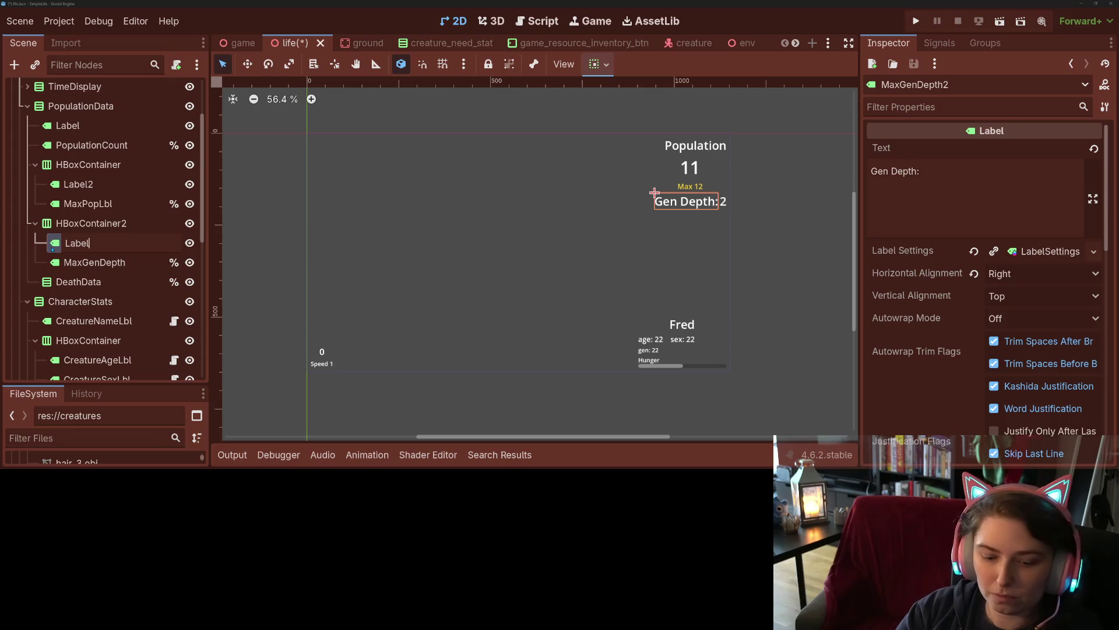
{"action": "key", "text": "Return"}
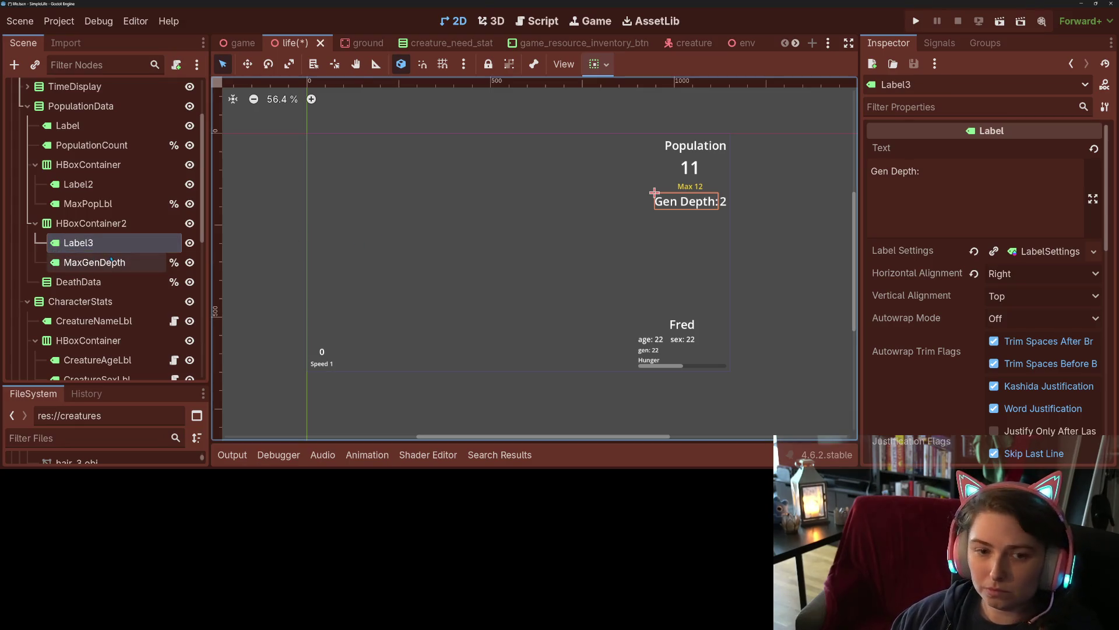
Step: Left-align the 'Gen Depth:' label's text and save the scene
{"action": "left_click", "coordinate": [108, 263]}
{"action": "left_click", "coordinate": [88, 224]}
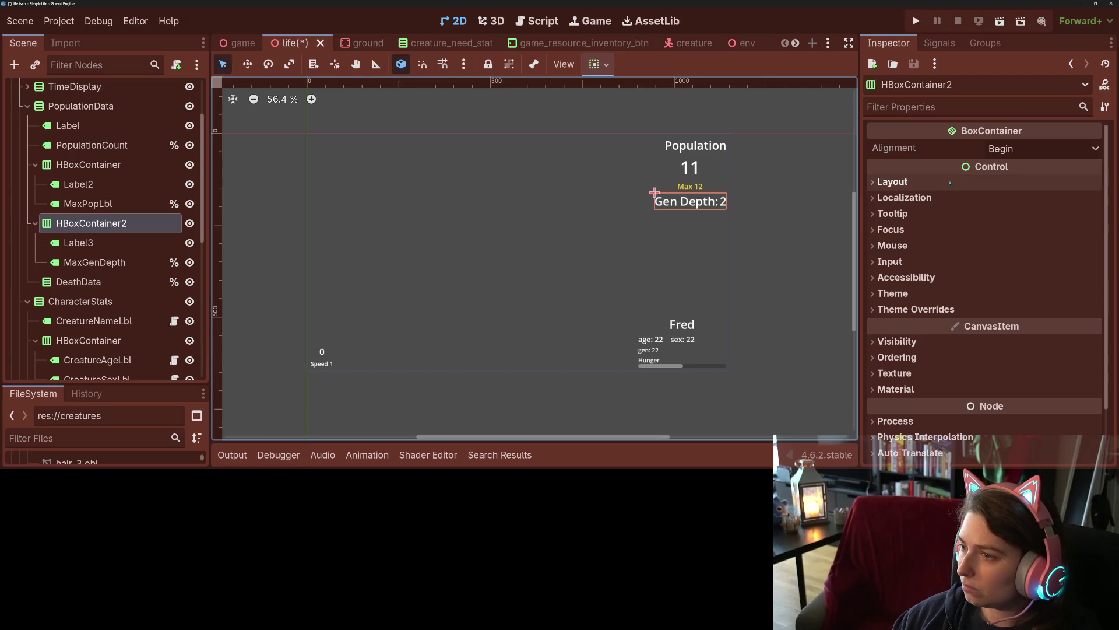
{"action": "left_click", "coordinate": [84, 244]}
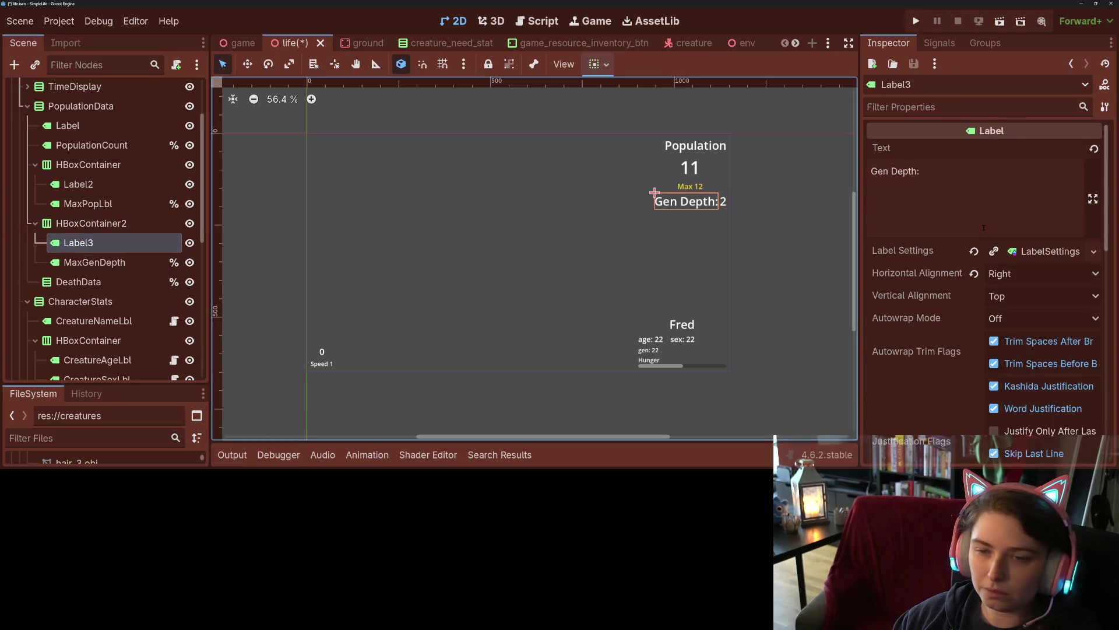
{"action": "left_click", "coordinate": [1030, 282]}
{"action": "left_click", "coordinate": [1009, 290]}
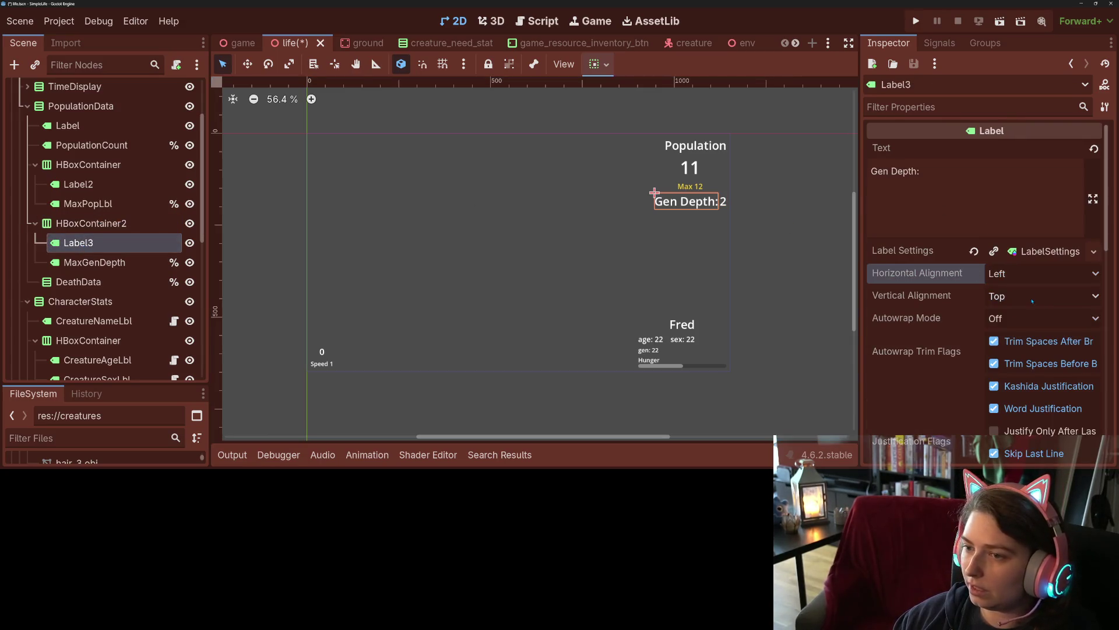
{"action": "key", "text": "ctrl+s"}
Step: Give HBoxContainer2 a separation override of 10 and save
{"action": "left_click", "coordinate": [91, 224]}
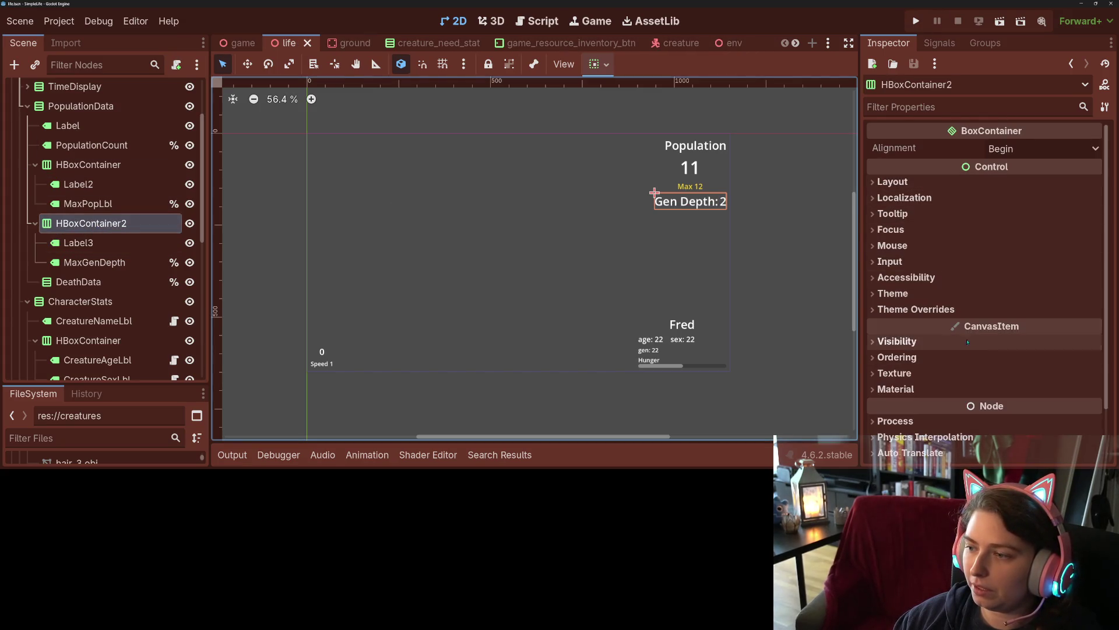
{"action": "left_click", "coordinate": [916, 309]}
{"action": "left_click", "coordinate": [907, 325]}
{"action": "left_click", "coordinate": [1060, 344]}
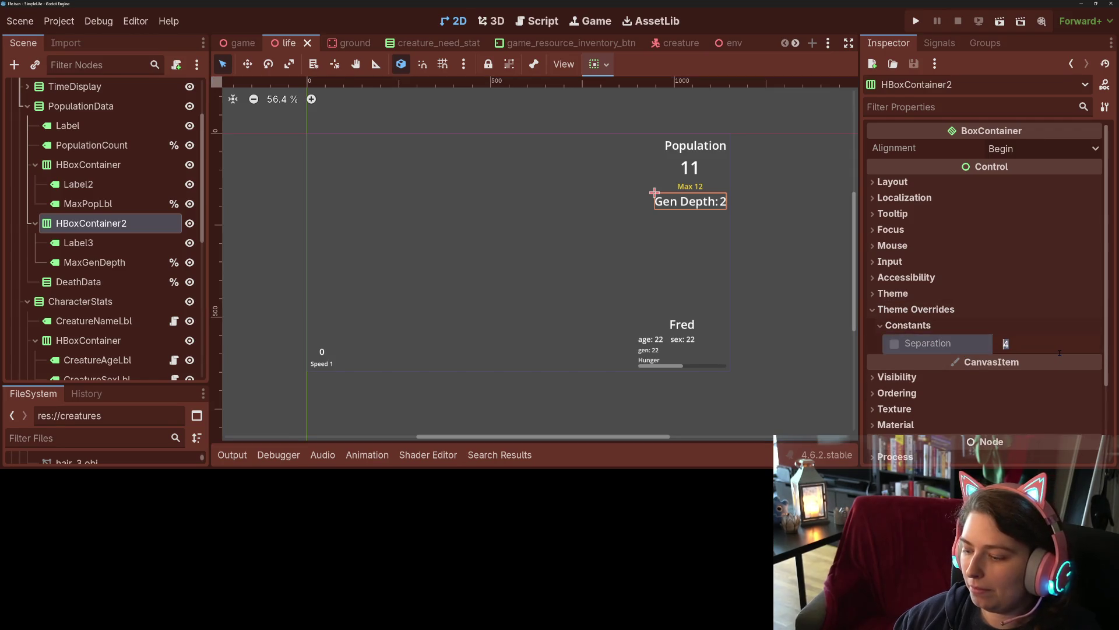
{"action": "type", "text": "10"}
{"action": "key", "text": "Return"}
{"action": "key", "text": "ctrl+s"}
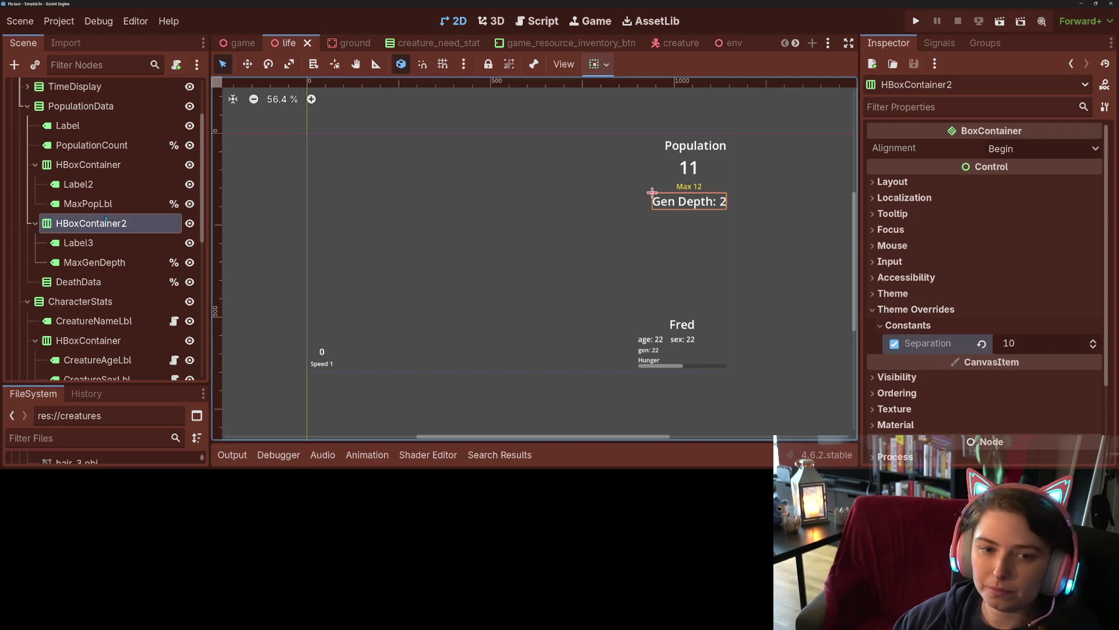
Step: Remove the trailing space from 'Gen Depth:' and clear both labels' Label Settings
{"action": "left_click", "coordinate": [88, 243]}
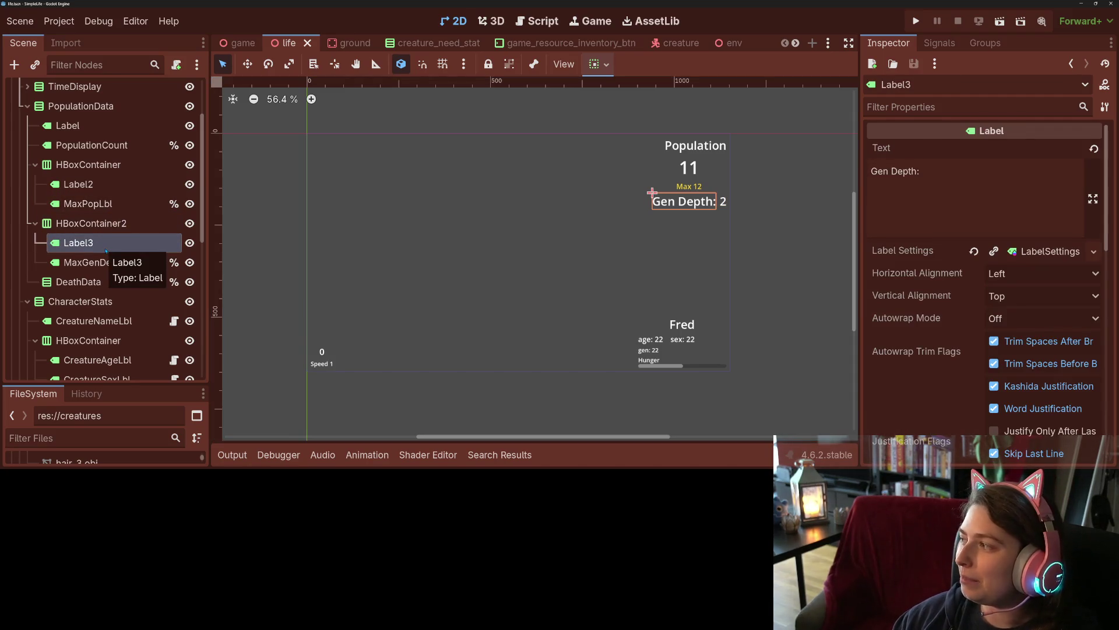
{"action": "left_click", "coordinate": [1002, 183]}
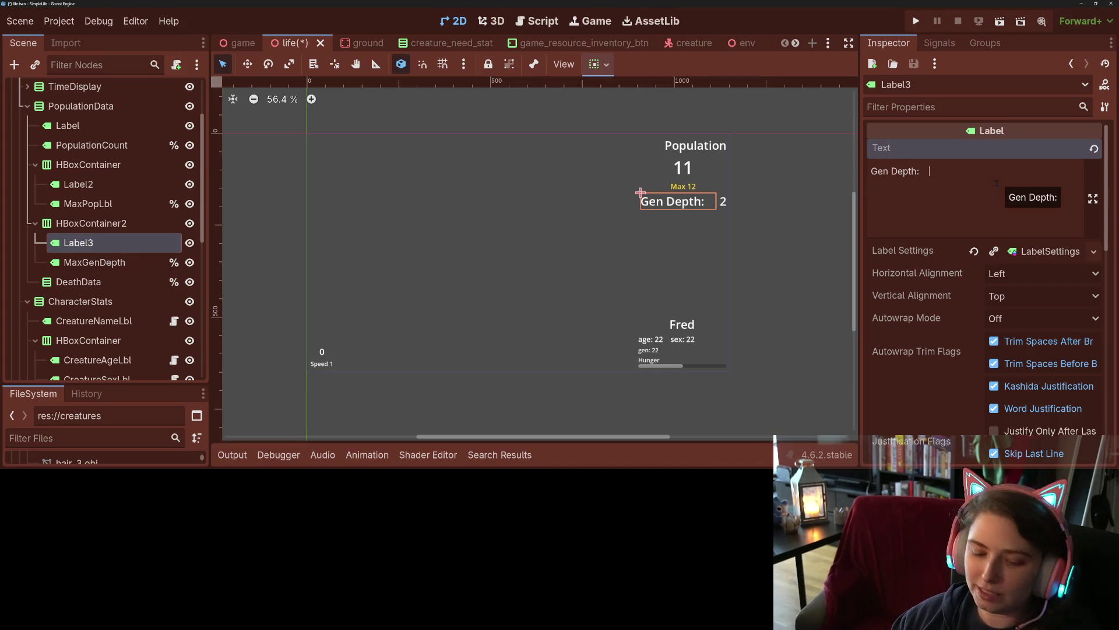
{"action": "key", "text": "BackSpace"}
{"action": "key", "text": "ctrl+s"}
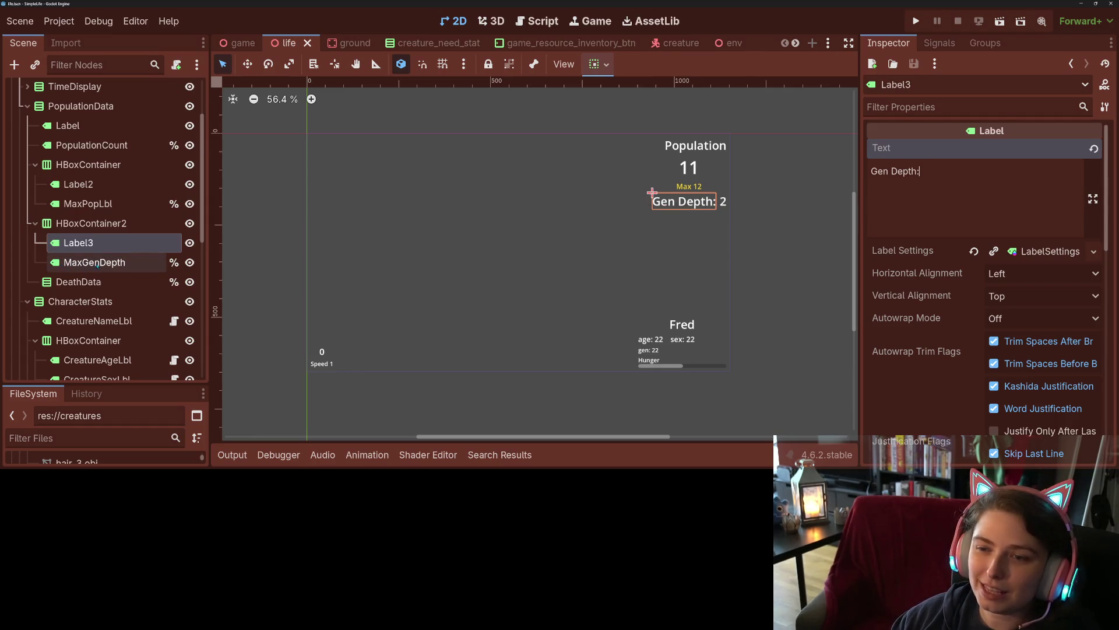
{"action": "left_click", "coordinate": [95, 262], "text": "ctrl"}
{"action": "left_click", "coordinate": [974, 251]}
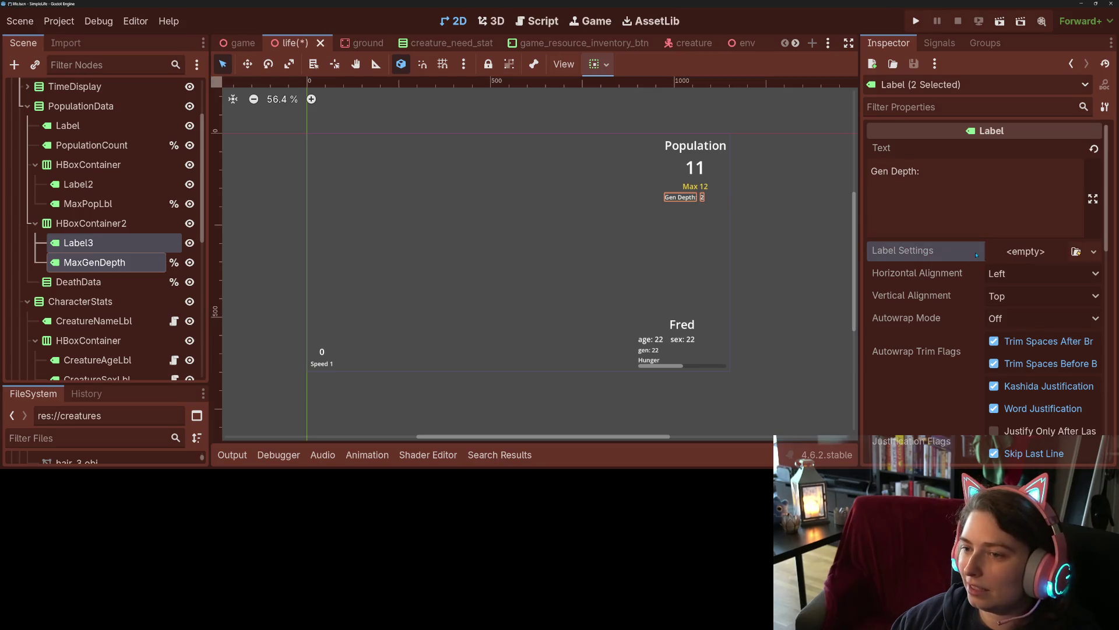
{"action": "key", "text": "ctrl+s"}
Step: Centre the Gen Depth labels within HBoxContainer2
{"action": "left_click", "coordinate": [91, 223]}
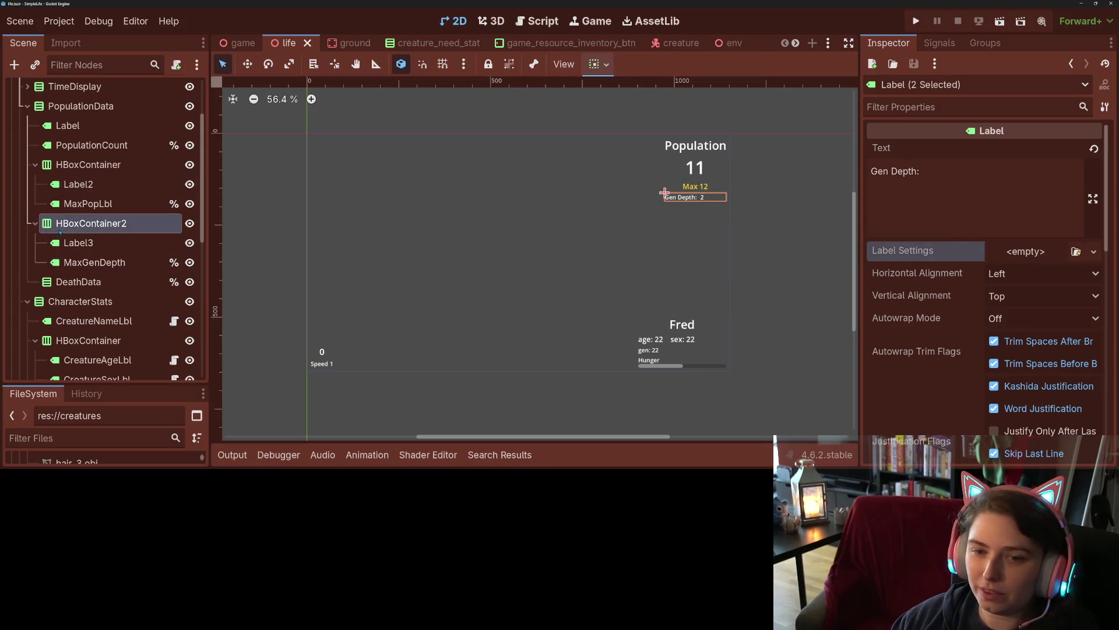
{"action": "left_click", "coordinate": [1015, 149]}
{"action": "left_click", "coordinate": [1018, 185]}
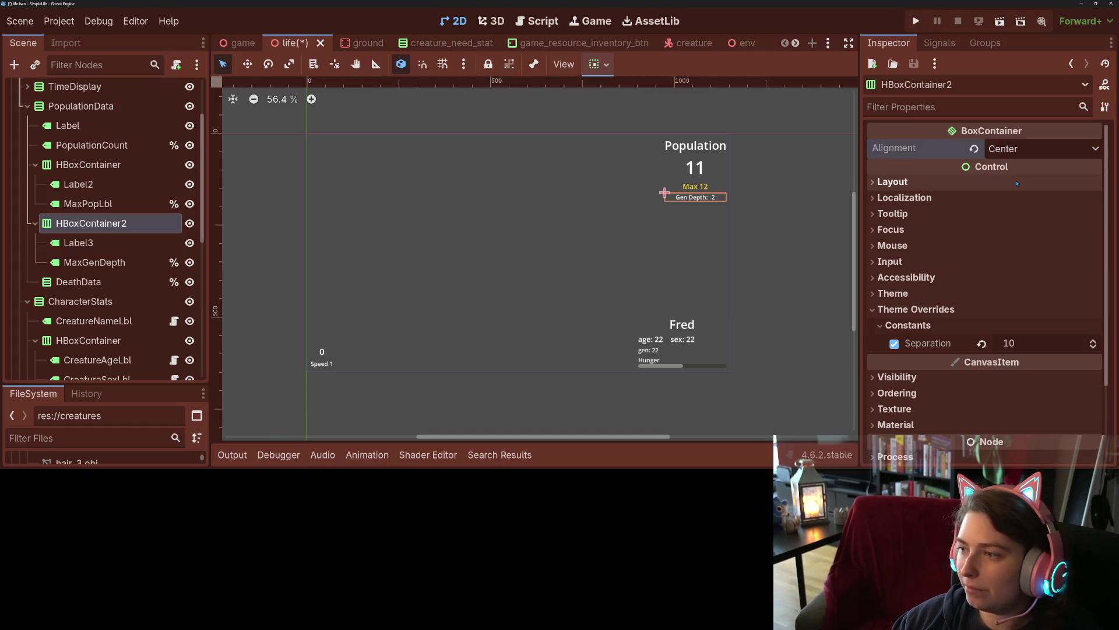
{"action": "left_click", "coordinate": [822, 239]}
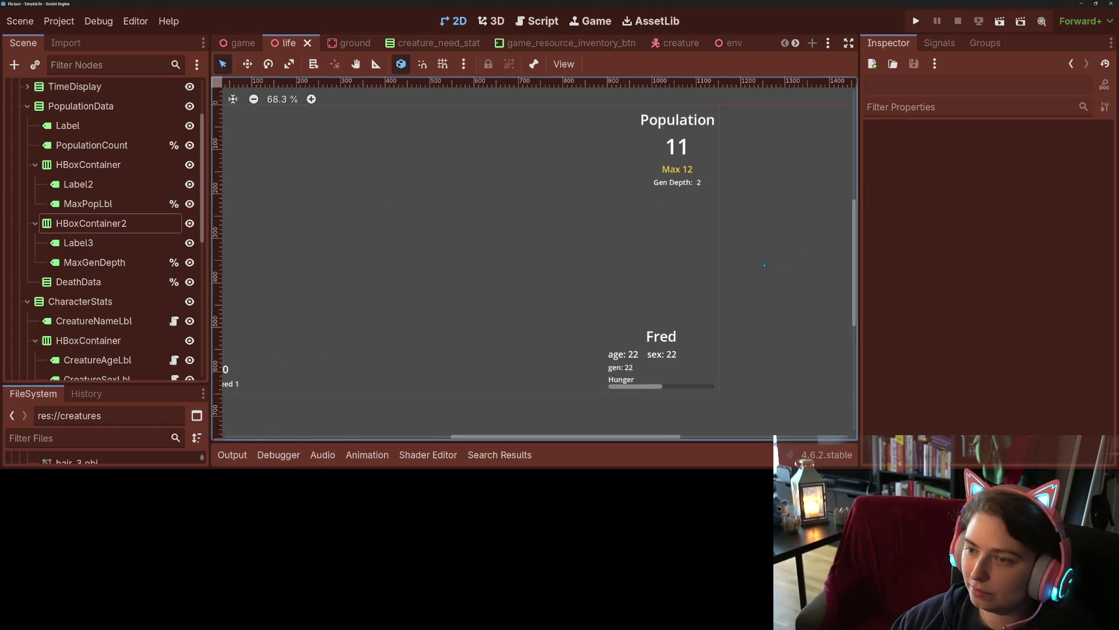
{"action": "scroll", "coordinate": [816, 257], "scroll_direction": "down", "scroll_amount": 1}
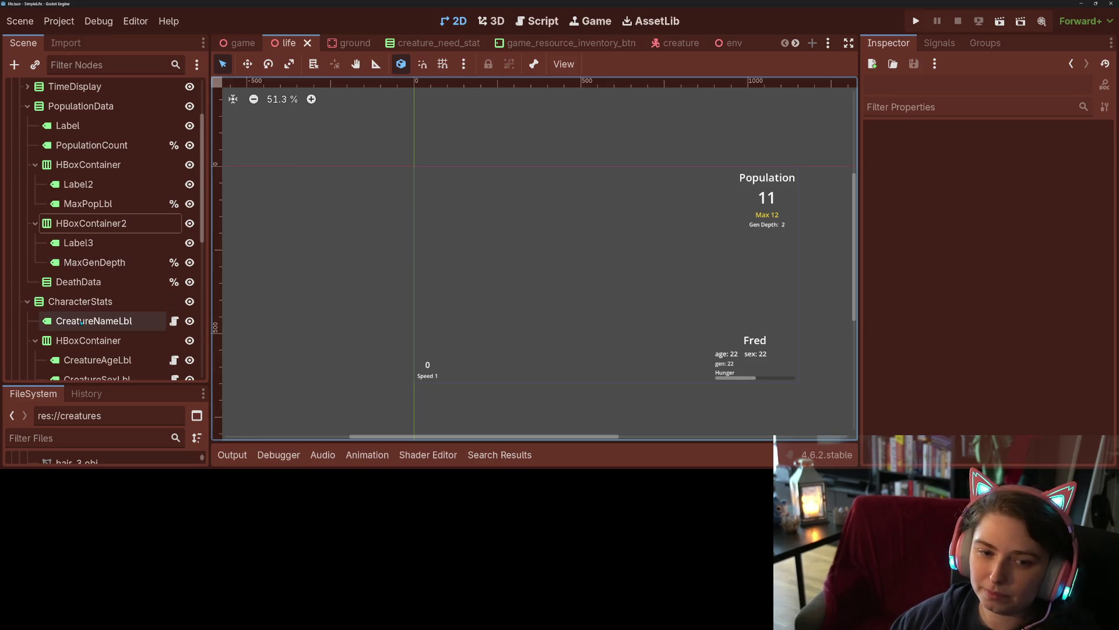
Step: Collapse the Ground node and open the creatures.gd script on the Creatures node
{"action": "left_click", "coordinate": [96, 262]}
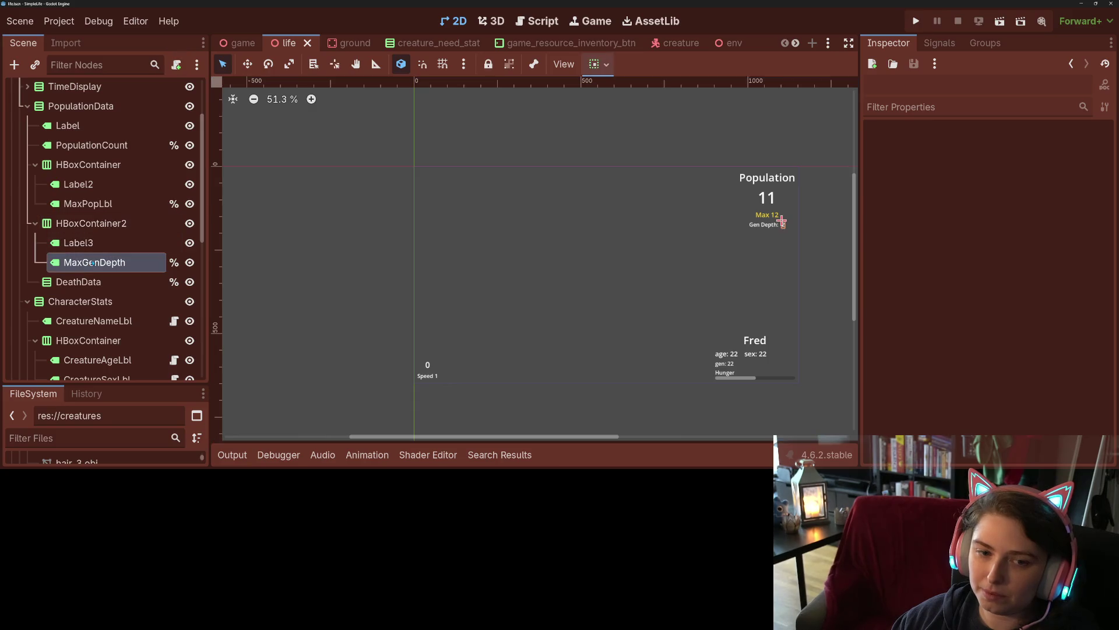
{"action": "scroll", "coordinate": [137, 295], "scroll_direction": "down", "scroll_amount": 4}
{"action": "scroll", "coordinate": [163, 303], "scroll_direction": "up", "scroll_amount": 1}
{"action": "scroll", "coordinate": [181, 309], "scroll_direction": "down", "scroll_amount": 1}
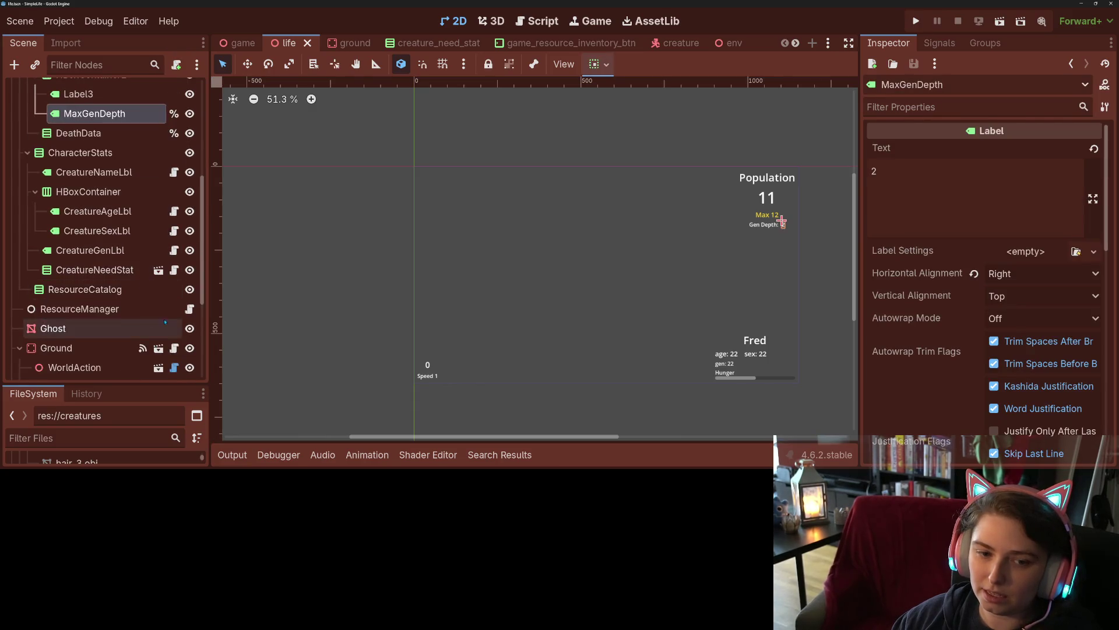
{"action": "scroll", "coordinate": [175, 326], "scroll_direction": "down", "scroll_amount": 1}
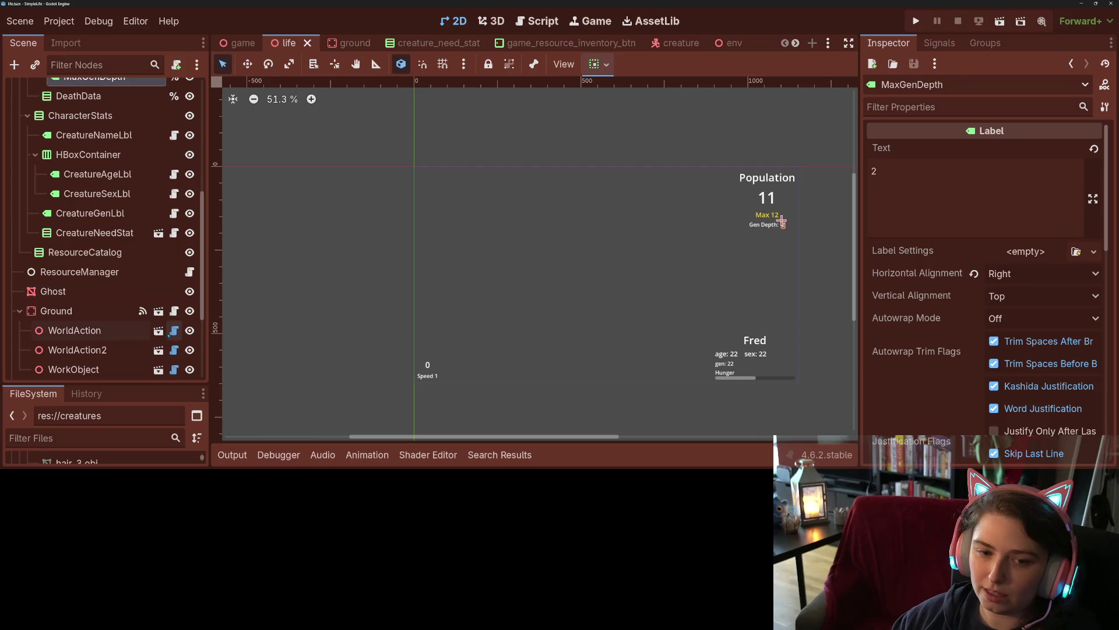
{"action": "left_click", "coordinate": [19, 311]}
{"action": "left_click", "coordinate": [174, 330]}
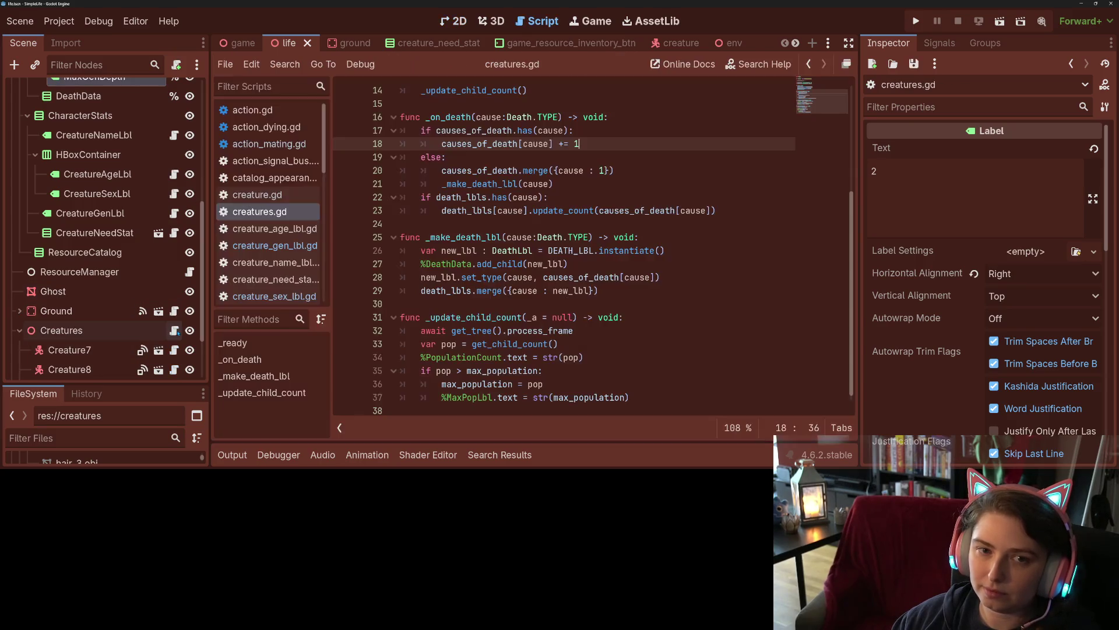
Step: Pass null to the _update_child_count call on line 14 and save creatures.gd
{"action": "scroll", "coordinate": [102, 303], "scroll_direction": "up", "scroll_amount": 2}
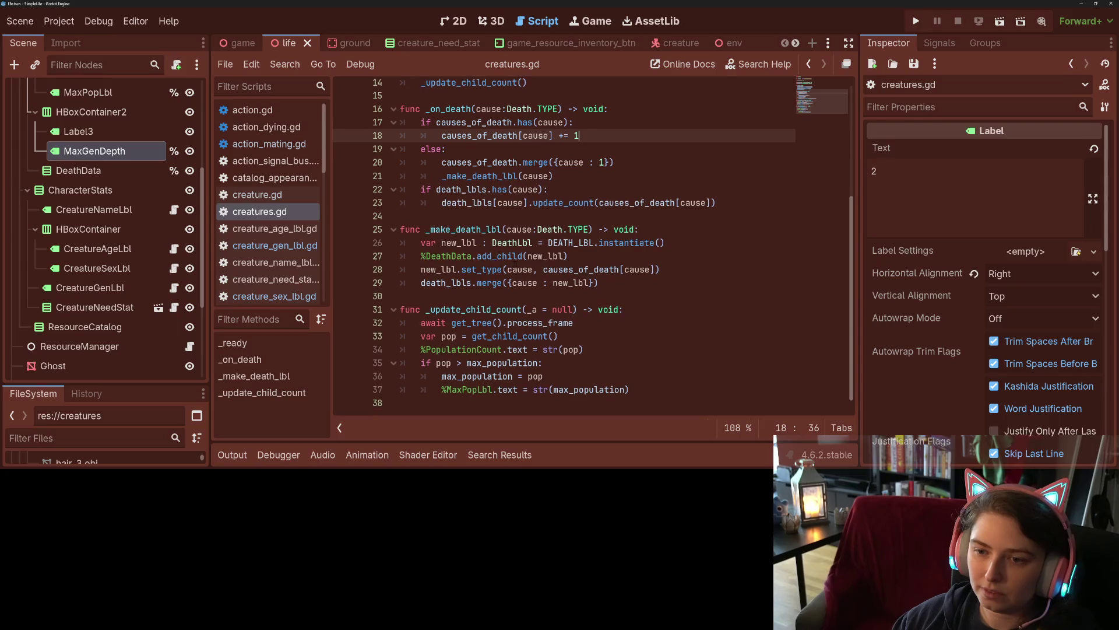
{"action": "scroll", "coordinate": [632, 303], "scroll_direction": "up", "scroll_amount": 2}
{"action": "scroll", "coordinate": [487, 343], "scroll_direction": "down", "scroll_amount": 1}
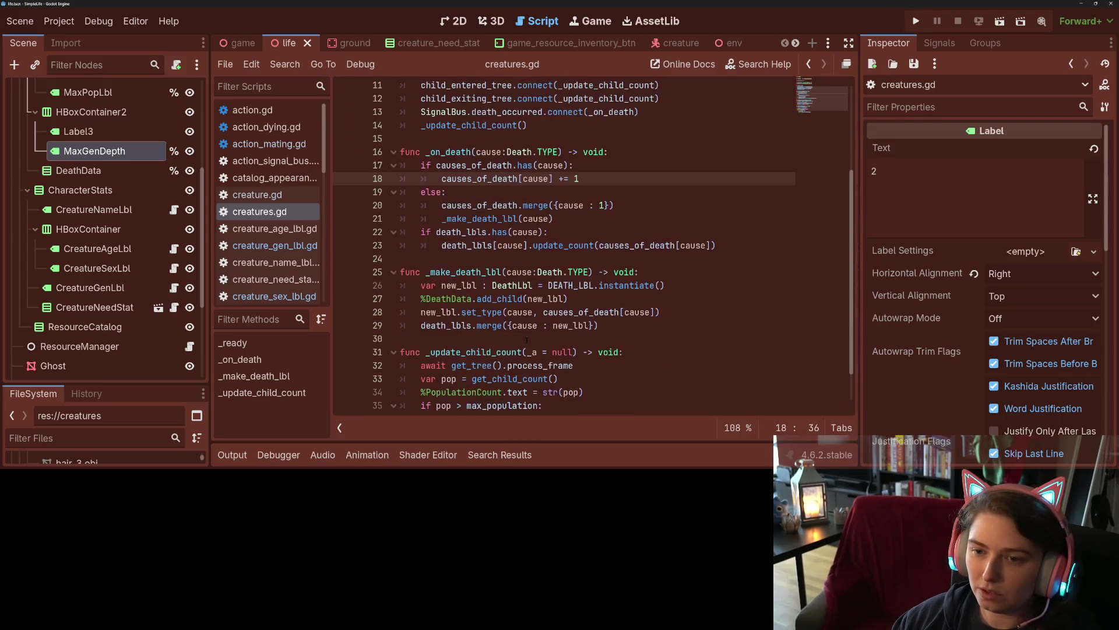
{"action": "scroll", "coordinate": [487, 343], "scroll_direction": "down", "scroll_amount": 1}
{"action": "double_click", "coordinate": [476, 309]}
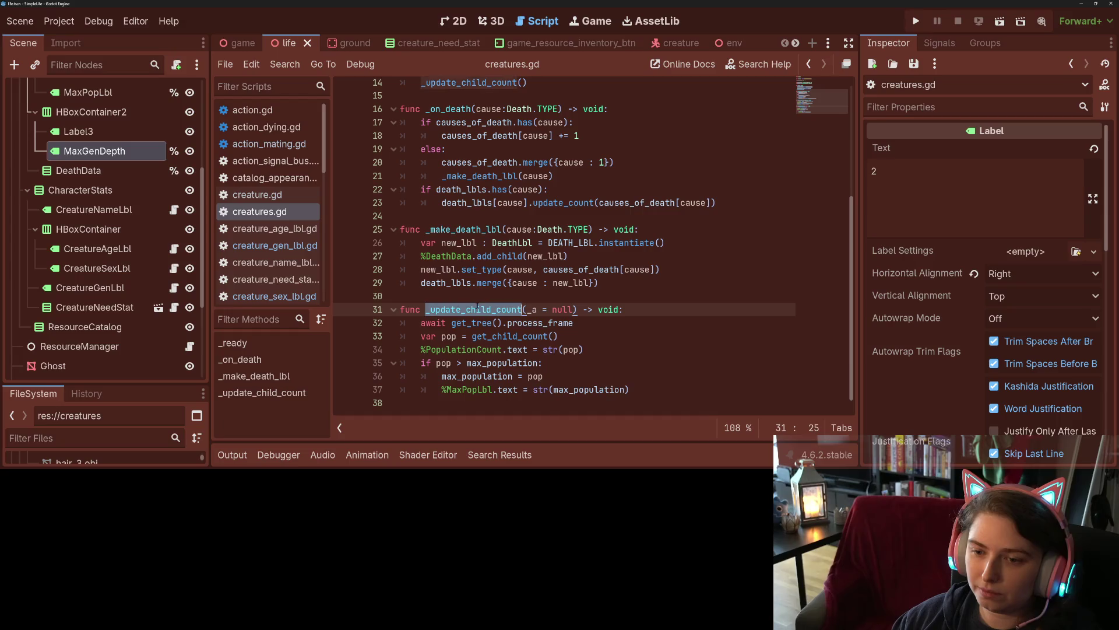
{"action": "left_click", "coordinate": [537, 309]}
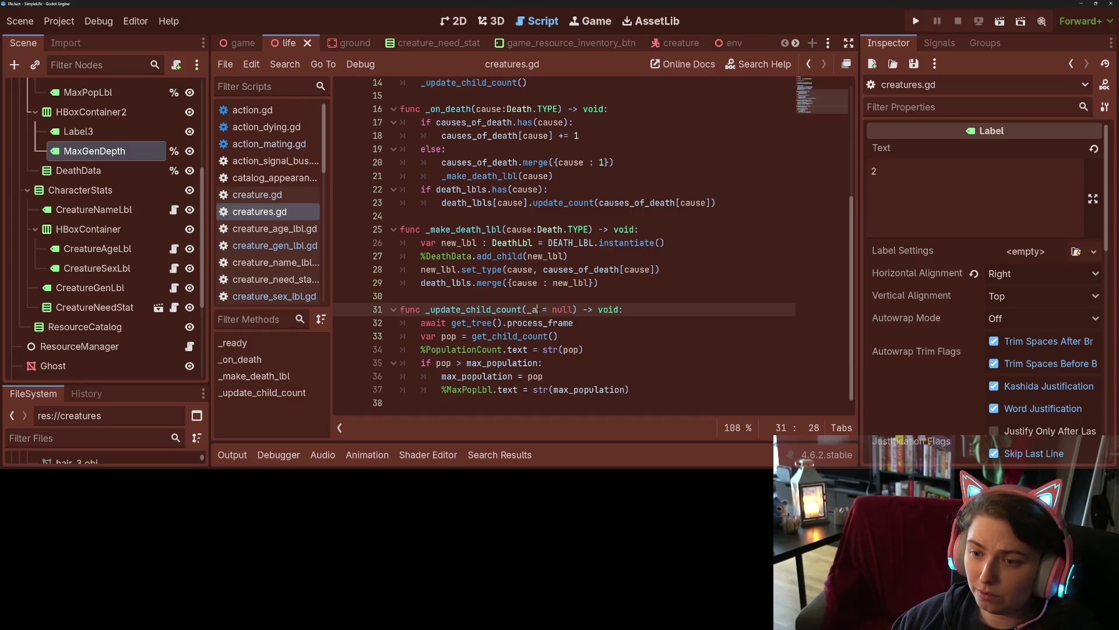
{"action": "double_click", "coordinate": [466, 310]}
{"action": "scroll", "coordinate": [537, 324], "scroll_direction": "up", "scroll_amount": 5}
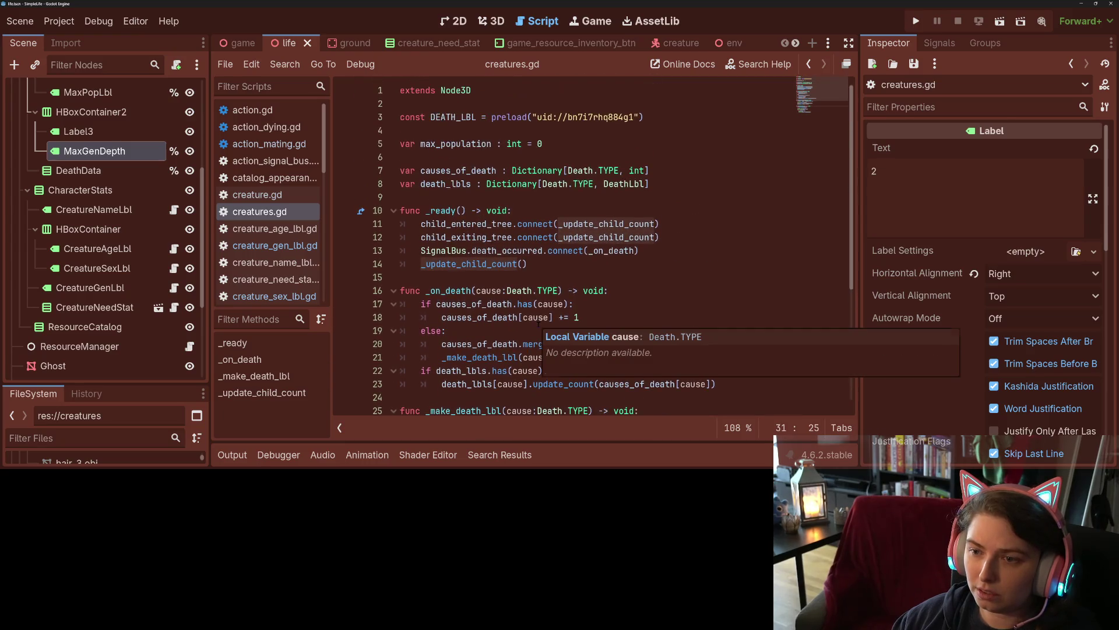
{"action": "left_click", "coordinate": [520, 264]}
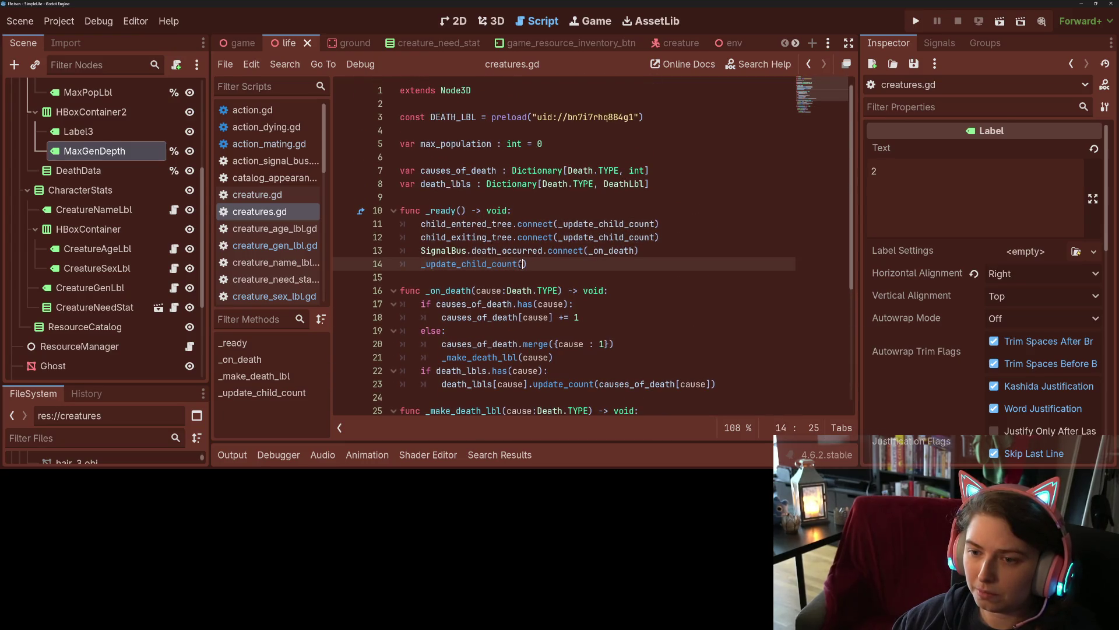
{"action": "type", "text": "uy"}
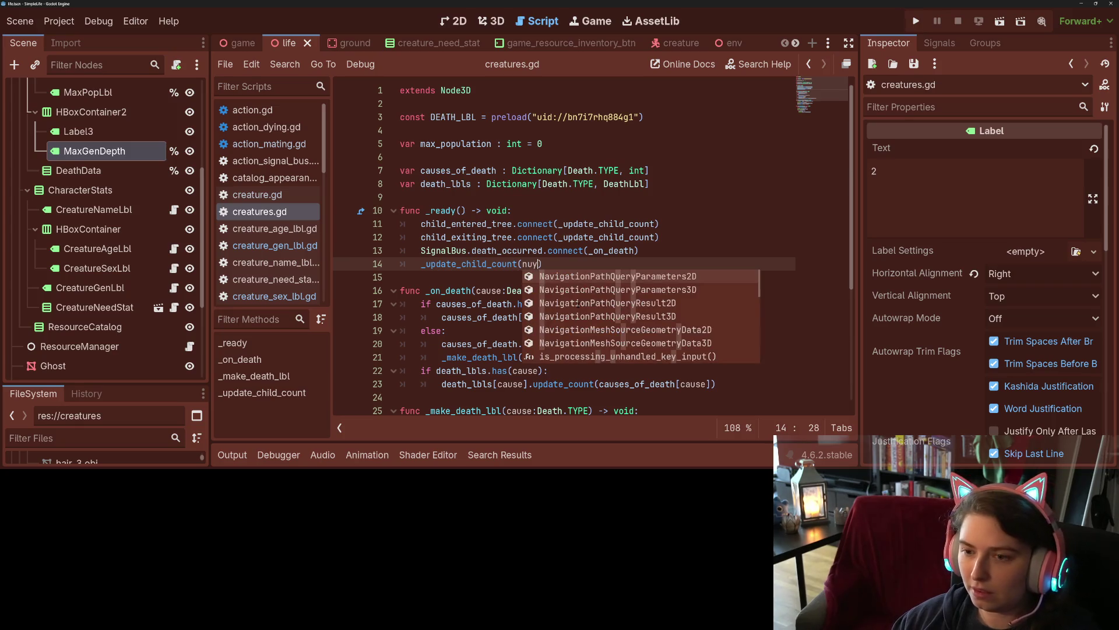
{"action": "key", "text": "BackSpace"}
{"action": "key", "text": "BackSpace"}
{"action": "type", "text": "ull"}
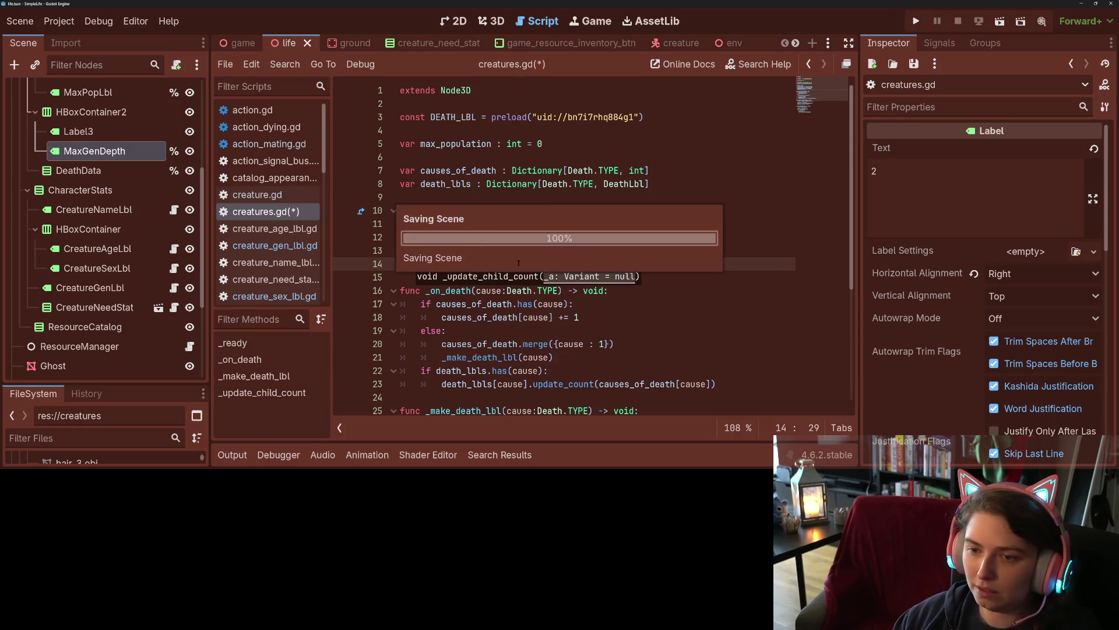
{"action": "key", "text": "ctrl+s"}
Step: Remove the null argument again and rename the _a parameter to a
{"action": "double_click", "coordinate": [483, 265]}
{"action": "left_click", "coordinate": [545, 264]}
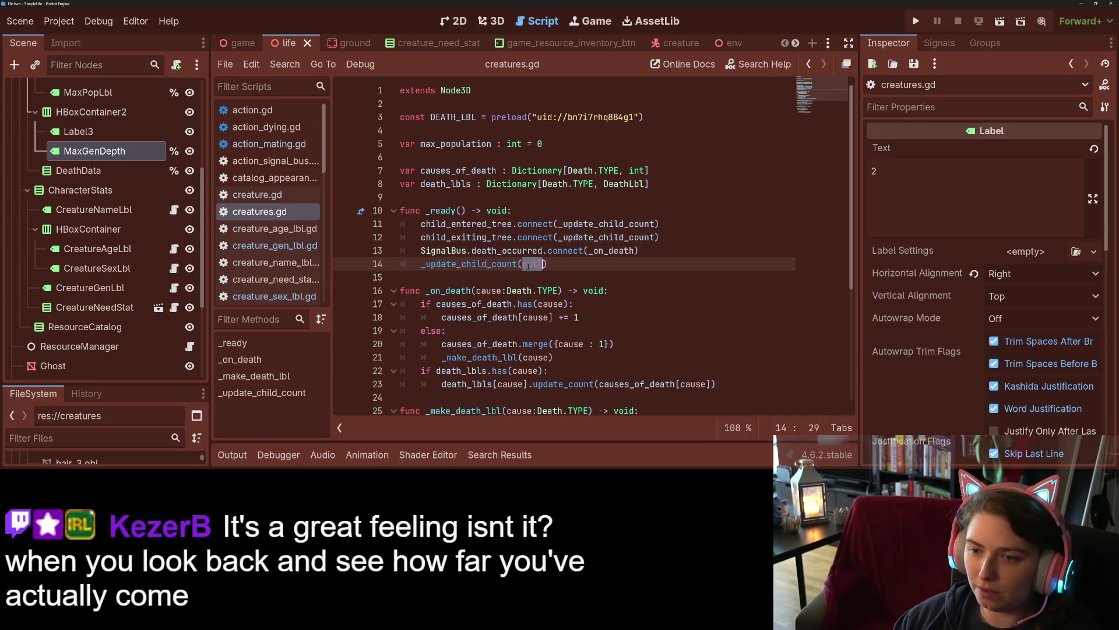
{"action": "key", "text": "BackSpace"}
{"action": "key", "text": "BackSpace"}
{"action": "key", "text": "BackSpace"}
{"action": "scroll", "coordinate": [586, 283], "scroll_direction": "down", "scroll_amount": 4}
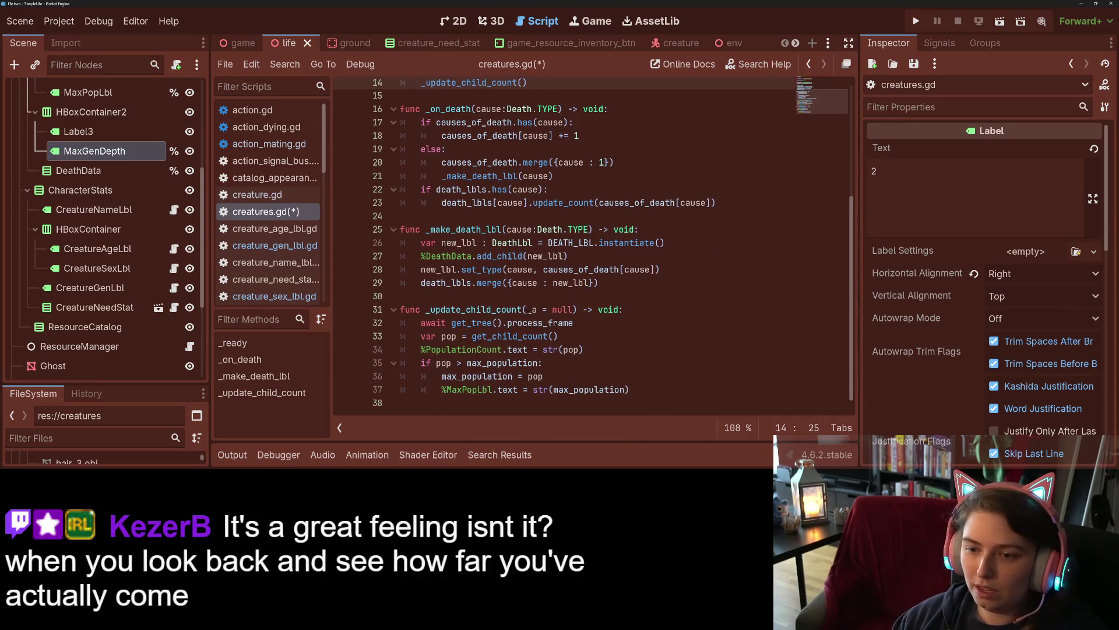
{"action": "left_click", "coordinate": [533, 310]}
{"action": "key", "text": "BackSpace"}
{"action": "double_click", "coordinate": [496, 309]}
Step: Check the child_entered_tree signal in the Node signals list and save the script
{"action": "scroll", "coordinate": [496, 309], "scroll_direction": "up", "scroll_amount": 3}
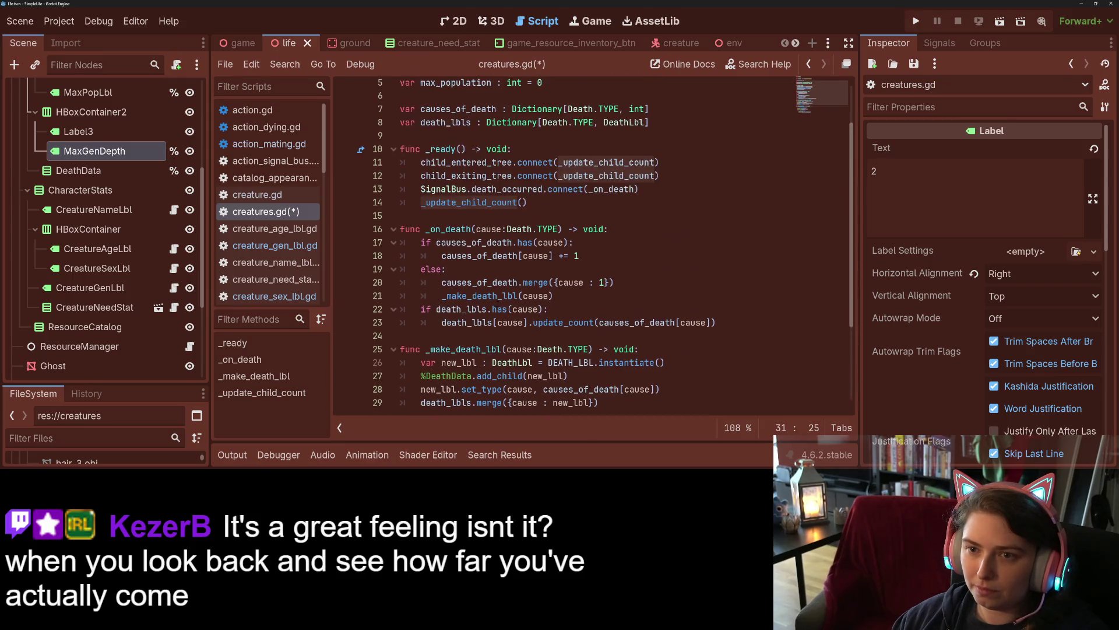
{"action": "double_click", "coordinate": [466, 162]}
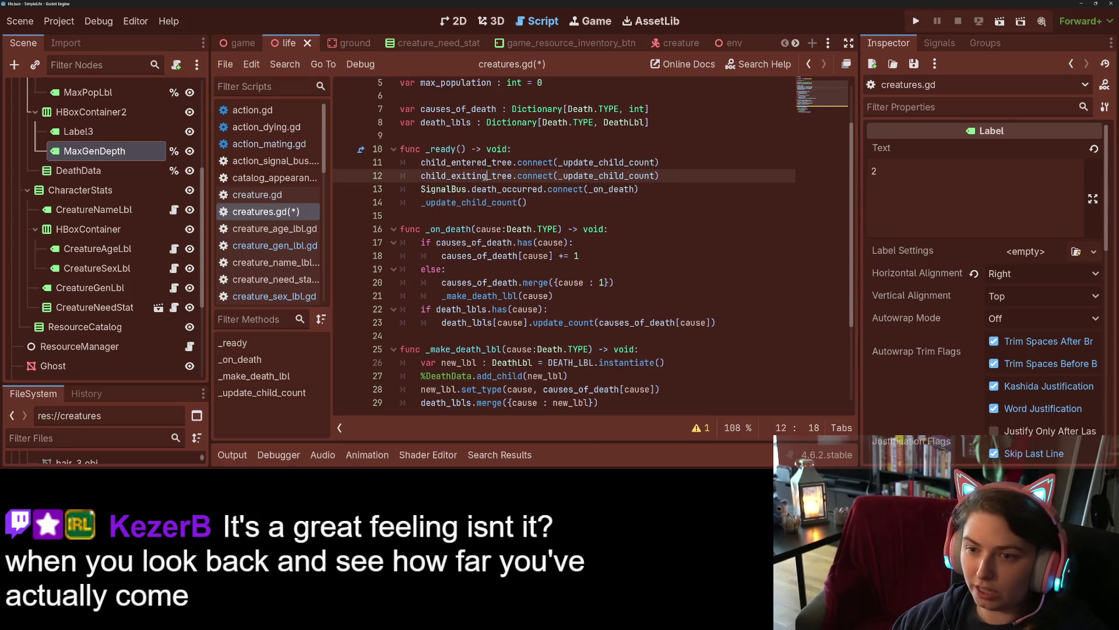
{"action": "left_click", "coordinate": [940, 42]}
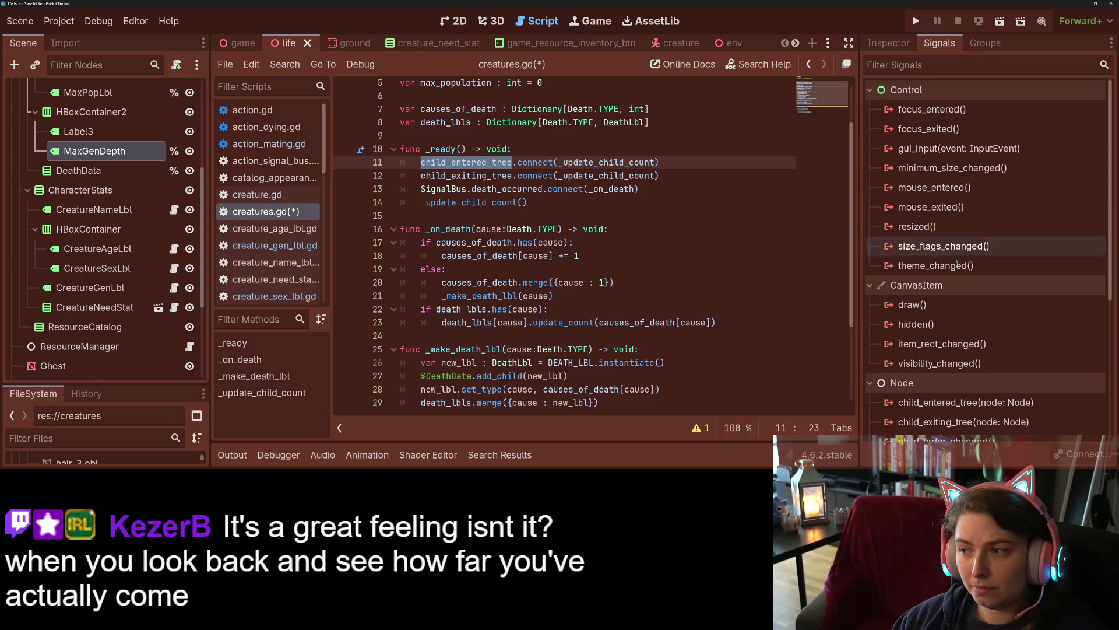
{"action": "scroll", "coordinate": [956, 262], "scroll_direction": "down", "scroll_amount": 3}
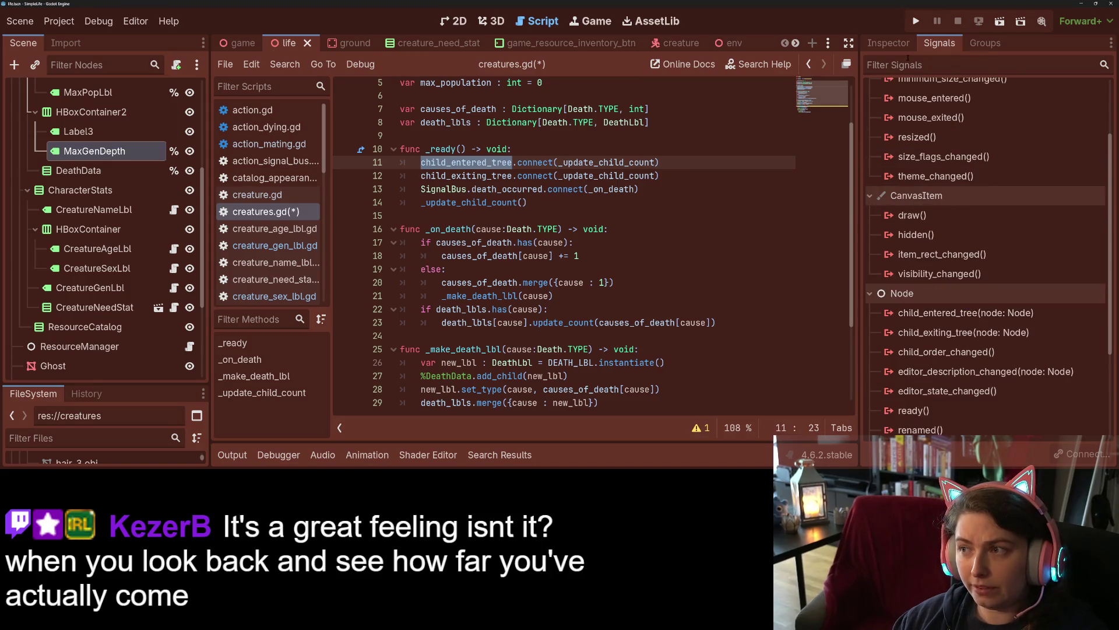
{"action": "left_click", "coordinate": [888, 42]}
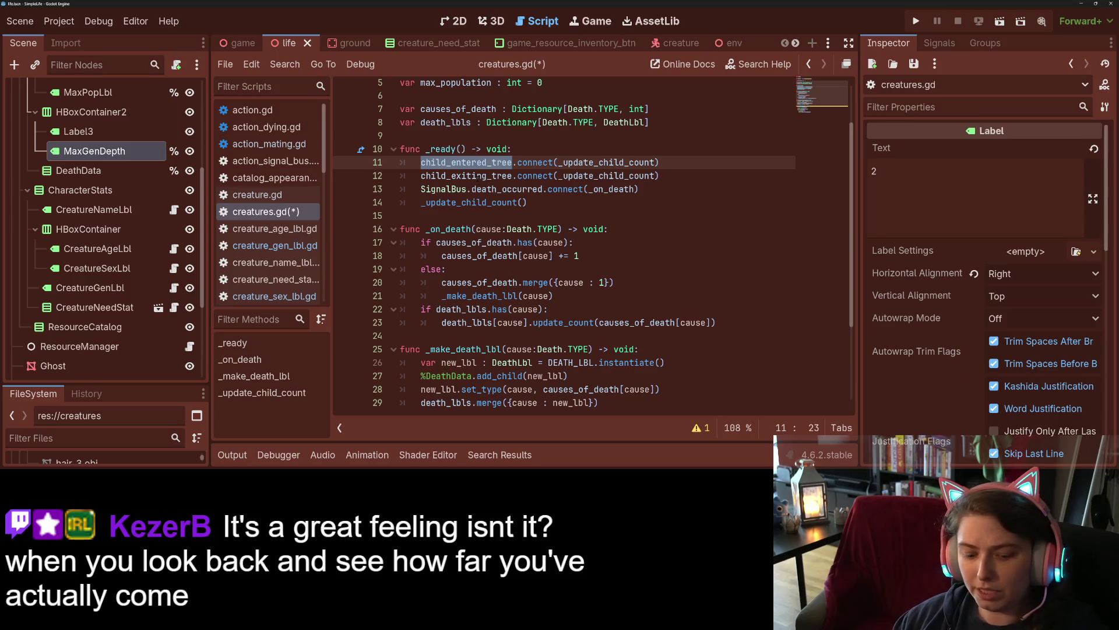
{"action": "key", "text": "ctrl+s"}
{"action": "left_click", "coordinate": [474, 202], "text": "ctrl"}
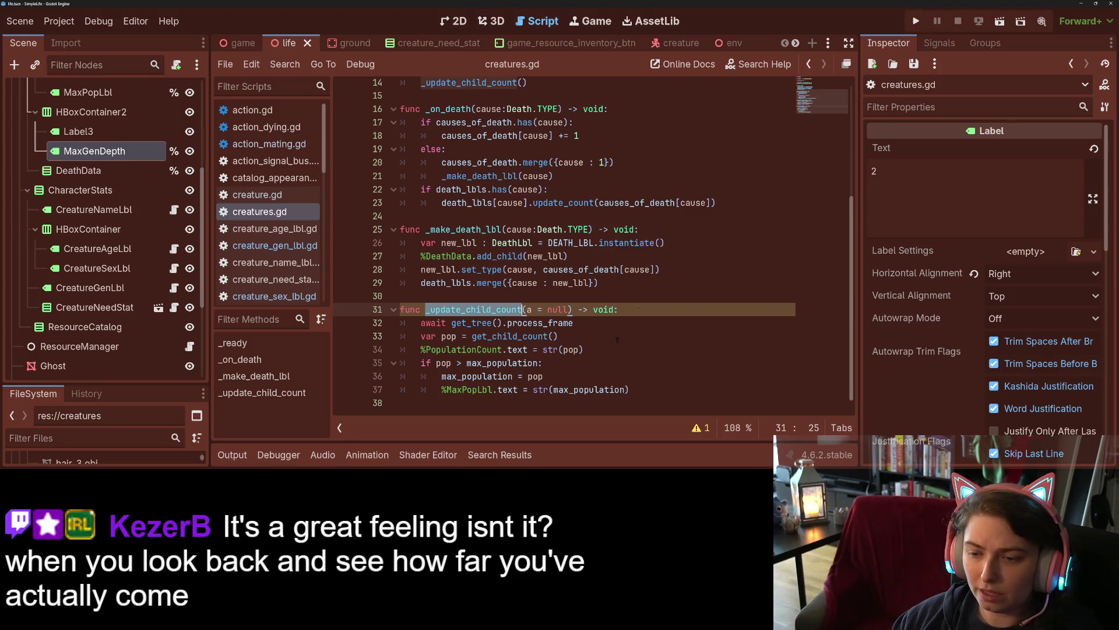
Step: Add an 'is Creature' check at the top of _update_child_count
{"action": "left_click", "coordinate": [587, 330]}
{"action": "left_click", "coordinate": [601, 323]}
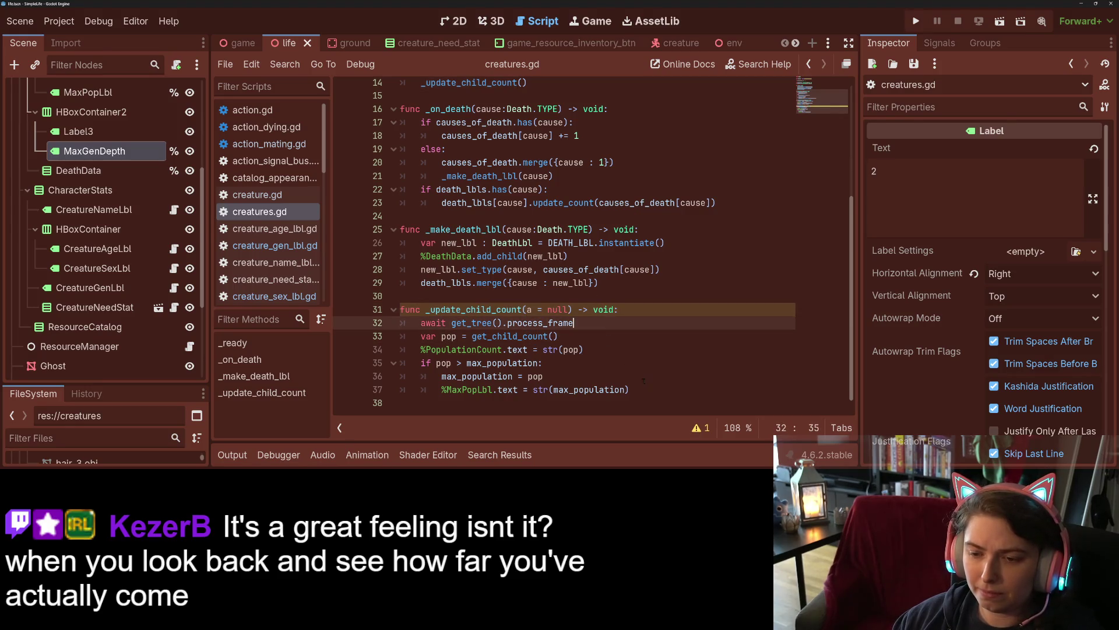
{"action": "left_click", "coordinate": [657, 309]}
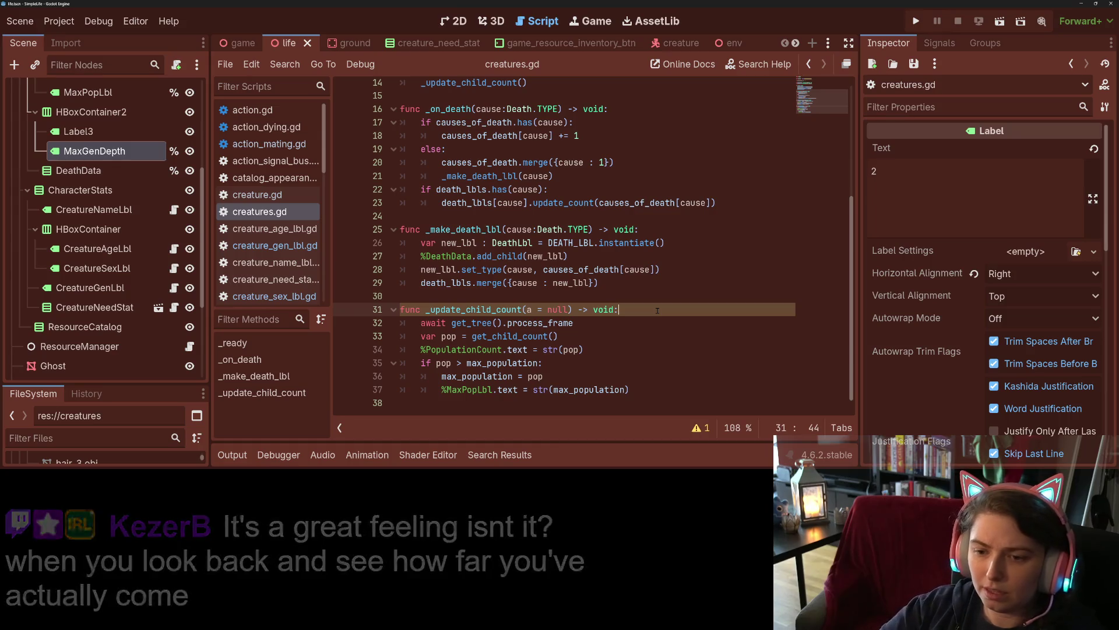
{"action": "key", "text": "Return"}
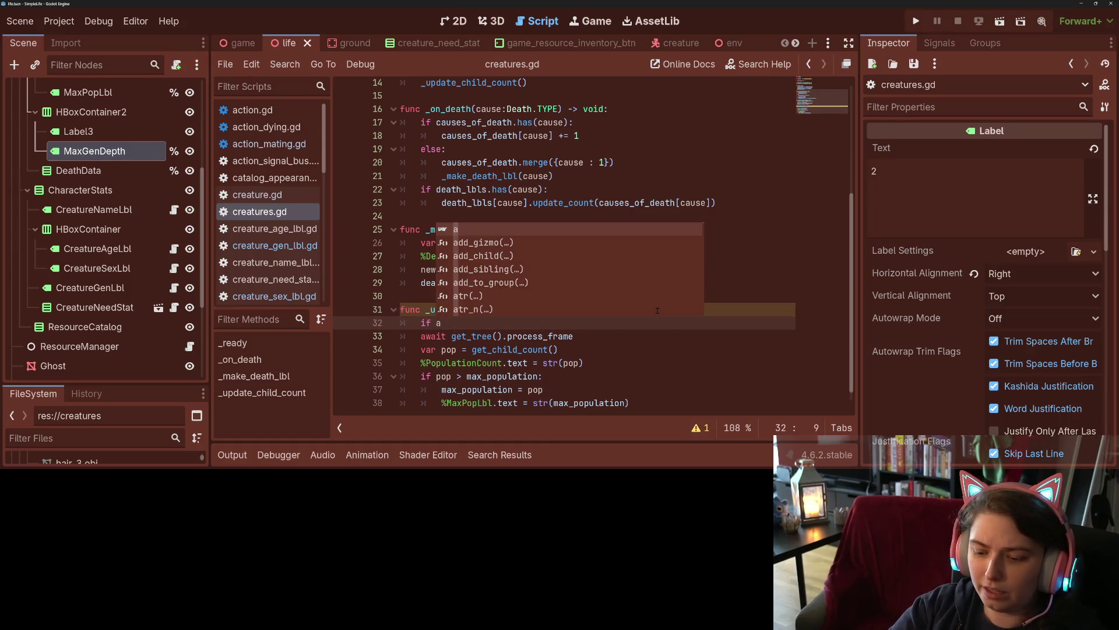
{"action": "type", "text": "is cre"}
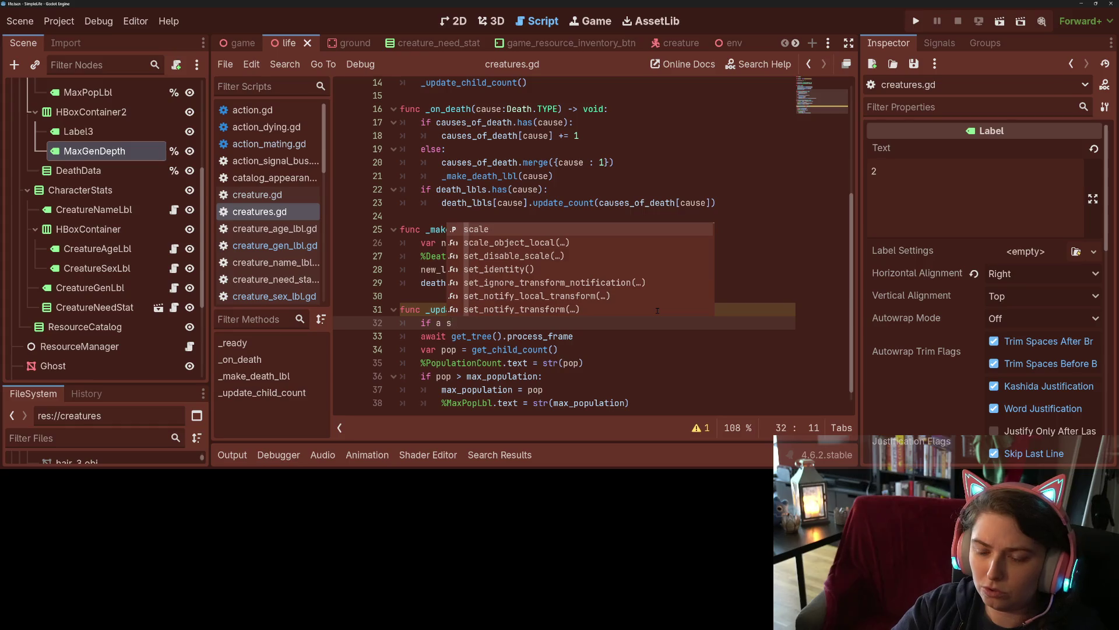
{"action": "key", "text": "Down"}
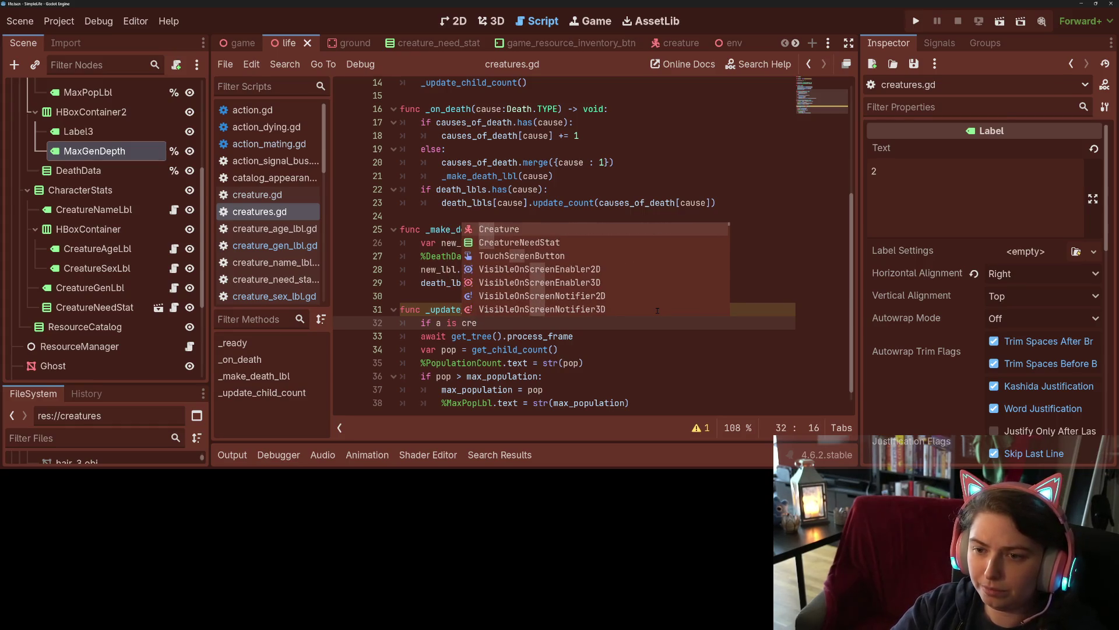
{"action": "key", "text": "Return"}
{"action": "key", "text": "Return"}
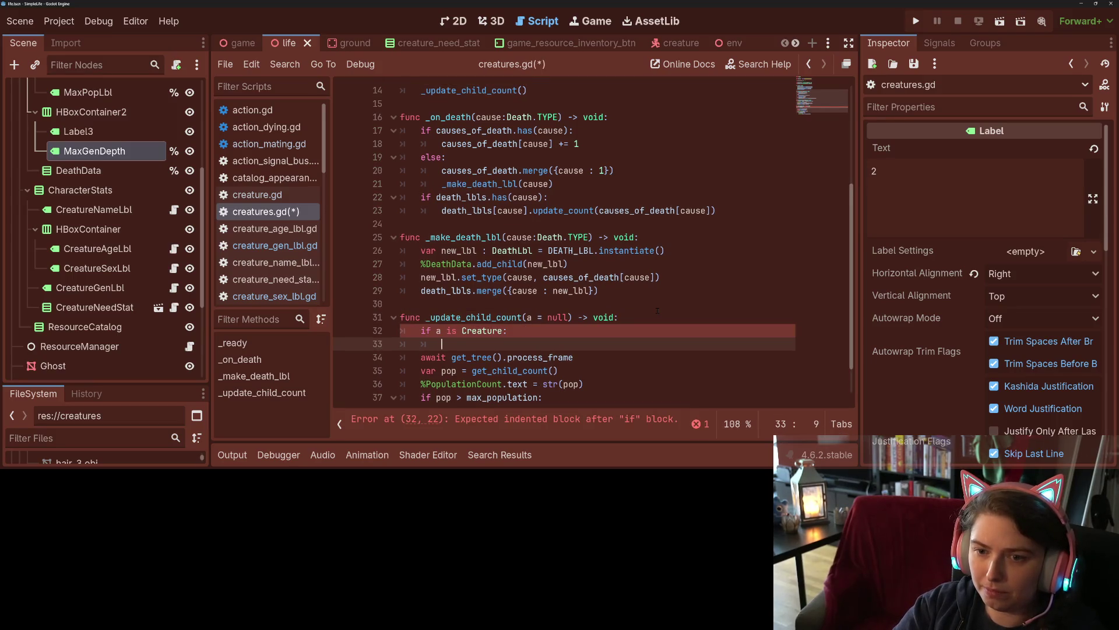
Step: Declare a new max_generation_depth variable among the script's variables and save
{"action": "scroll", "coordinate": [657, 310], "scroll_direction": "up", "scroll_amount": 5}
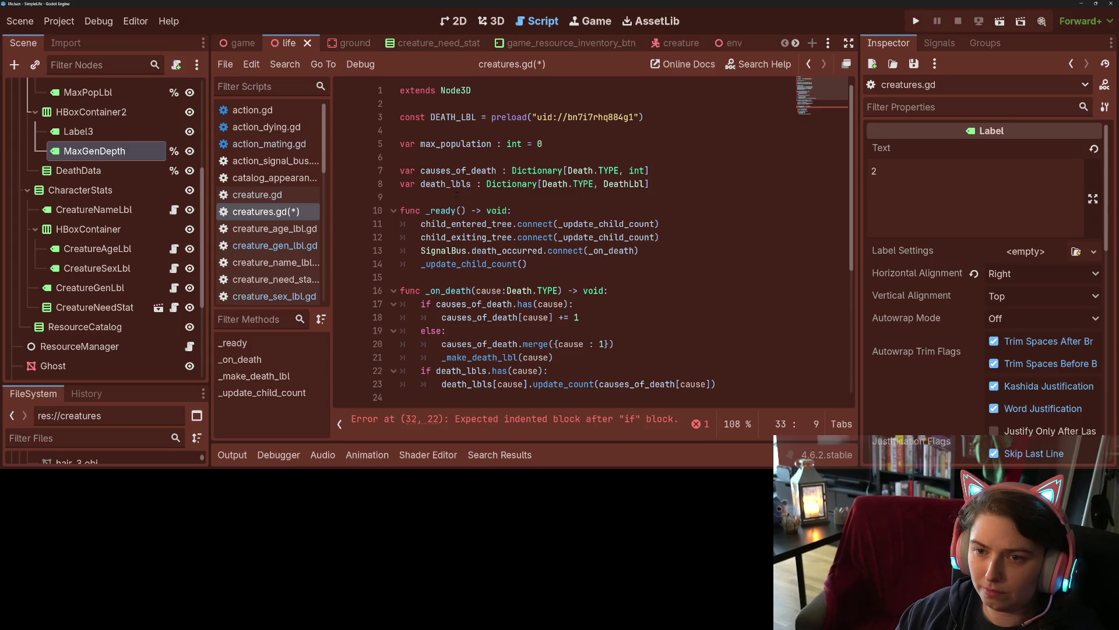
{"action": "left_click", "coordinate": [457, 194]}
{"action": "key", "text": "Return"}
{"action": "key", "text": "Up"}
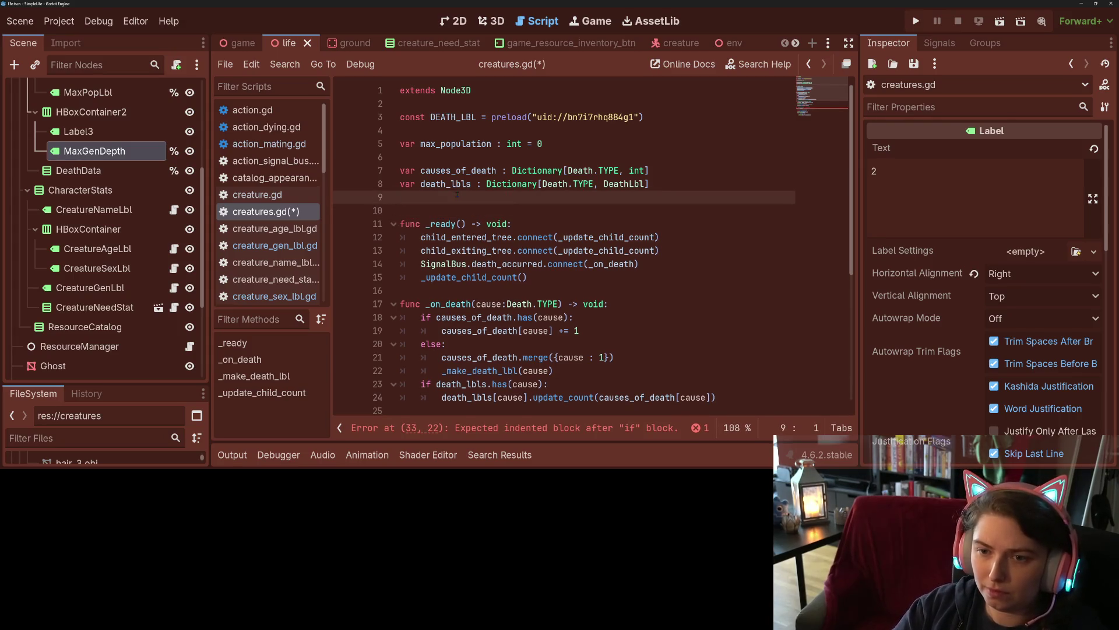
{"action": "key", "text": "Return"}
{"action": "type", "text": "va"}
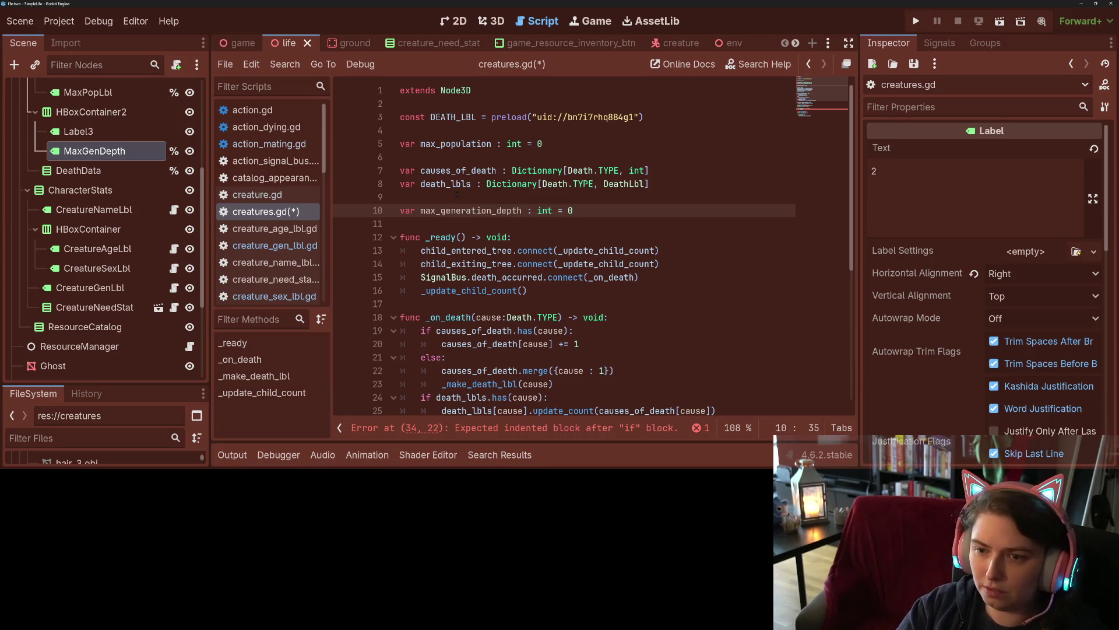
{"action": "key", "text": "ctrl+s"}
{"action": "double_click", "coordinate": [460, 210]}
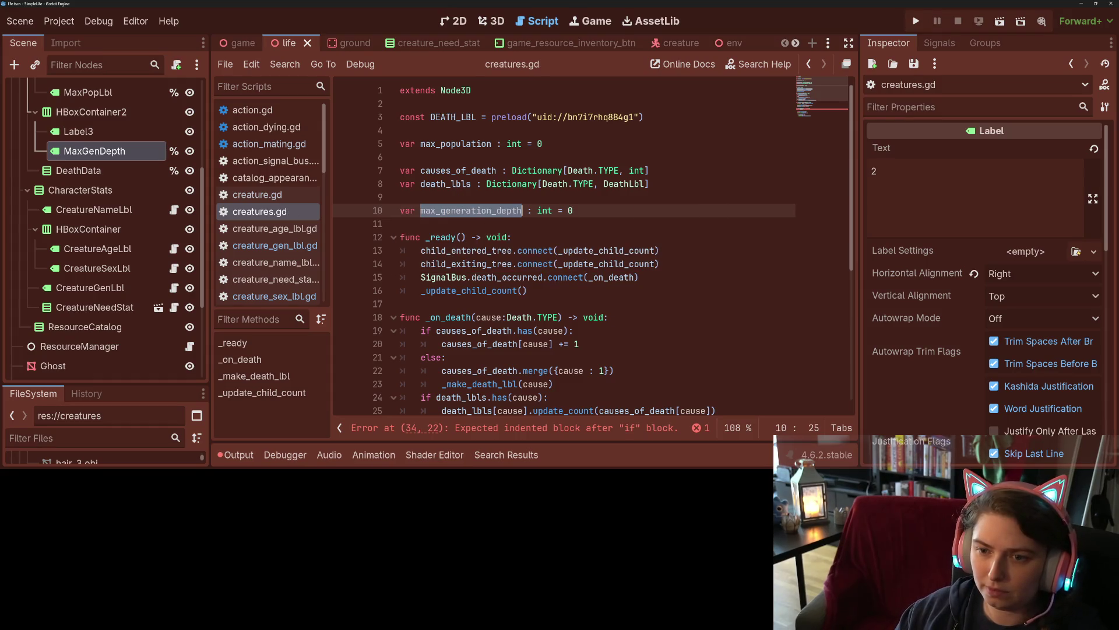
Step: Raise max_generation_depth when a.generation_depth exceeds it and write str(max_generation_depth) to MaxGenDepth's text
{"action": "scroll", "coordinate": [523, 211], "scroll_direction": "down", "scroll_amount": 6}
{"action": "left_click", "coordinate": [525, 296]}
{"action": "key", "text": "Return"}
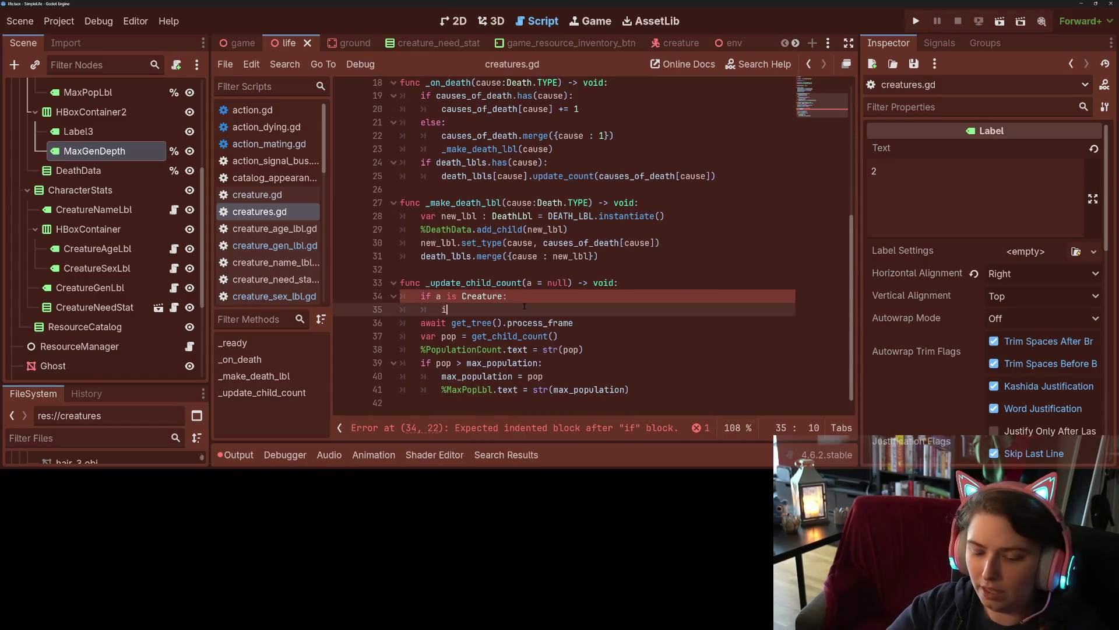
{"action": "type", "text": "."}
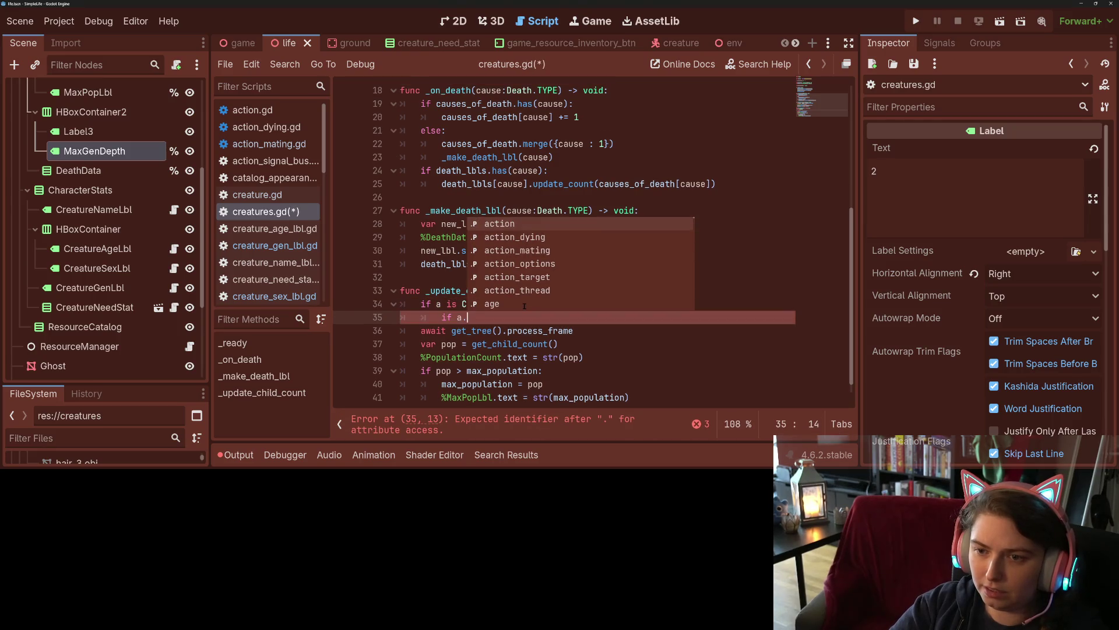
{"action": "type", "text": "generation_depth > "}
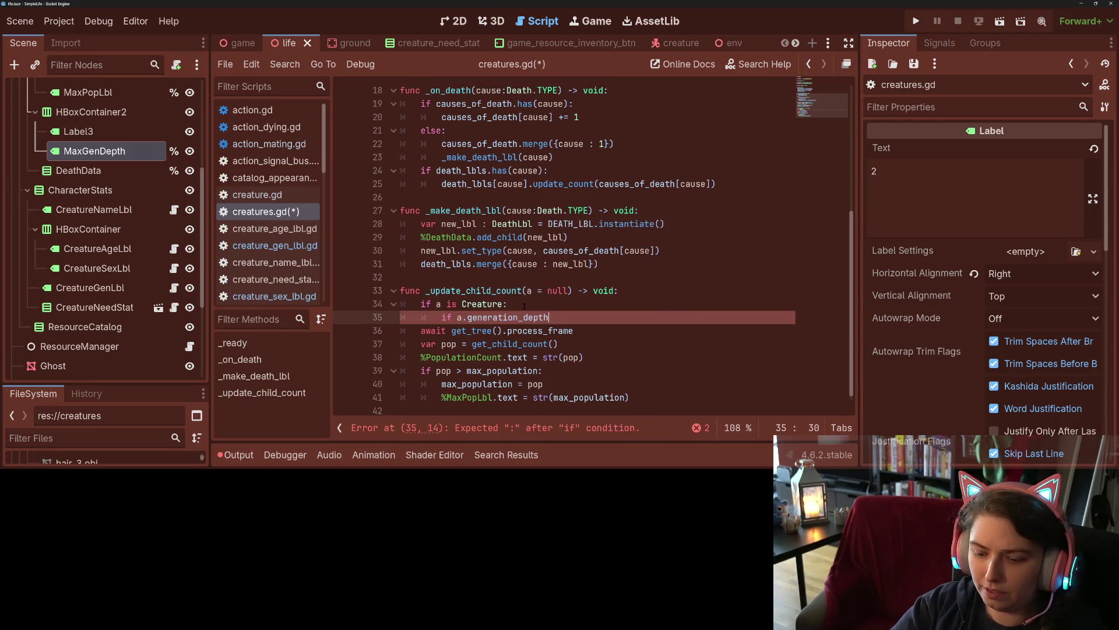
{"action": "type", "text": "max_generation_depth"}
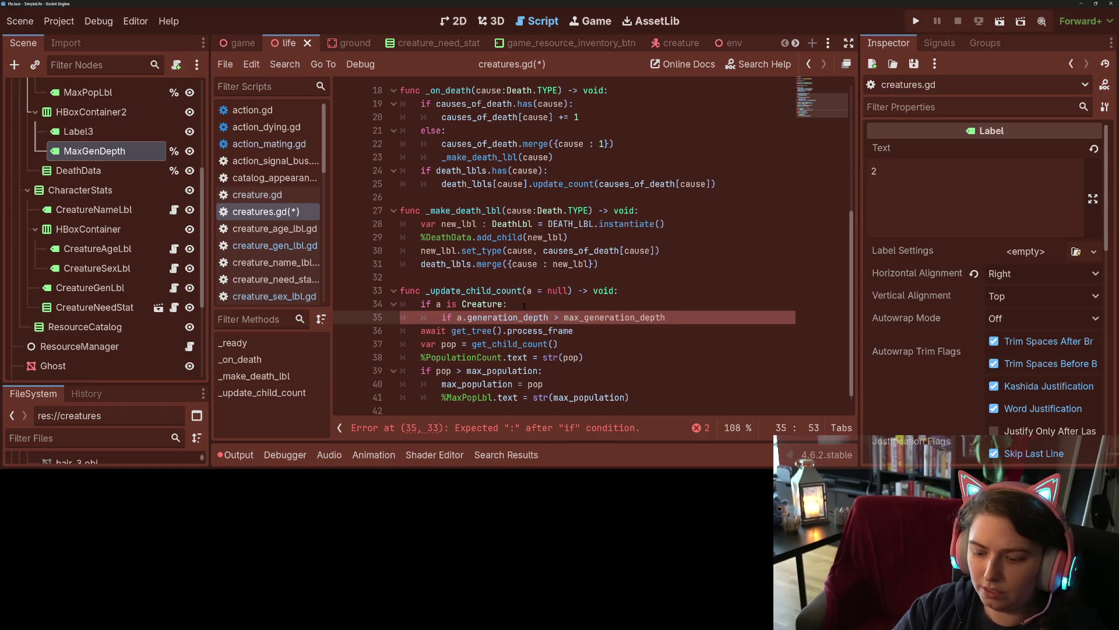
{"action": "type", "text": ":"}
{"action": "key", "text": "Return"}
{"action": "type", "text": "max_generation_depth = "}
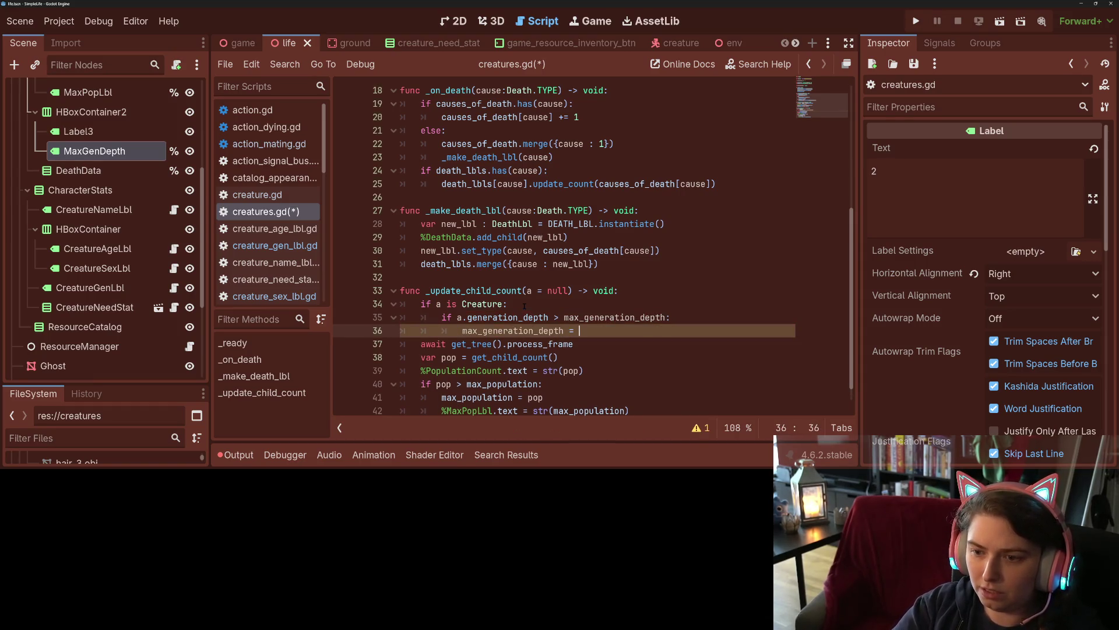
{"action": "type", "text": "a.generation_depth"}
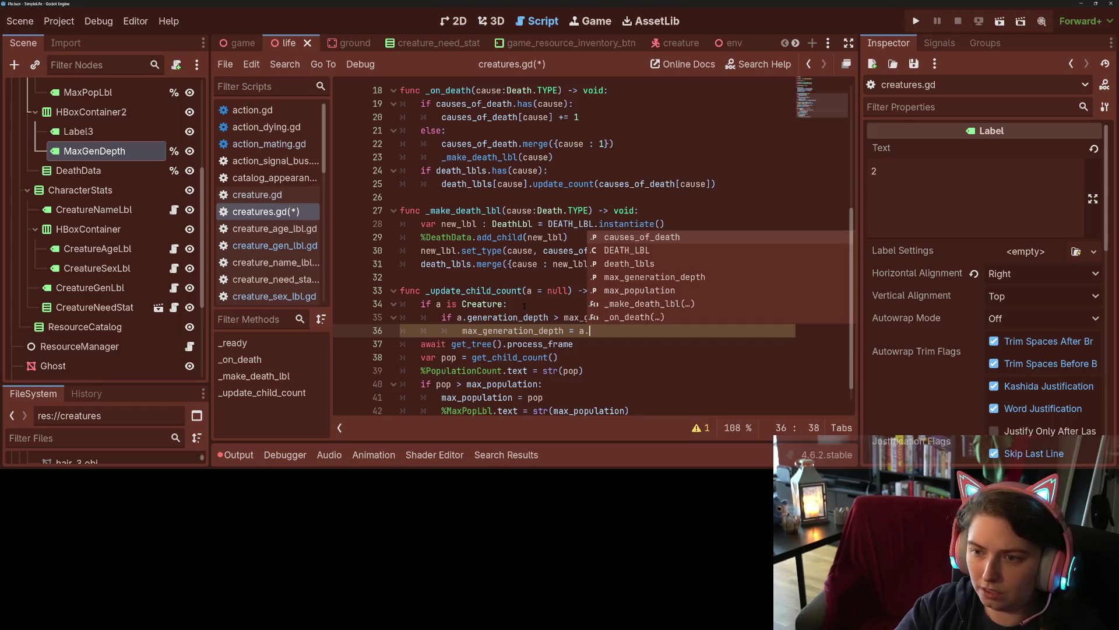
{"action": "key", "text": "Return"}
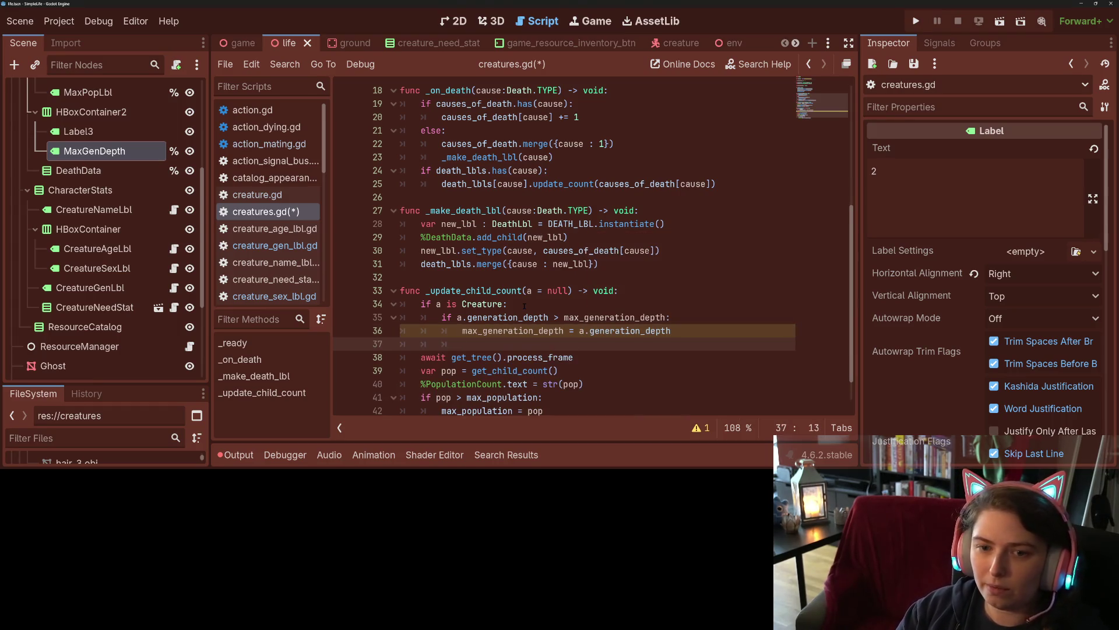
{"action": "left_click_drag", "start_coordinate": [95, 151], "coordinate": [535, 346]}
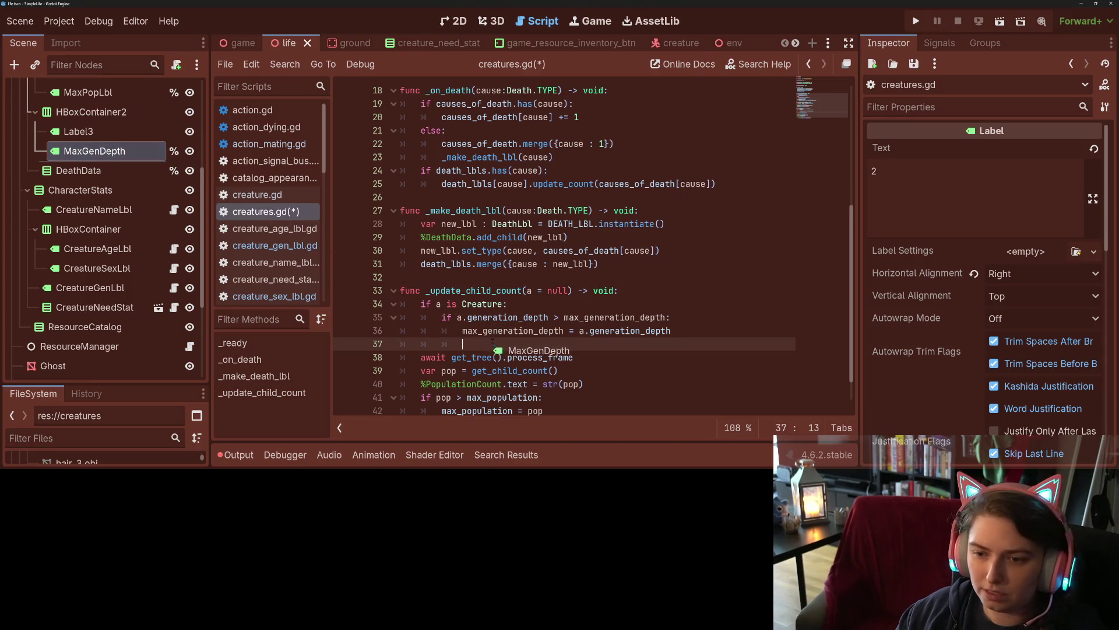
{"action": "type", "text": "text = str"}
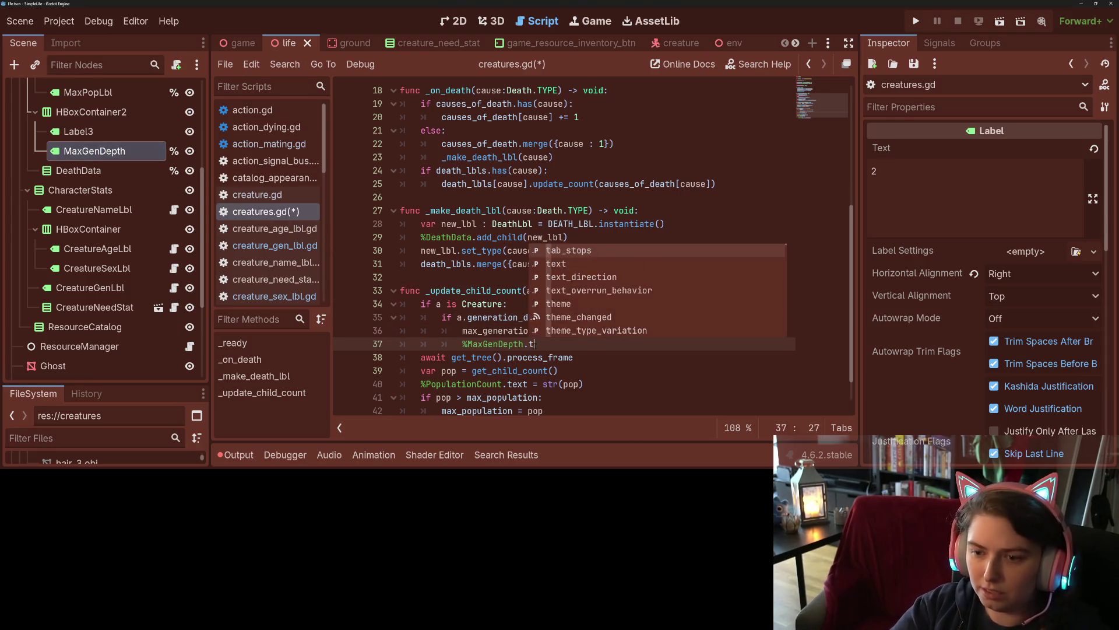
{"action": "type", "text": "(max_generation_depth"}
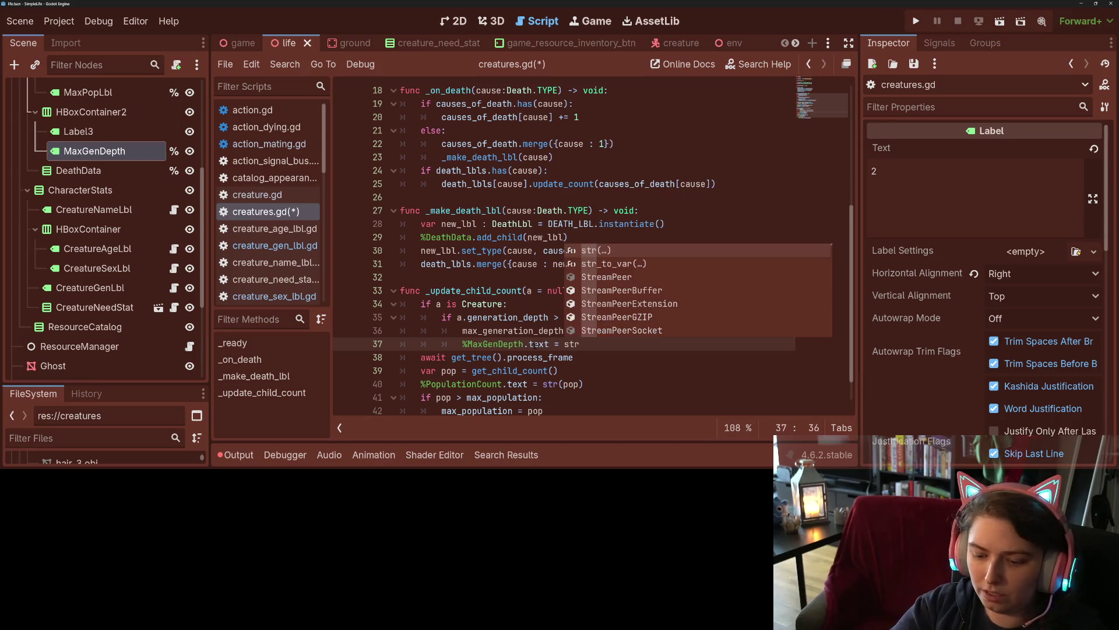
{"action": "key", "text": "ctrl+s"}
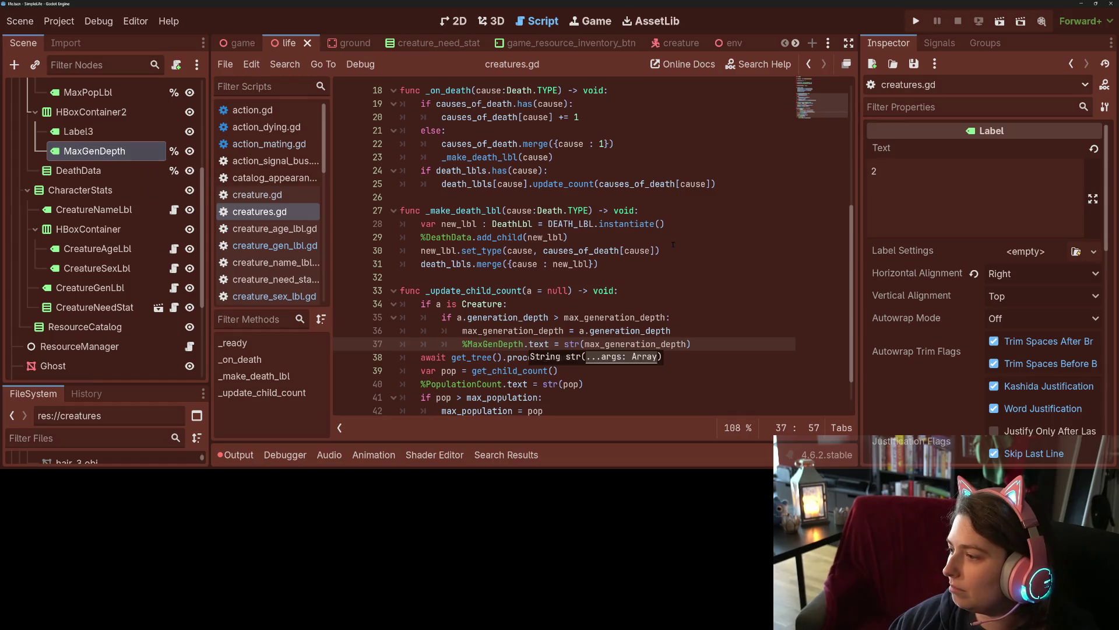
Step: Set MaxGenDepth's default Text to 0 and save the life scene
{"action": "left_click", "coordinate": [927, 190]}
{"action": "key", "text": "BackSpace"}
{"action": "type", "text": "0"}
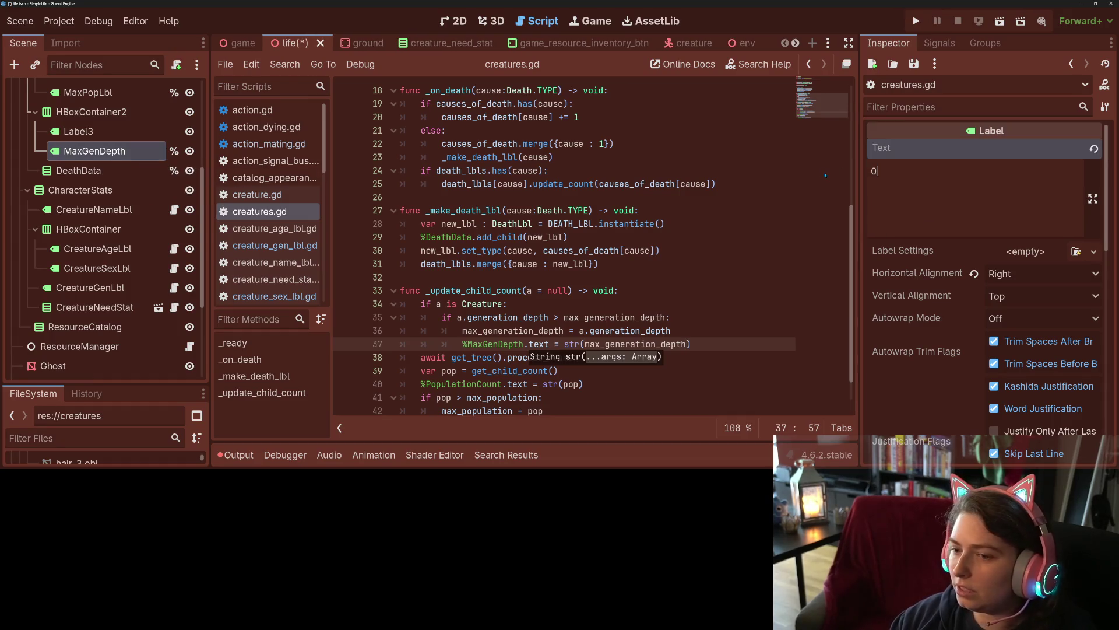
{"action": "key", "text": "ctrl+s"}
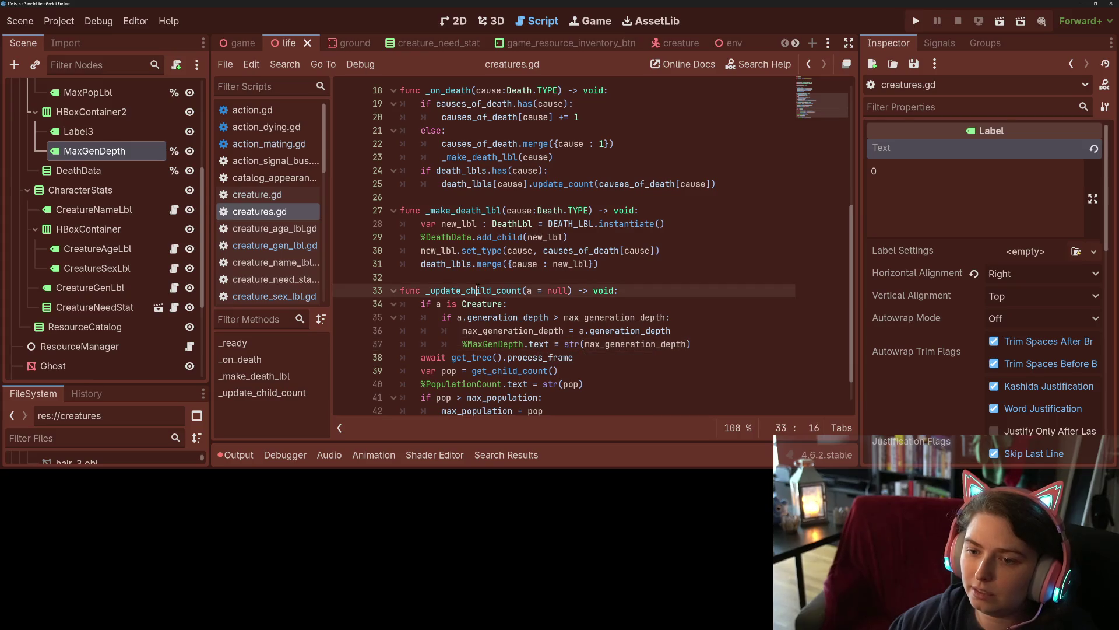
{"action": "double_click", "coordinate": [478, 290]}
Step: View the life scene in 2D with Gen Depth: 0, save, and run the project
{"action": "left_click", "coordinate": [460, 22]}
{"action": "scroll", "coordinate": [507, 338], "scroll_direction": "down", "scroll_amount": 2}
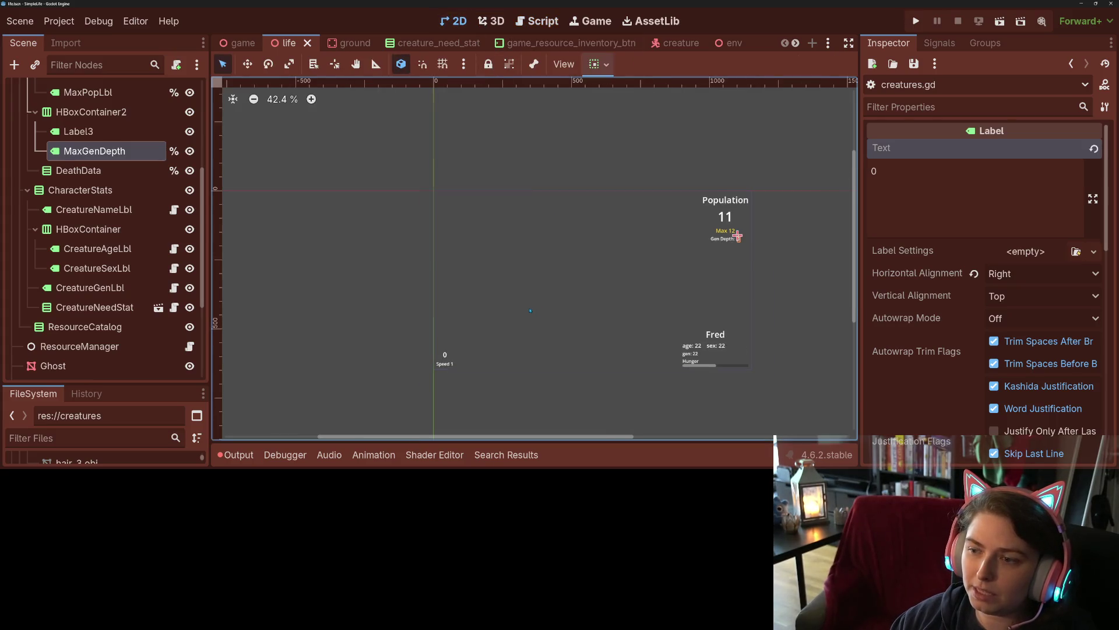
{"action": "scroll", "coordinate": [563, 340], "scroll_direction": "right", "scroll_amount": 2}
{"action": "left_click", "coordinate": [563, 340]}
{"action": "scroll", "coordinate": [563, 341], "scroll_direction": "left", "scroll_amount": 3}
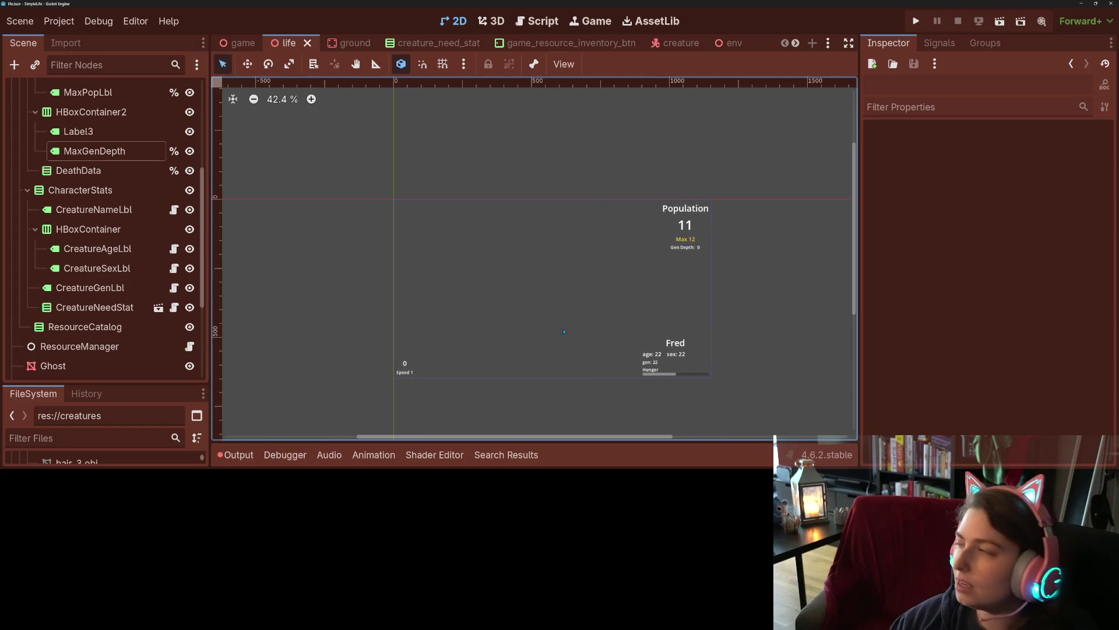
{"action": "key", "text": "ctrl+s"}
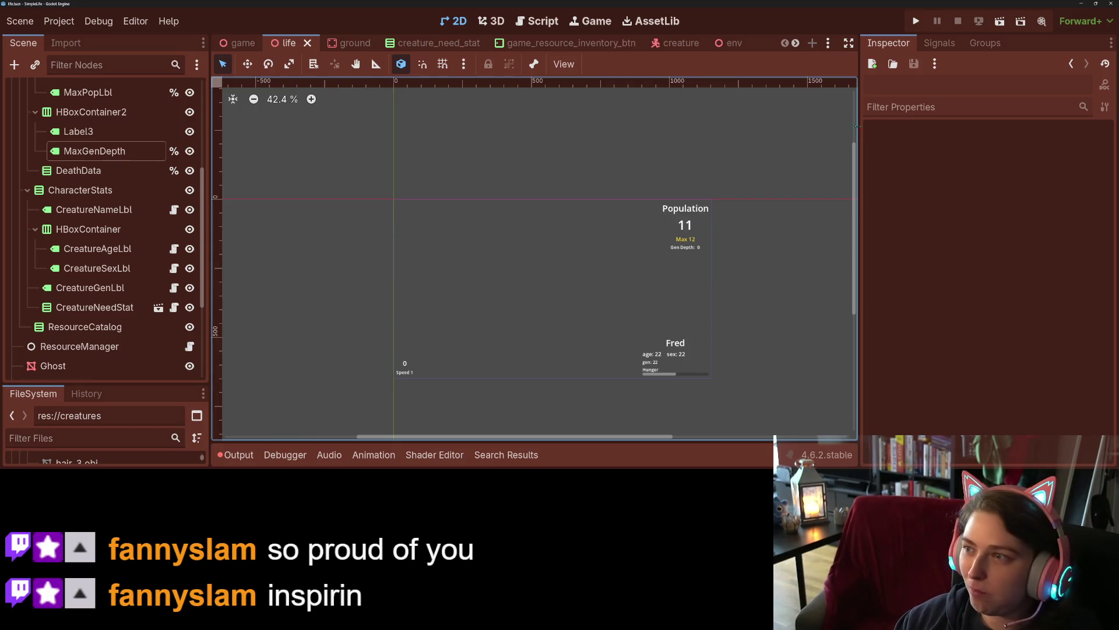
{"action": "left_click", "coordinate": [916, 21]}
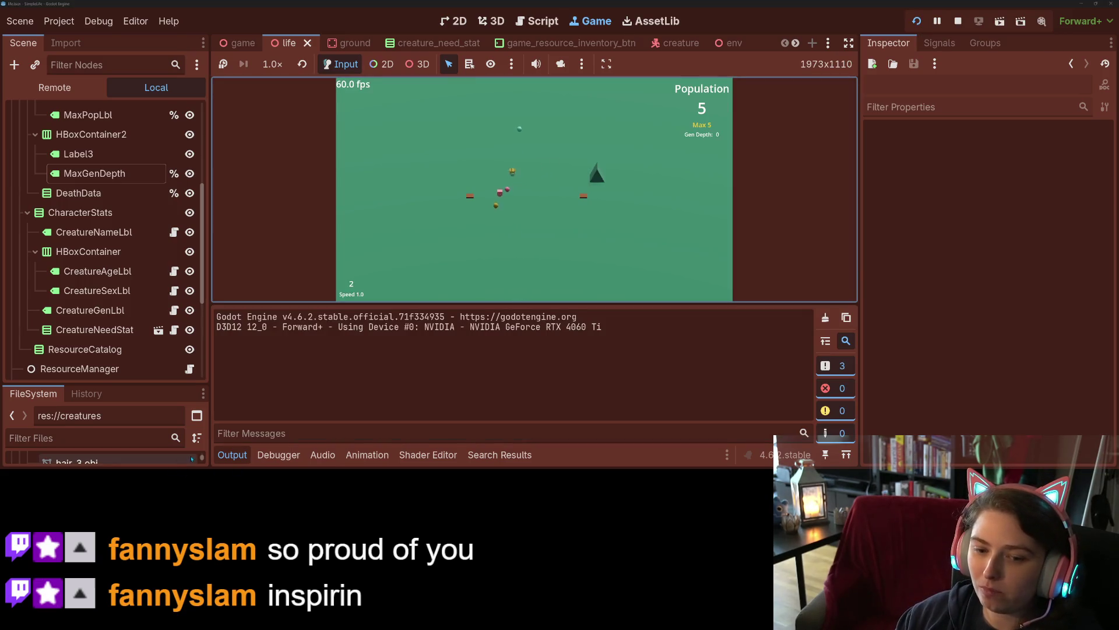
Step: Collapse the Output log to enlarge the game, then switch speed between 4x, 1x and 8x
{"action": "left_click", "coordinate": [233, 455]}
{"action": "key", "text": "4"}
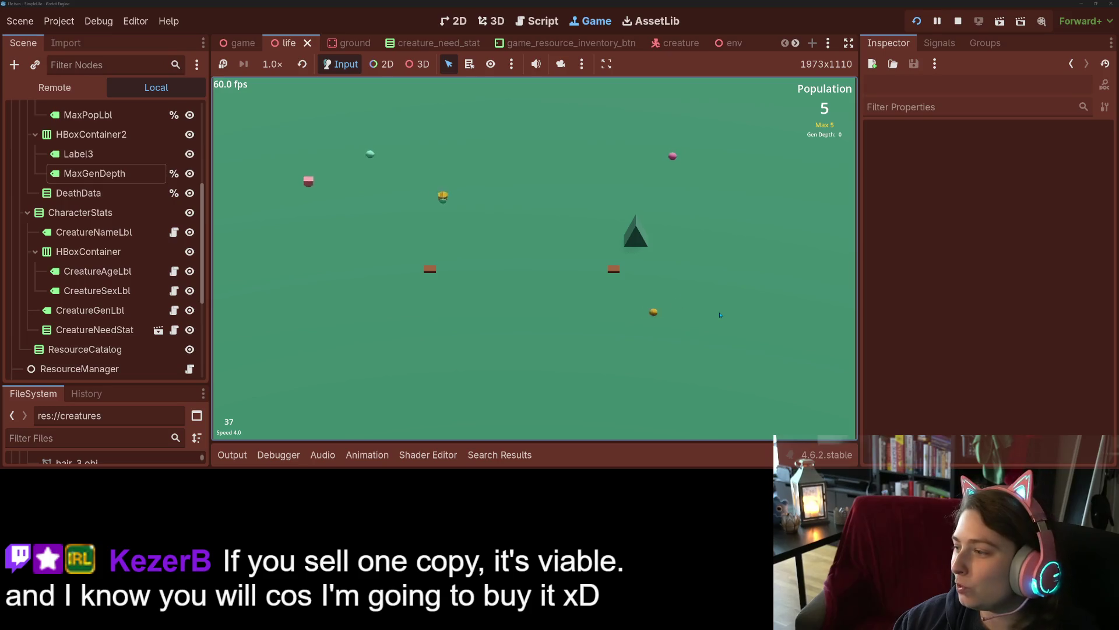
{"action": "key", "text": "1"}
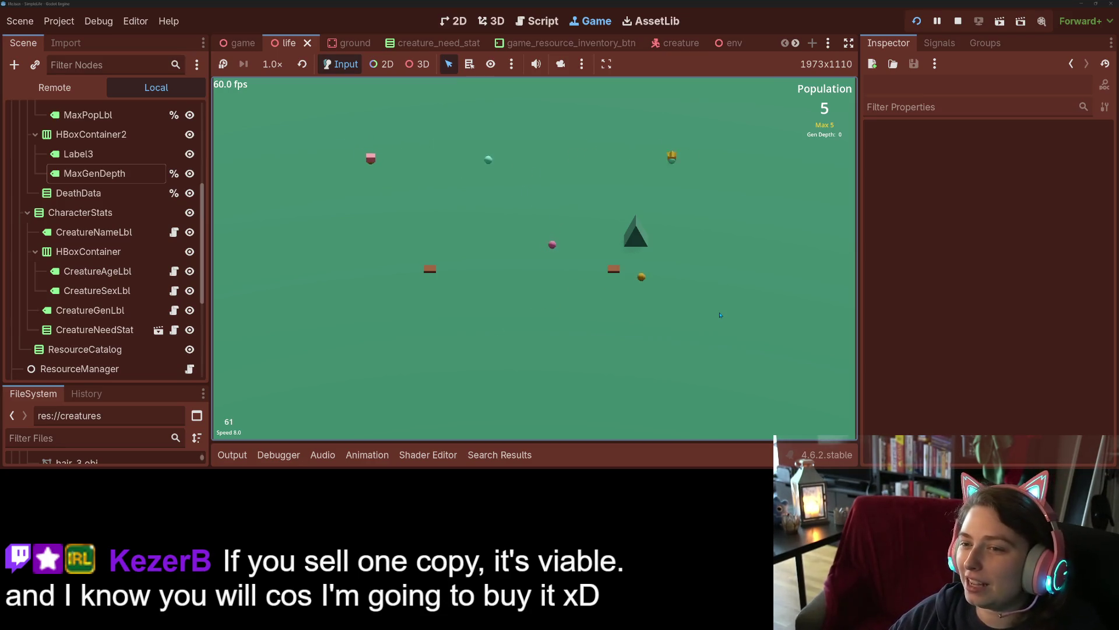
{"action": "key", "text": "Up"}
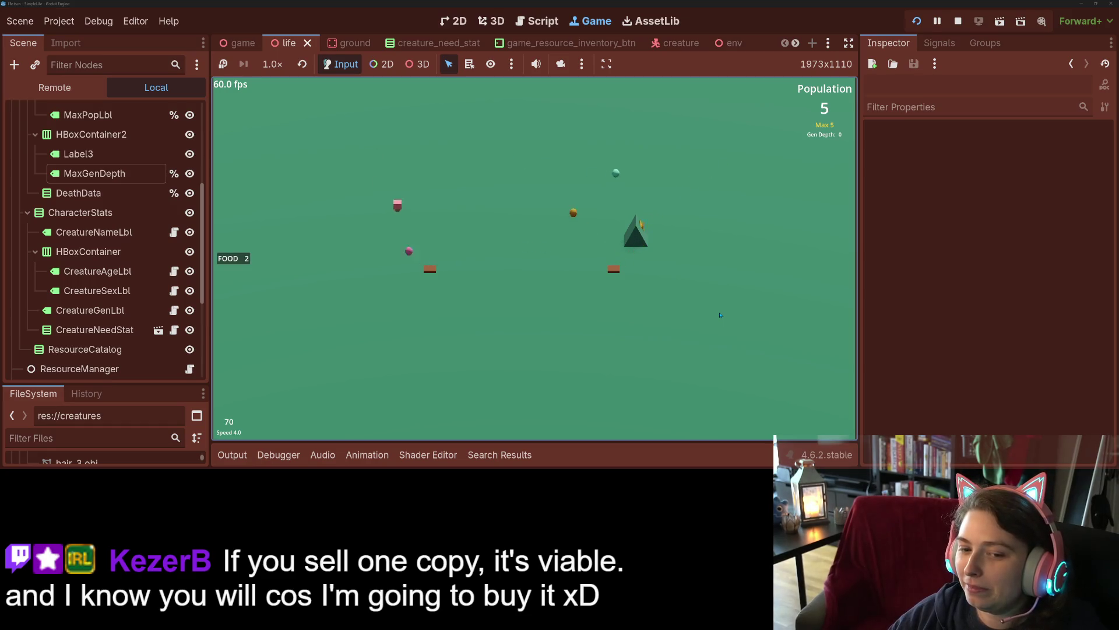
Step: Run the simulation at normal speed with a brief 4x burst, then drop food onto the field
{"action": "key", "text": "Down"}
{"action": "key", "text": "Down"}
{"action": "key", "text": "Down"}
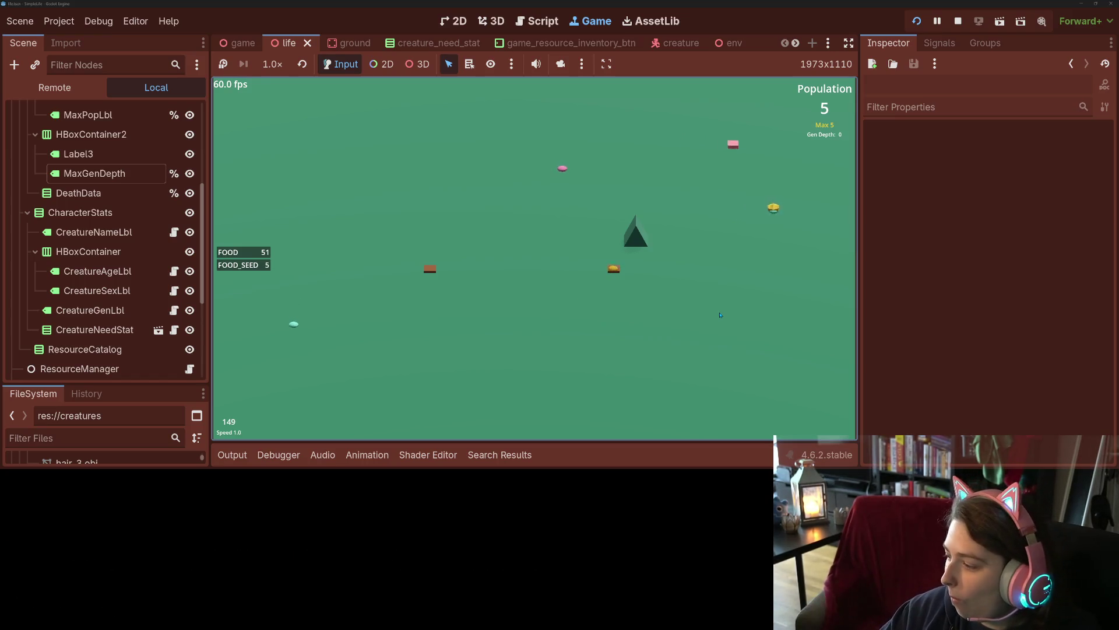
{"action": "key", "text": "4"}
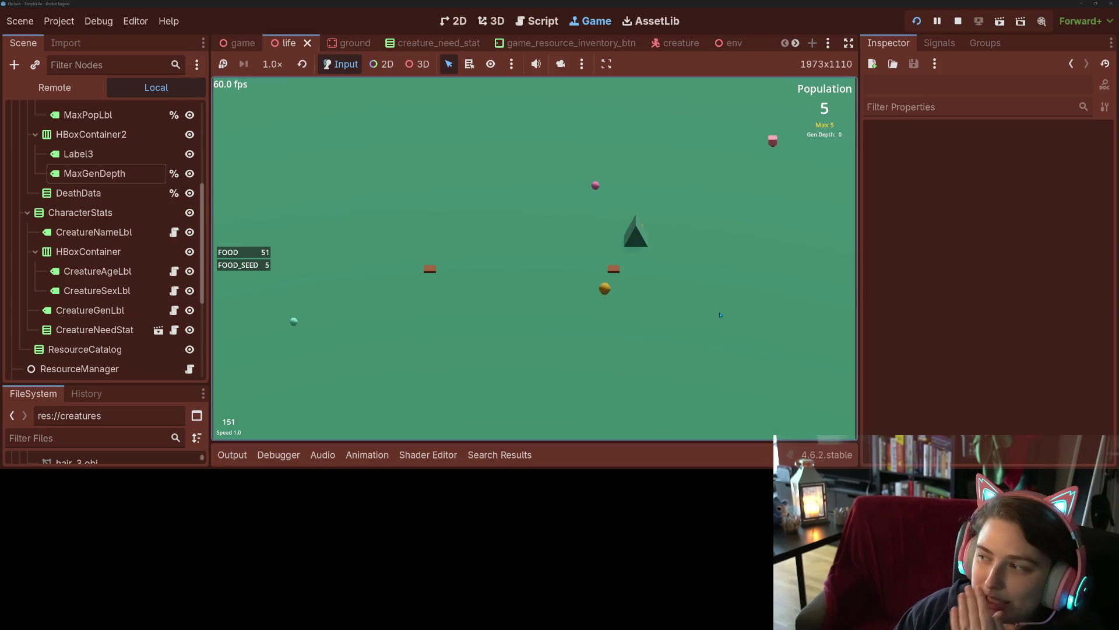
{"action": "key", "text": "1"}
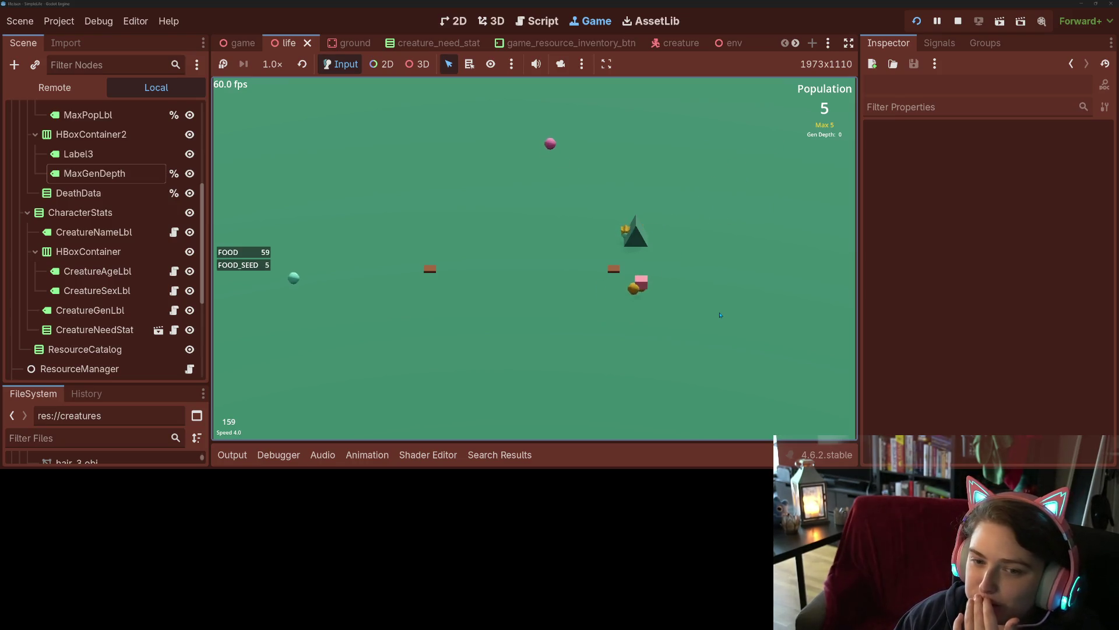
{"action": "left_click", "coordinate": [460, 245]}
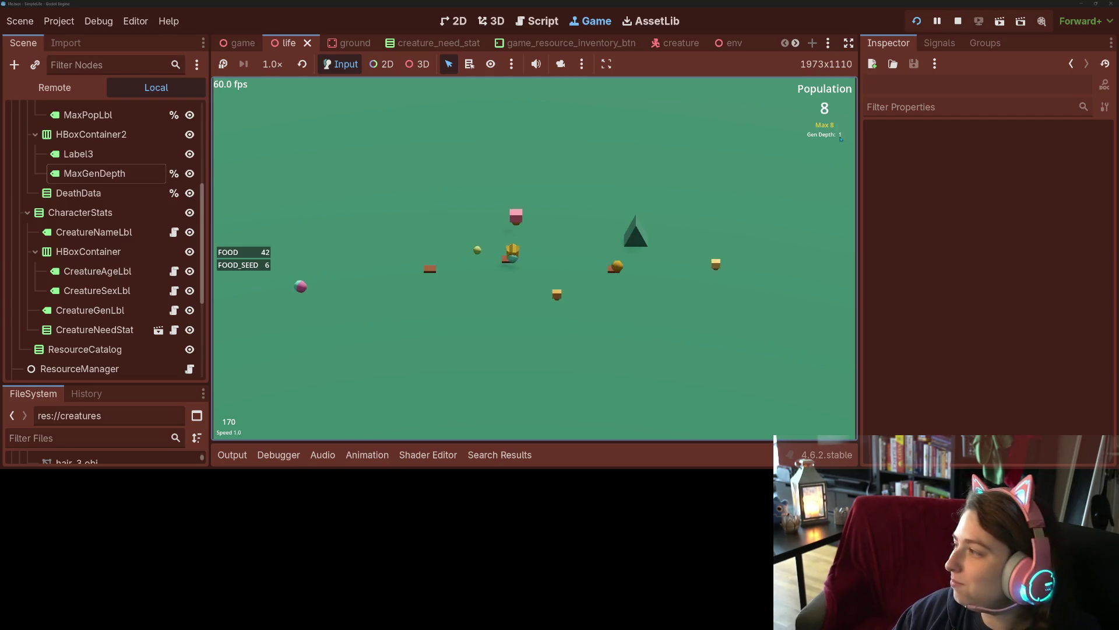
Step: Inspect two creatures' stats panels, closing the first before opening the second
{"action": "left_click", "coordinate": [713, 271]}
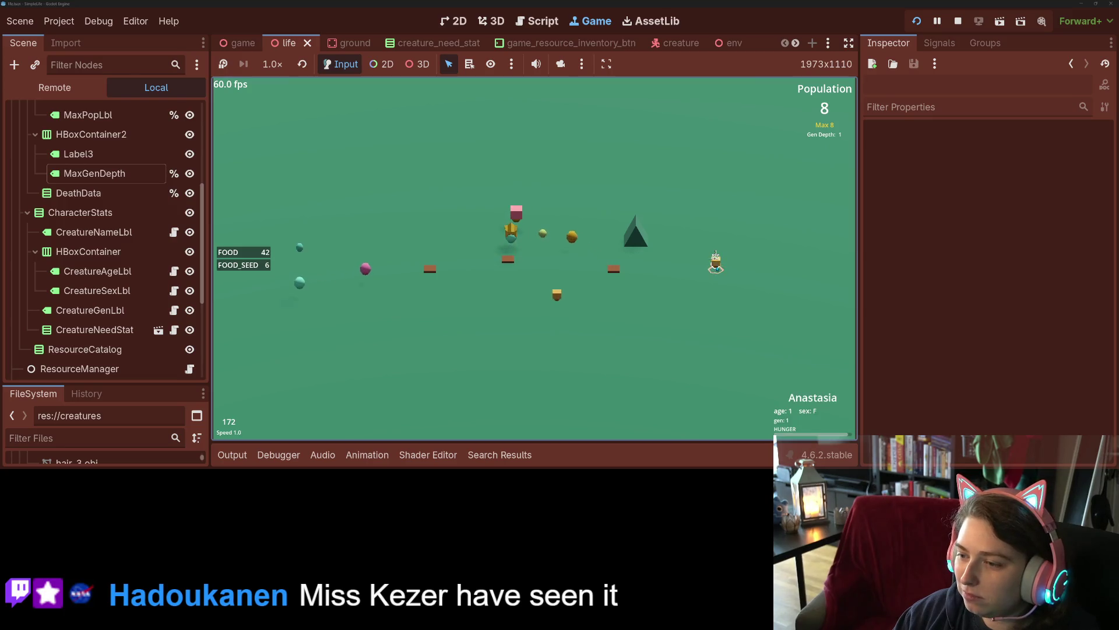
{"action": "left_click", "coordinate": [572, 306]}
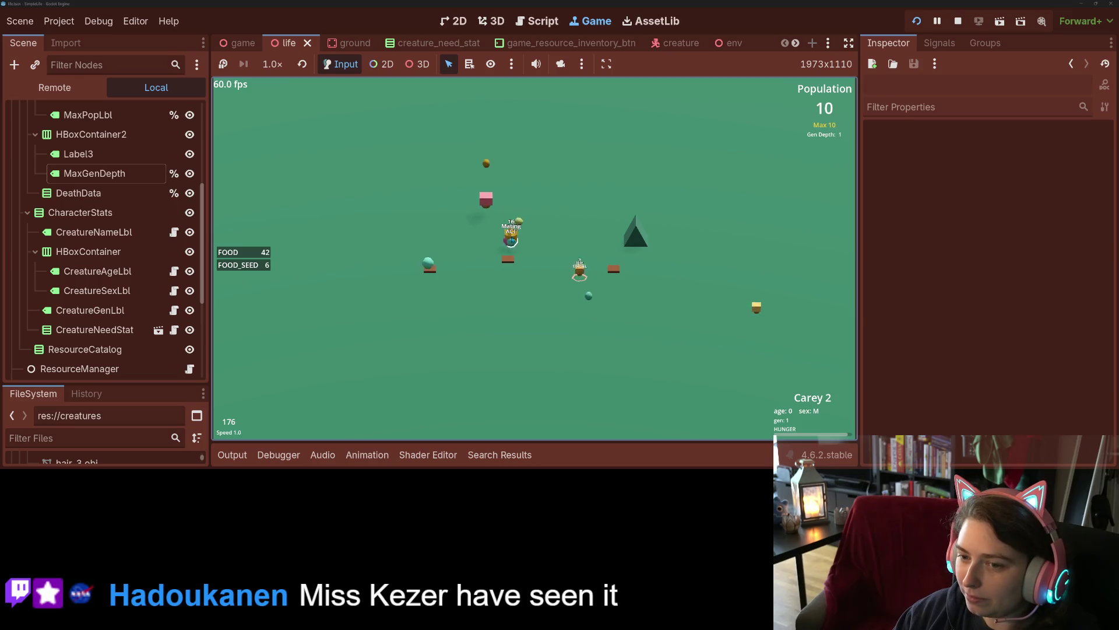
{"action": "left_click", "coordinate": [512, 242]}
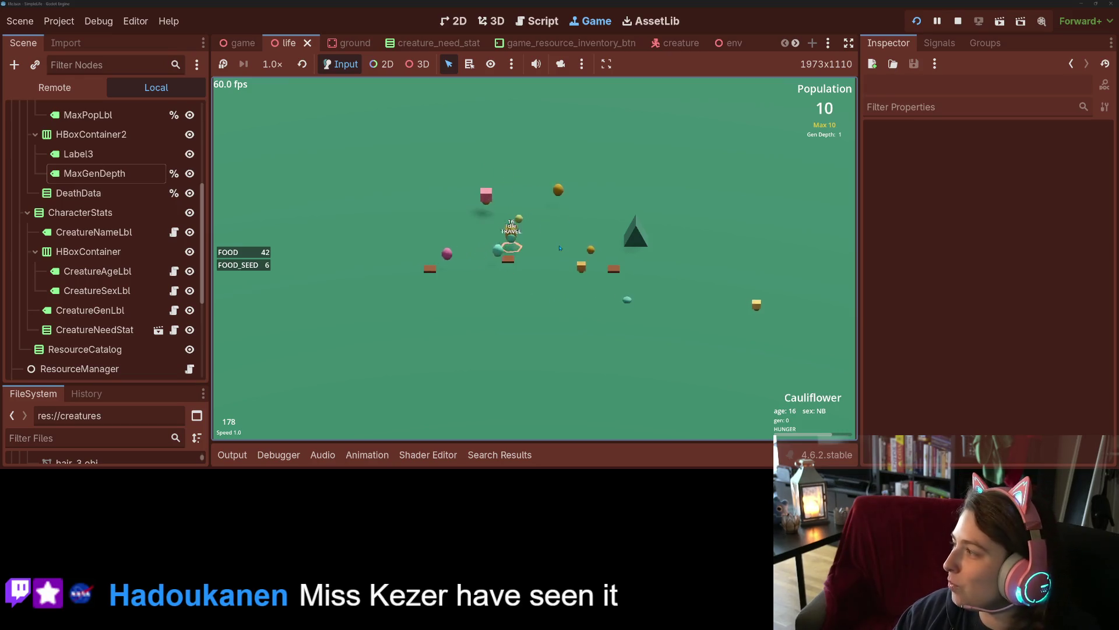
Step: Switch the simulation between 4x and normal speed, then raise it to 16x
{"action": "key", "text": "4"}
{"action": "key", "text": "1"}
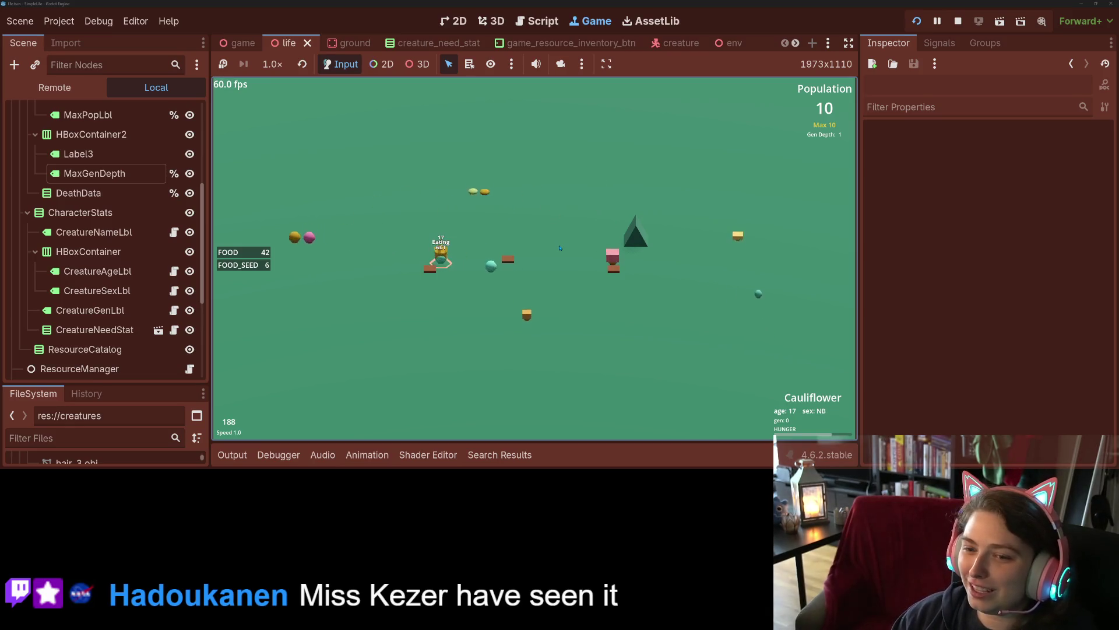
{"action": "key", "text": "4"}
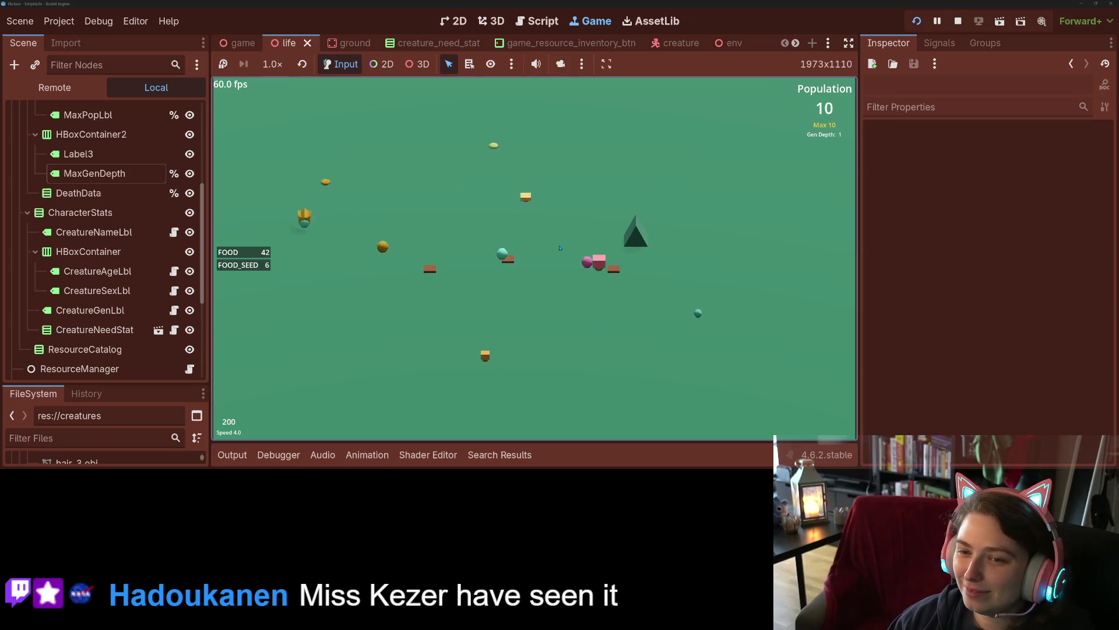
{"action": "key", "text": "5"}
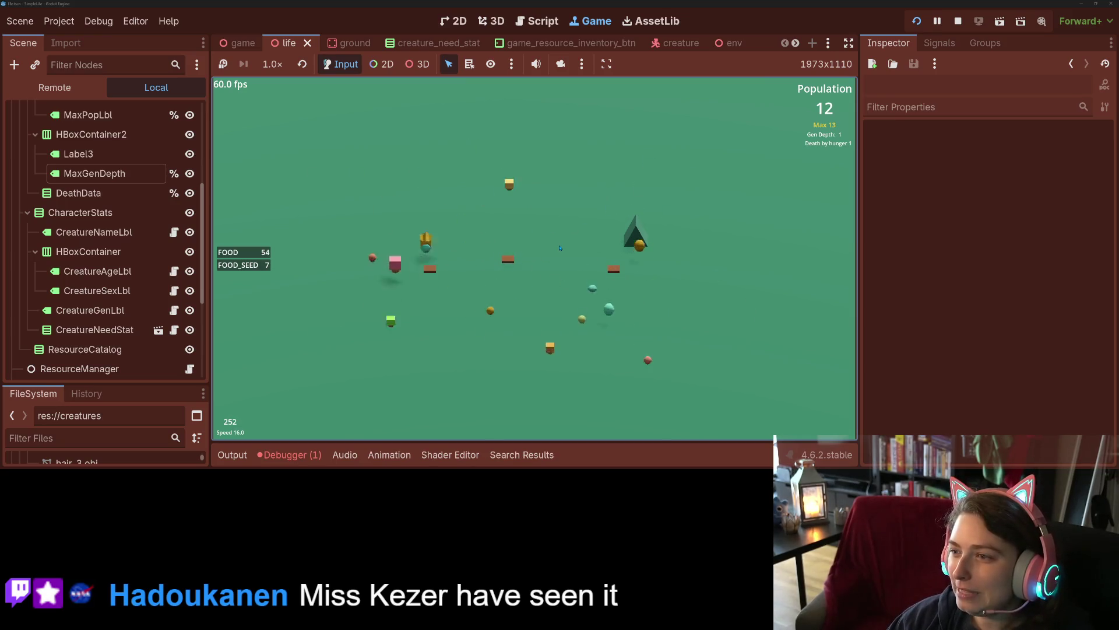
Step: At normal speed, expand the ref_count error in the Debugger and check its source and stack trace
{"action": "key", "text": "1"}
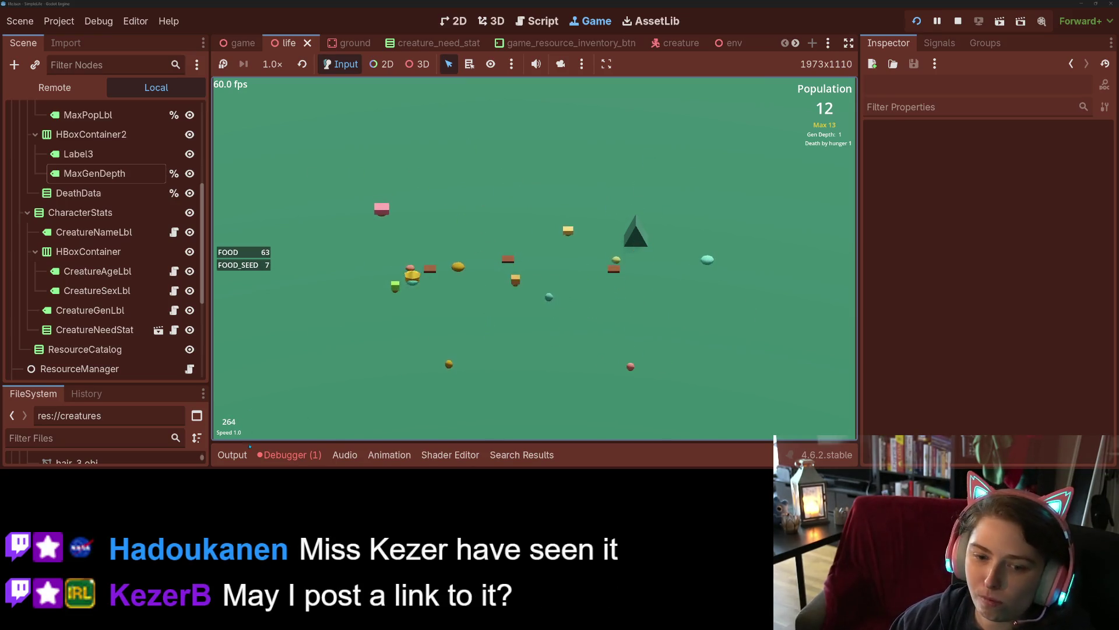
{"action": "left_click", "coordinate": [276, 451]}
{"action": "left_click", "coordinate": [315, 293]}
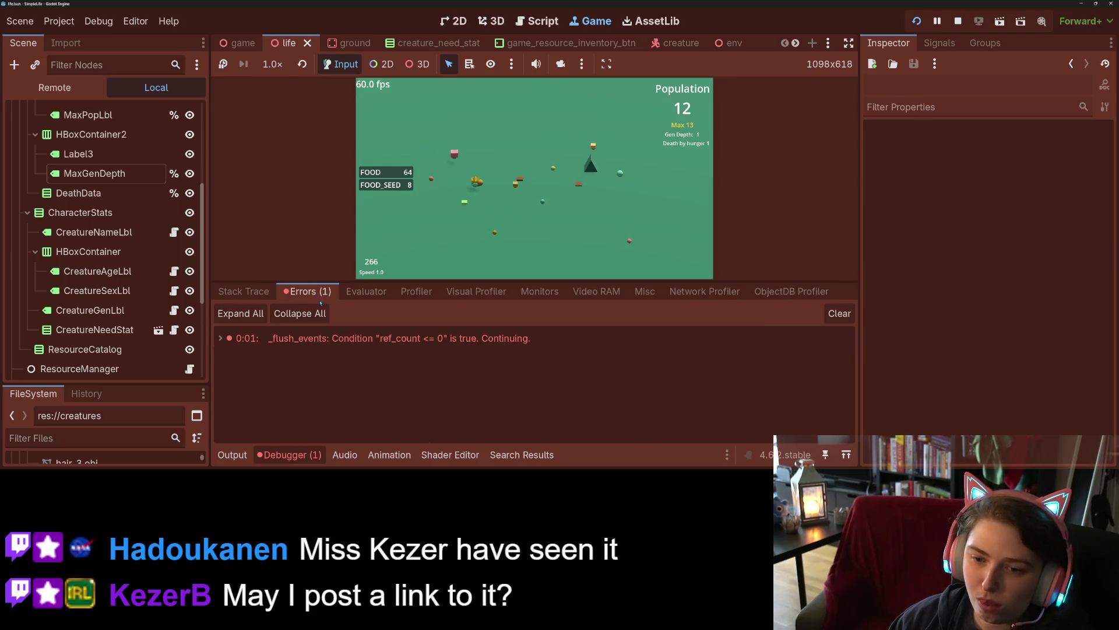
{"action": "left_click", "coordinate": [368, 345]}
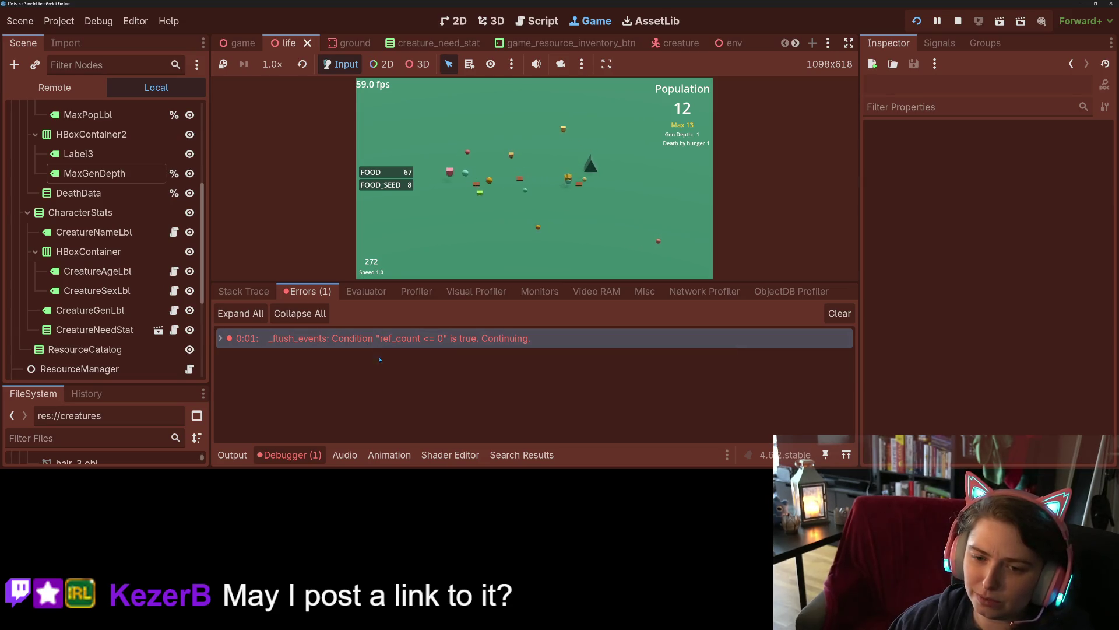
{"action": "left_click", "coordinate": [221, 339]}
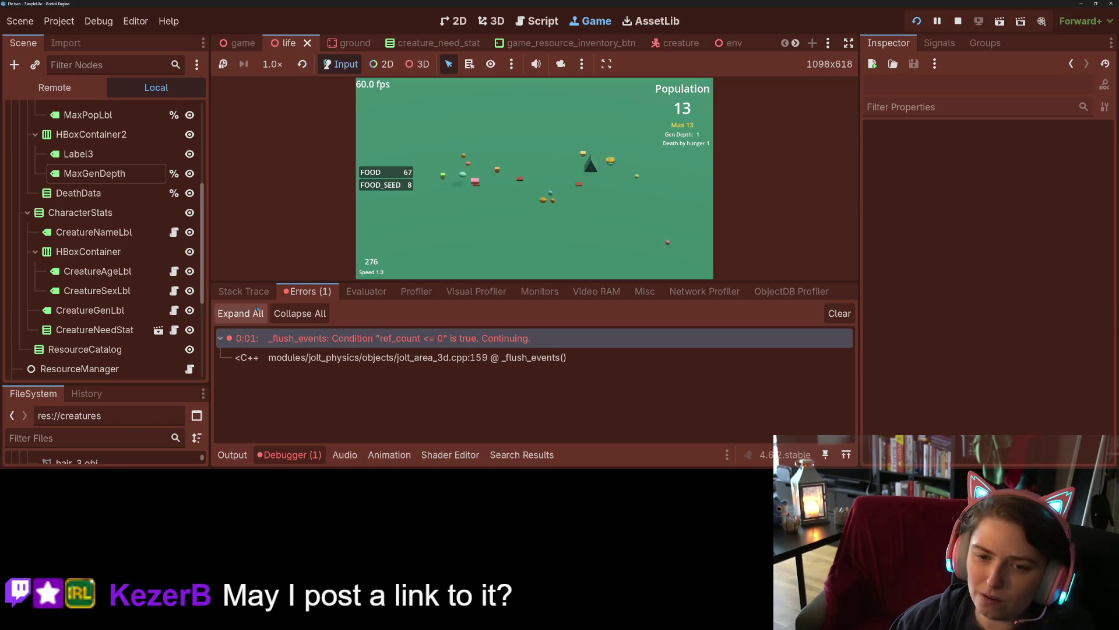
{"action": "left_click", "coordinate": [253, 292]}
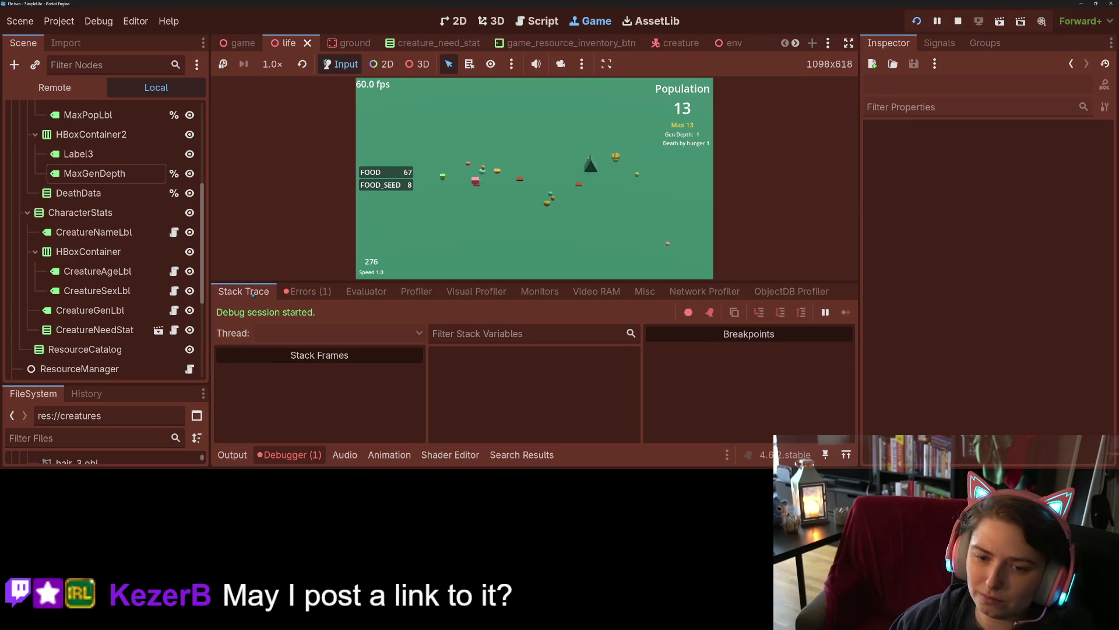
{"action": "left_click", "coordinate": [299, 290]}
Step: Check the Output log, collapse the bottom panel, and speed the simulation up to 32x
{"action": "left_click", "coordinate": [229, 453]}
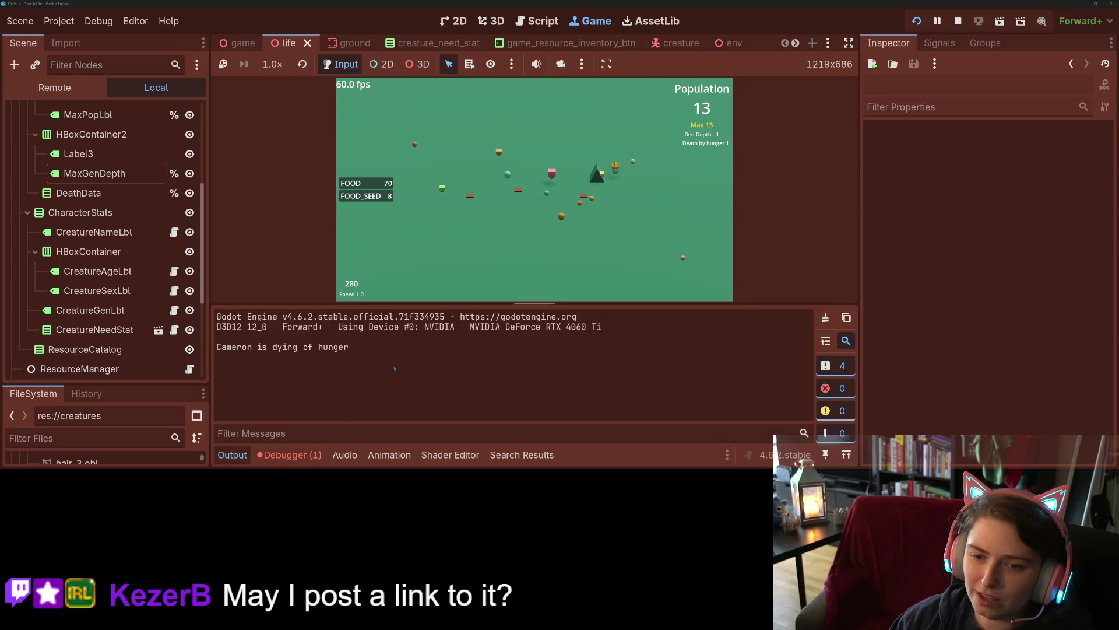
{"action": "left_click", "coordinate": [229, 455]}
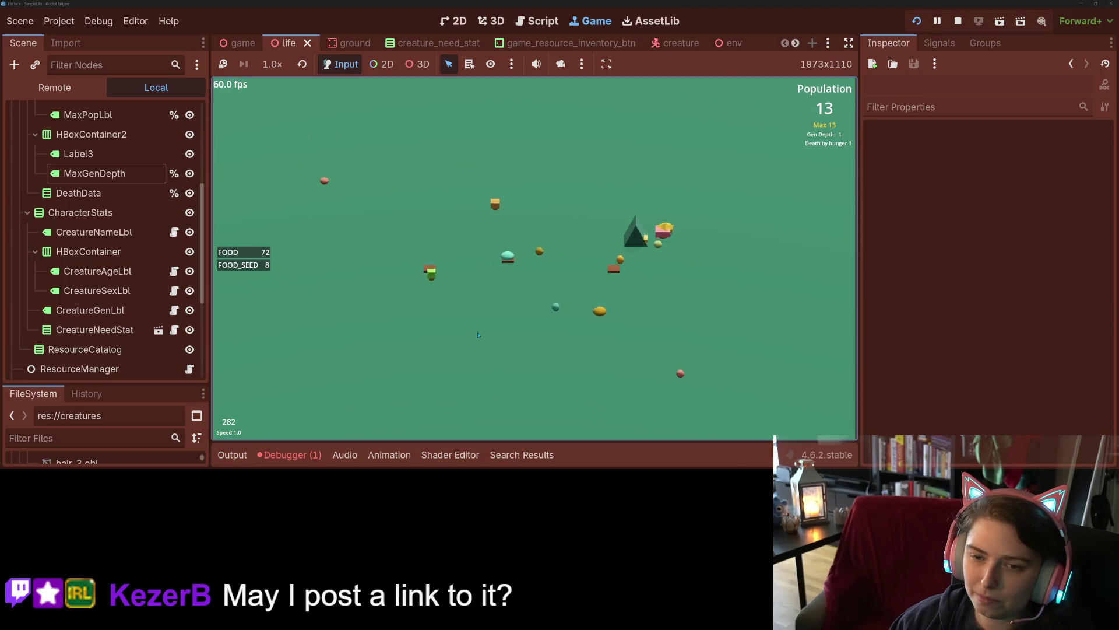
{"action": "key", "text": "plus"}
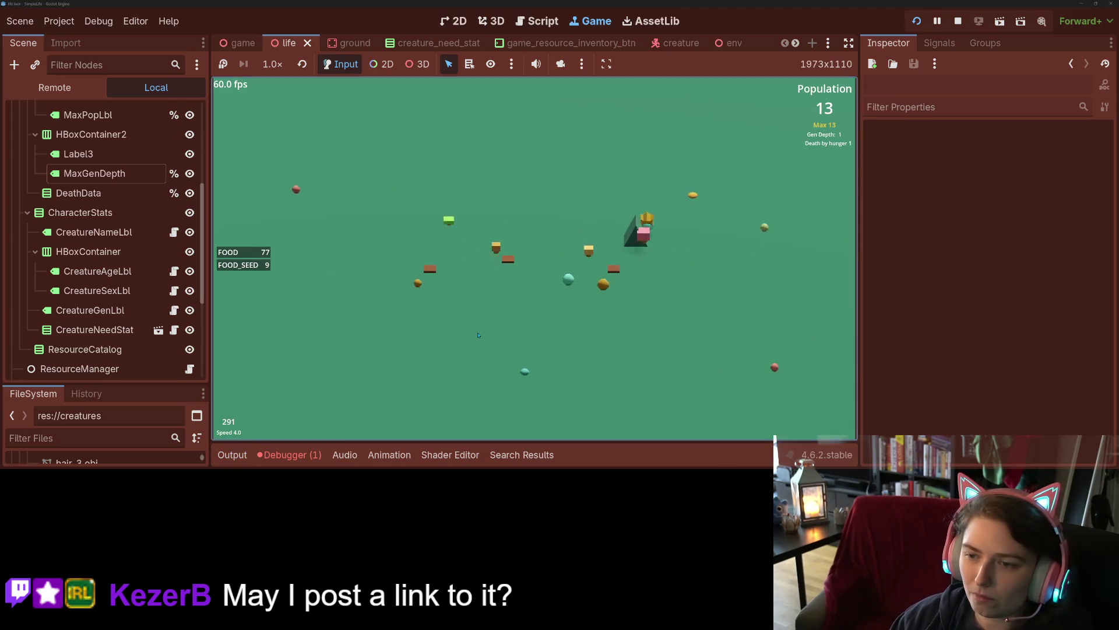
{"action": "key", "text": "plus"}
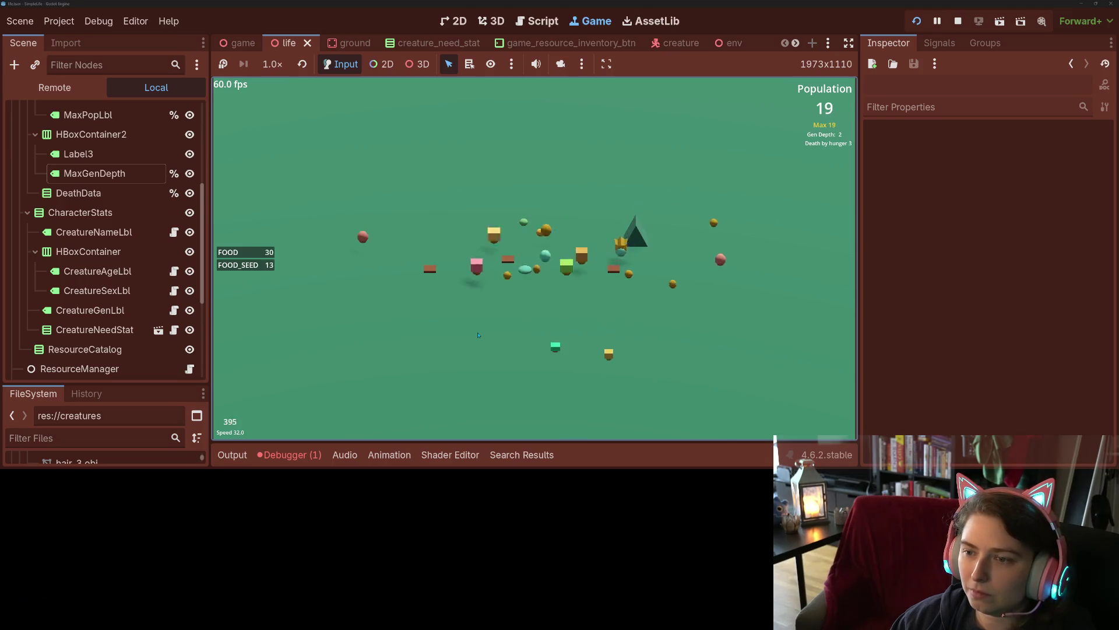
Step: Run the simulation at 32x, drop back to 1x via 4x, then go to the browser's ToyCar store page
{"action": "key", "text": "plus"}
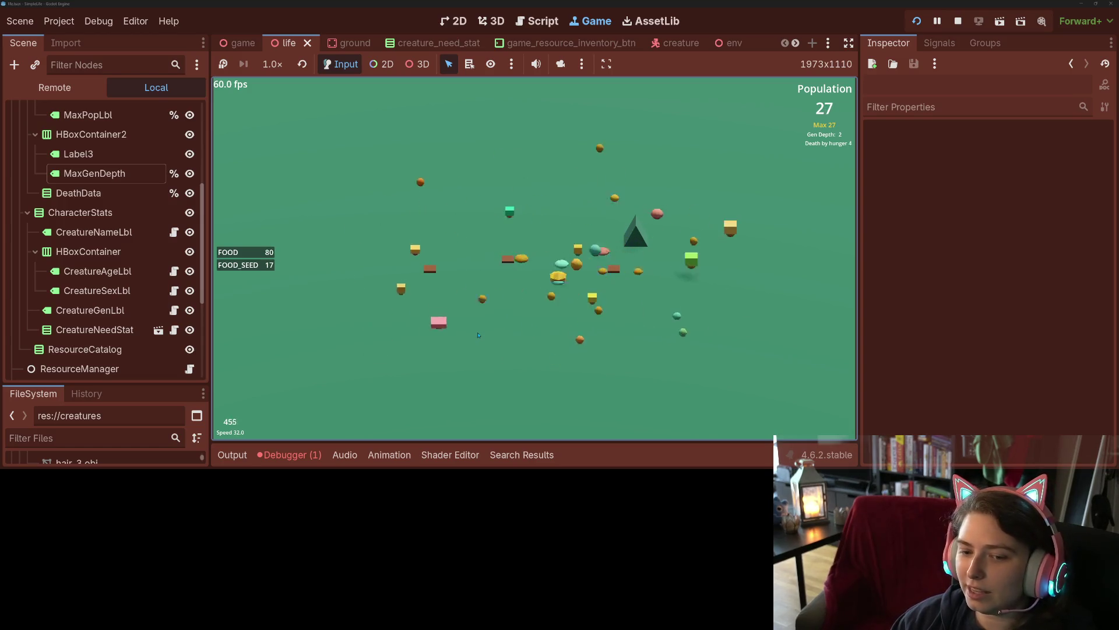
{"action": "key", "text": "minus"}
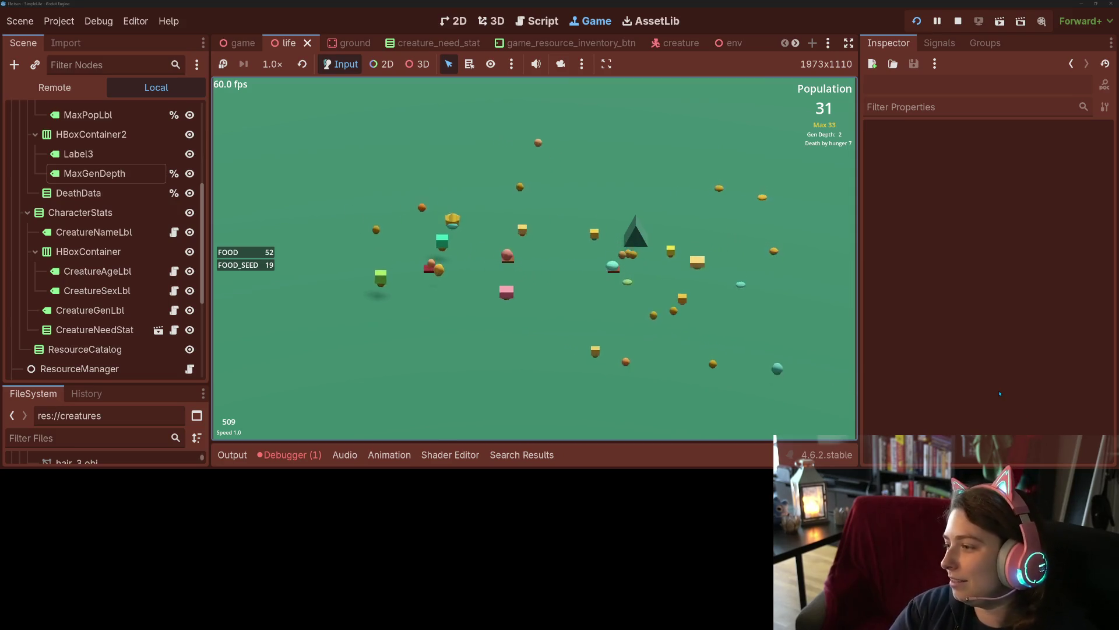
{"action": "key", "text": "4"}
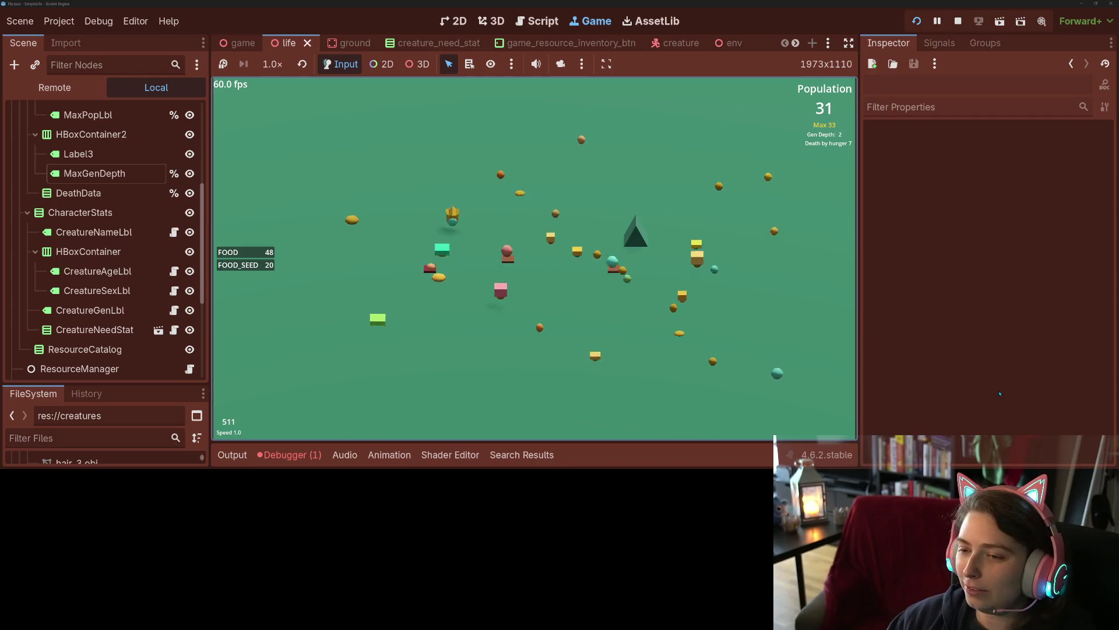
{"action": "key", "text": "1"}
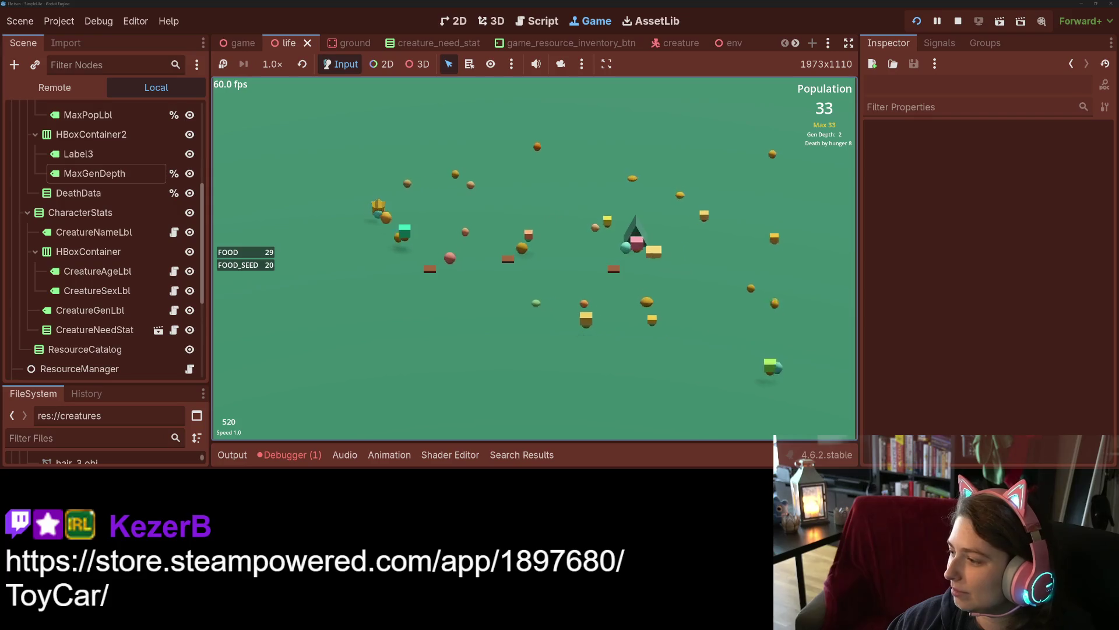
{"action": "key", "text": "alt+Tab"}
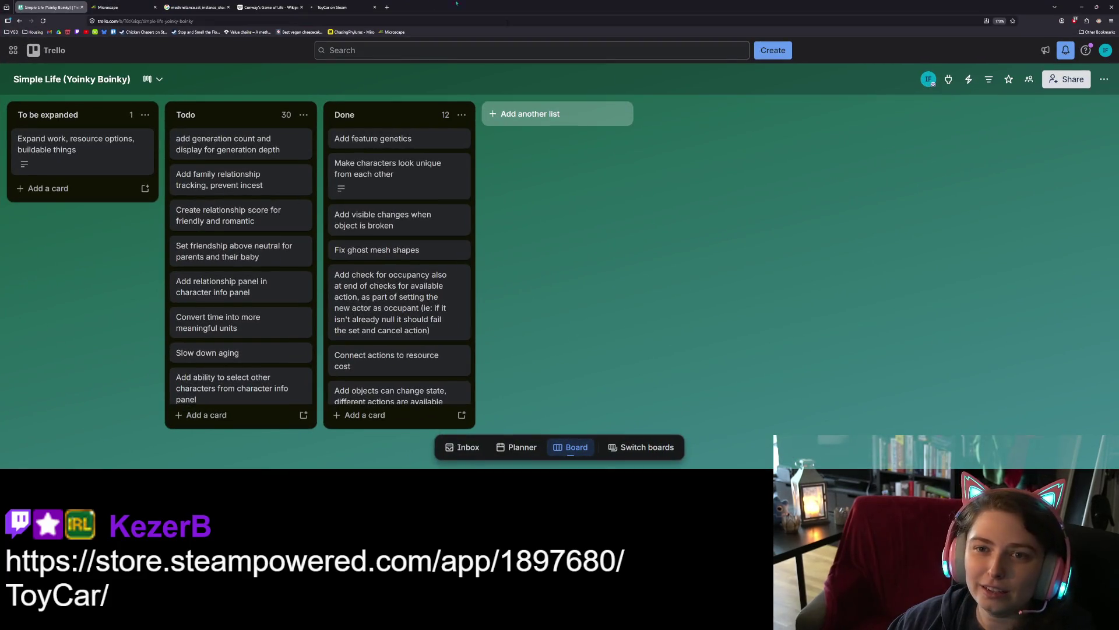
{"action": "left_click", "coordinate": [357, 5]}
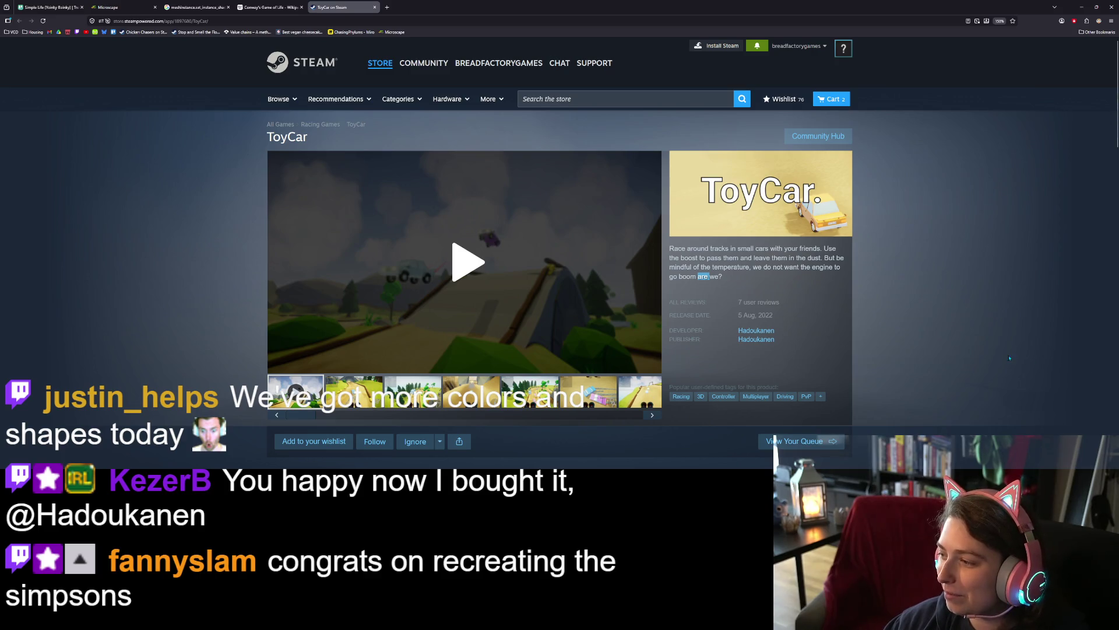
Step: View the second, forest-track and pink car ToyCar screenshots, then scroll down the page
{"action": "left_click", "coordinate": [352, 397]}
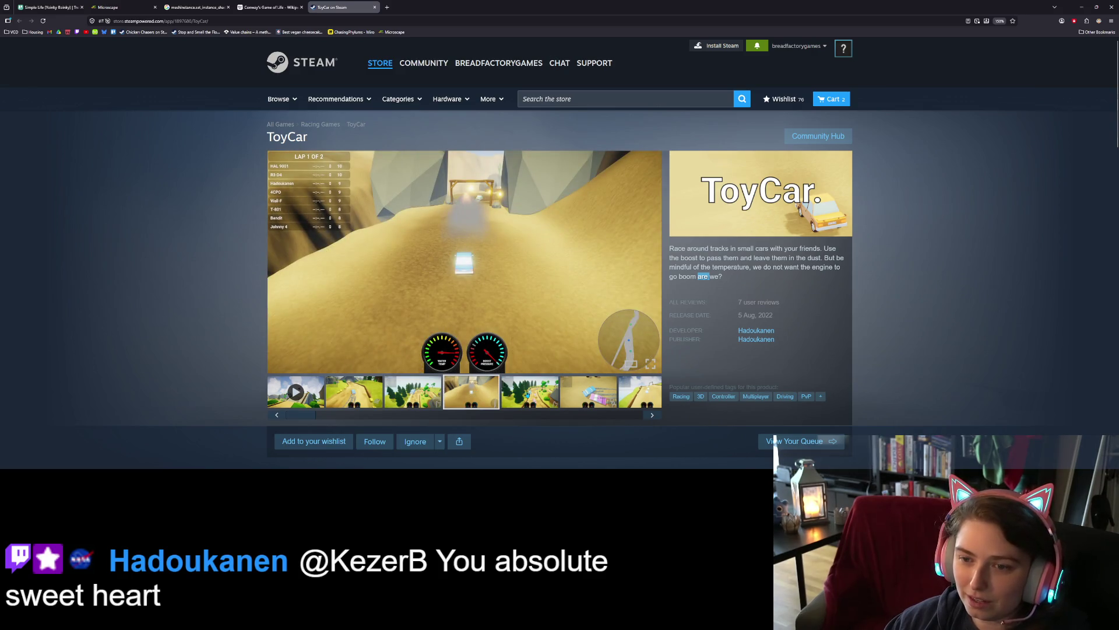
{"action": "left_click", "coordinate": [528, 395]}
{"action": "left_click", "coordinate": [588, 397]}
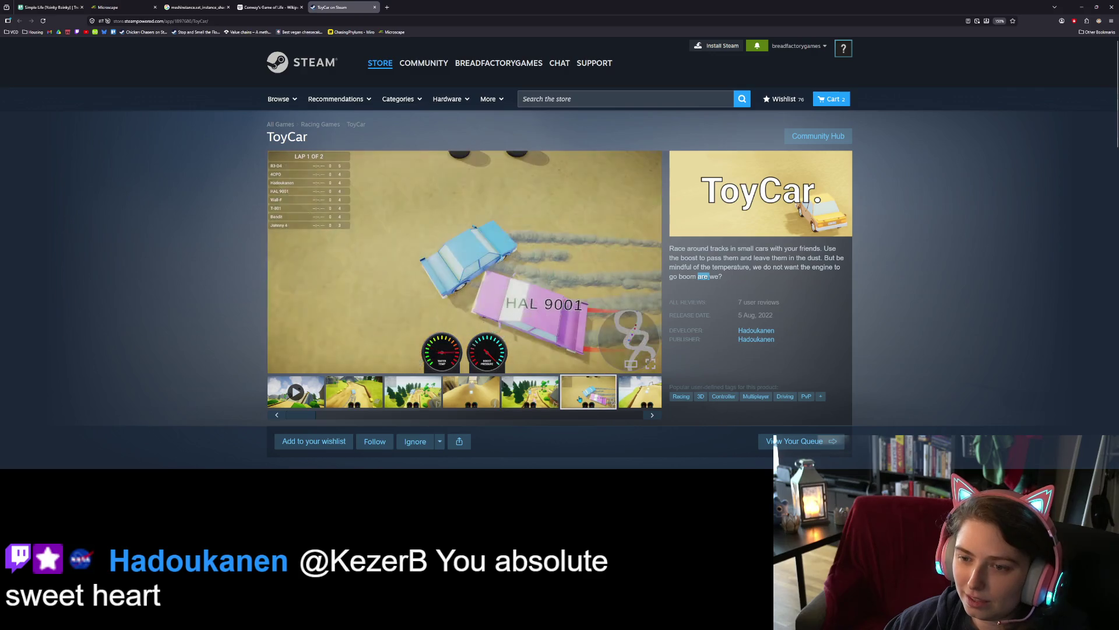
{"action": "scroll", "coordinate": [639, 289], "scroll_direction": "down", "scroll_amount": 2}
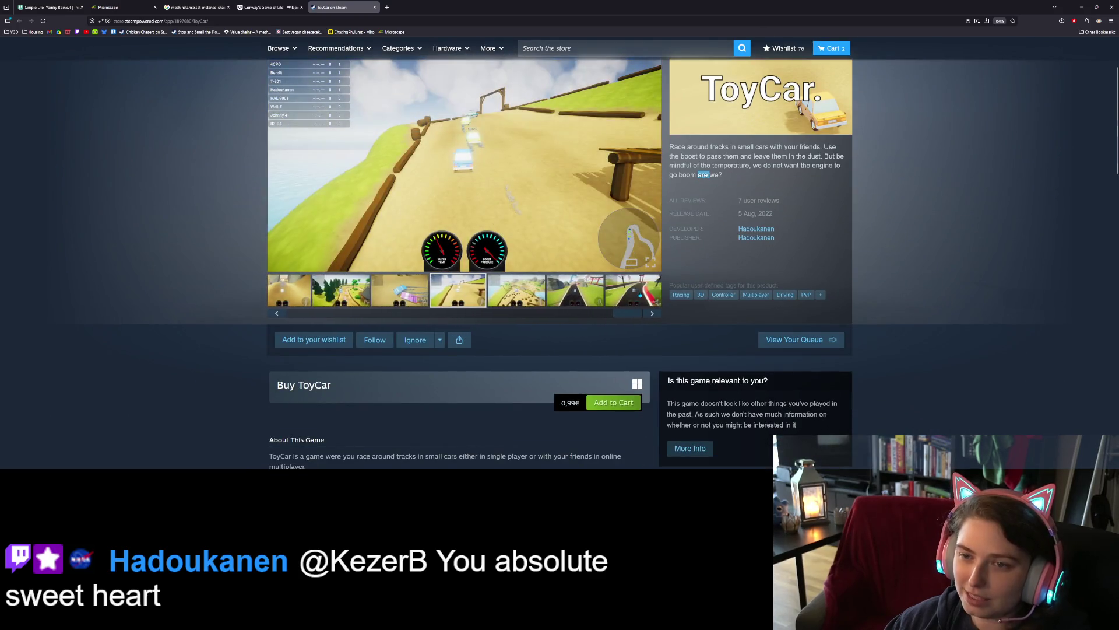
{"action": "scroll", "coordinate": [894, 321], "scroll_direction": "down", "scroll_amount": 3}
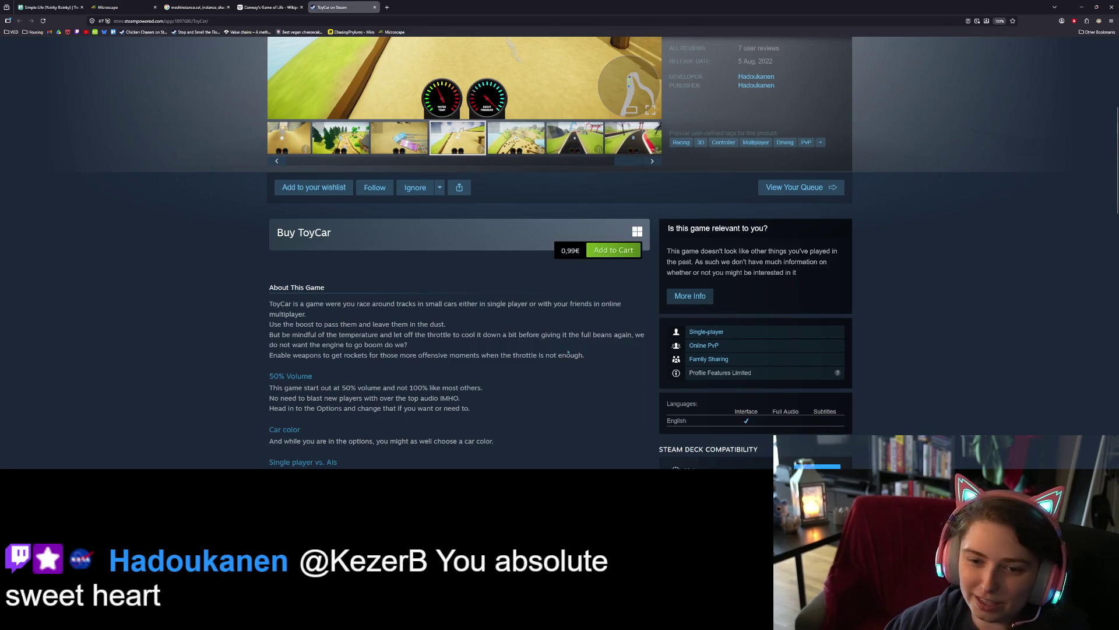
{"action": "scroll", "coordinate": [569, 352], "scroll_direction": "down", "scroll_amount": 2}
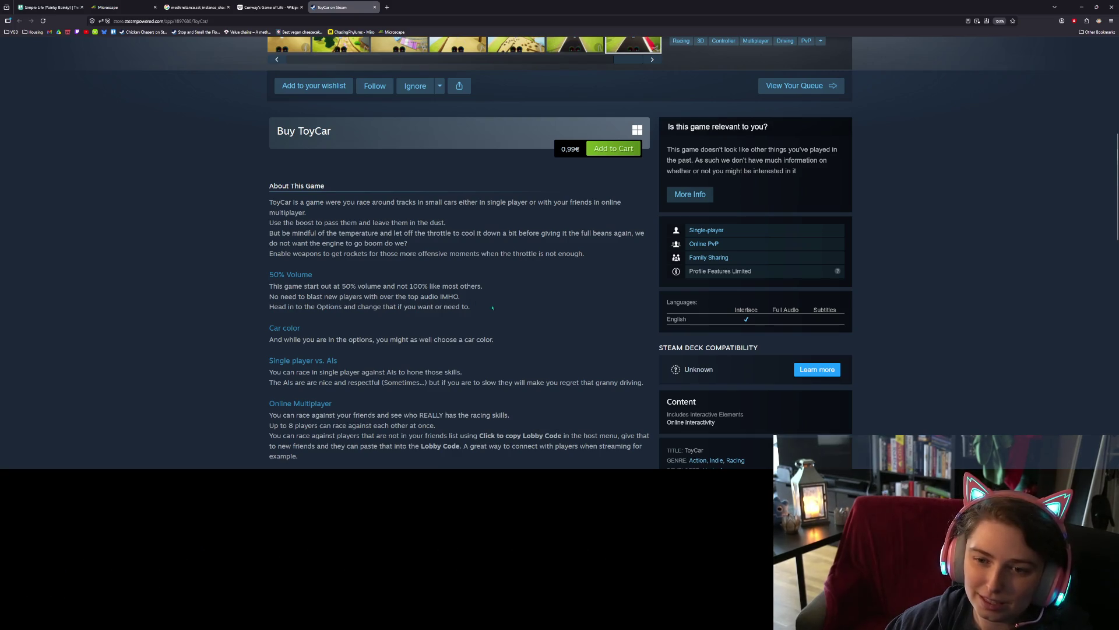
Step: Scroll back up the store page and pause the ToyCar trailer
{"action": "scroll", "coordinate": [791, 155], "scroll_direction": "up", "scroll_amount": 3}
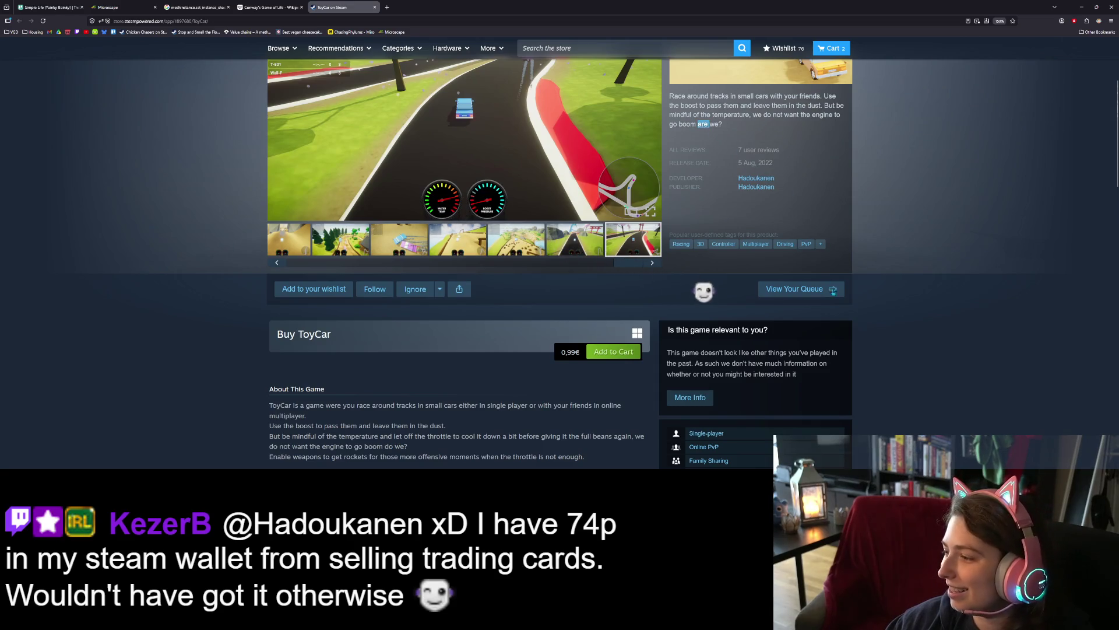
{"action": "scroll", "coordinate": [910, 314], "scroll_direction": "down", "scroll_amount": 4}
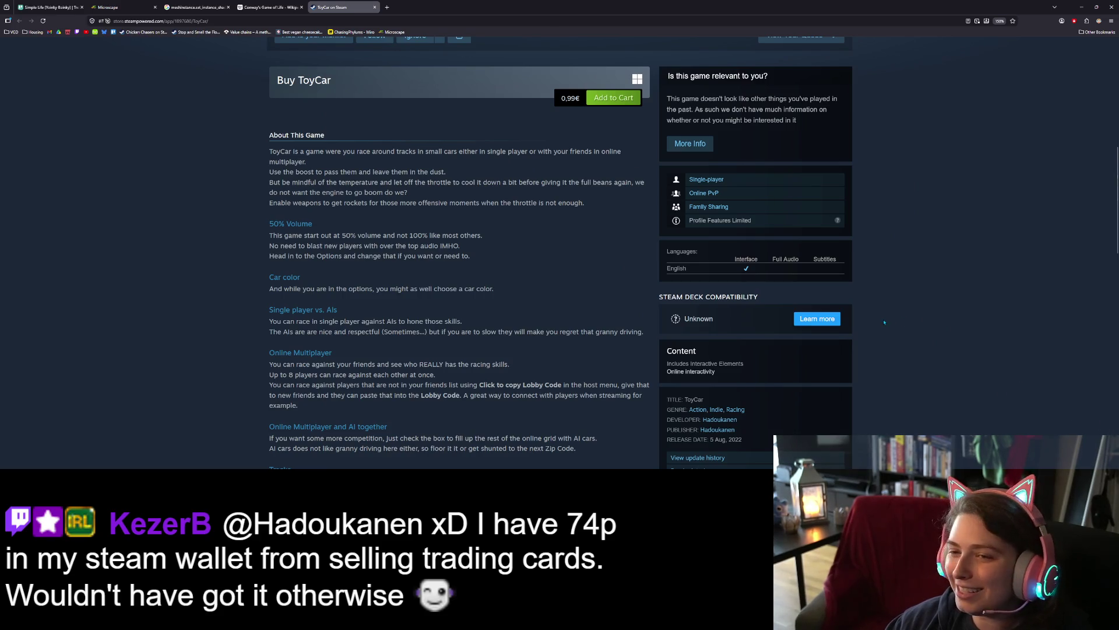
{"action": "scroll", "coordinate": [438, 291], "scroll_direction": "up", "scroll_amount": 2}
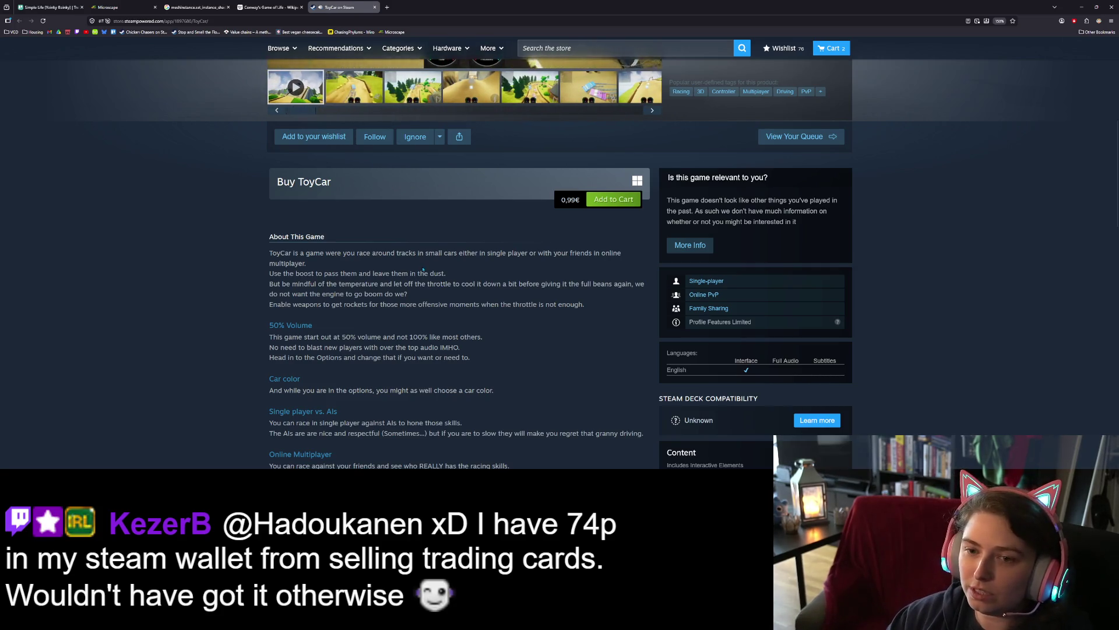
{"action": "scroll", "coordinate": [441, 284], "scroll_direction": "up", "scroll_amount": 5}
{"action": "left_click", "coordinate": [280, 314]}
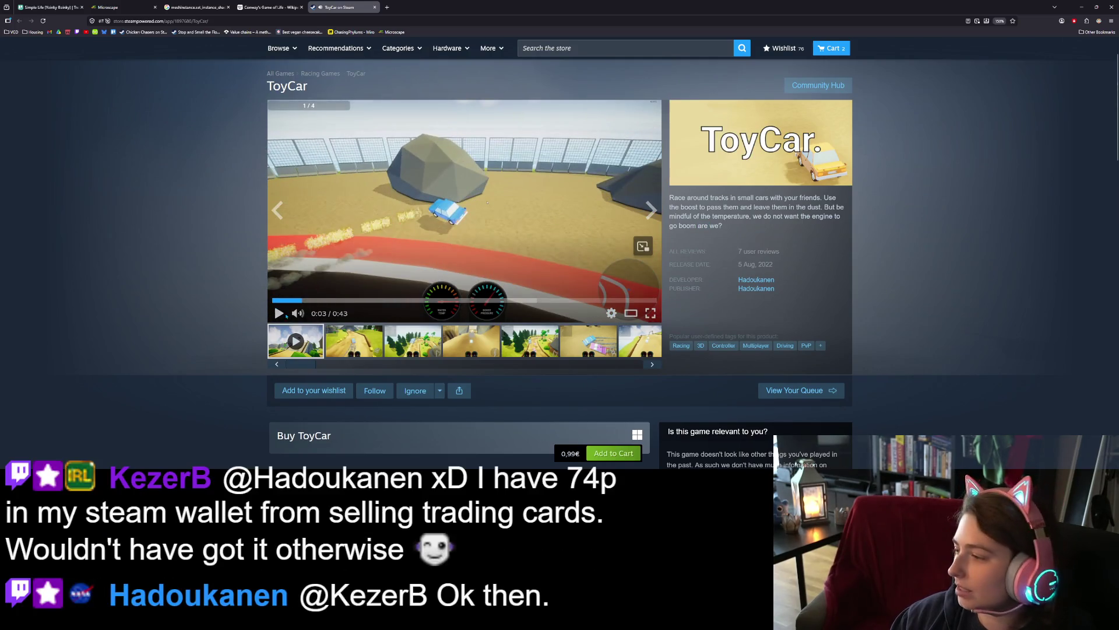
Step: Add ToyCar to the wishlist, then switch to the Simple Life Trello tab and minimize the browser
{"action": "scroll", "coordinate": [192, 375], "scroll_direction": "down", "scroll_amount": 5}
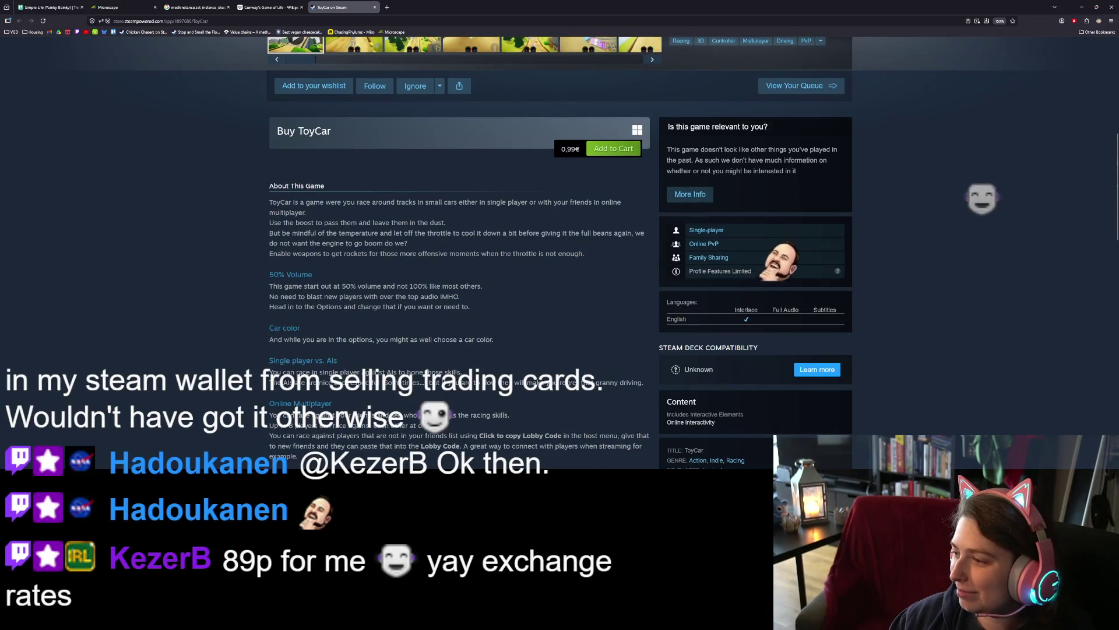
{"action": "scroll", "coordinate": [276, 391], "scroll_direction": "down", "scroll_amount": 3}
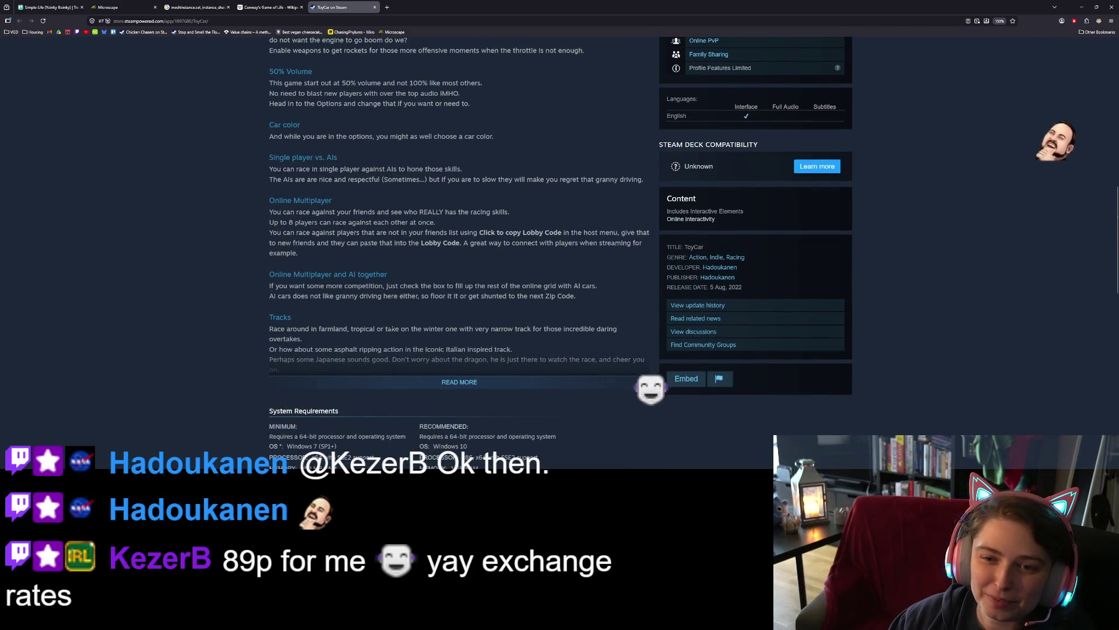
{"action": "scroll", "coordinate": [575, 269], "scroll_direction": "down", "scroll_amount": 4}
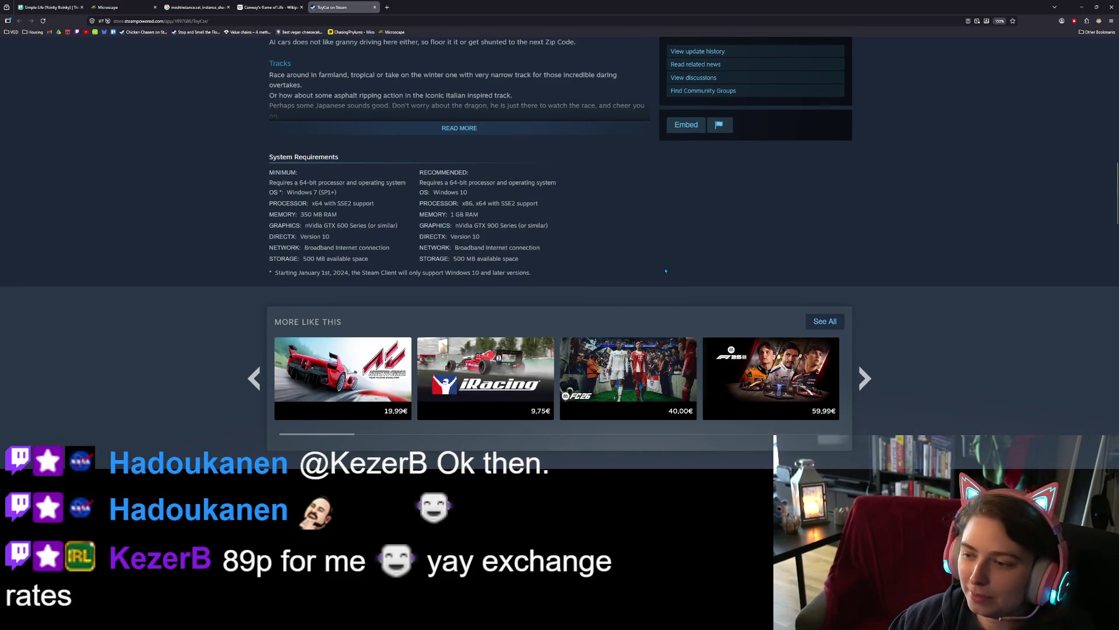
{"action": "scroll", "coordinate": [650, 286], "scroll_direction": "up", "scroll_amount": 4}
{"action": "scroll", "coordinate": [650, 286], "scroll_direction": "up", "scroll_amount": 10}
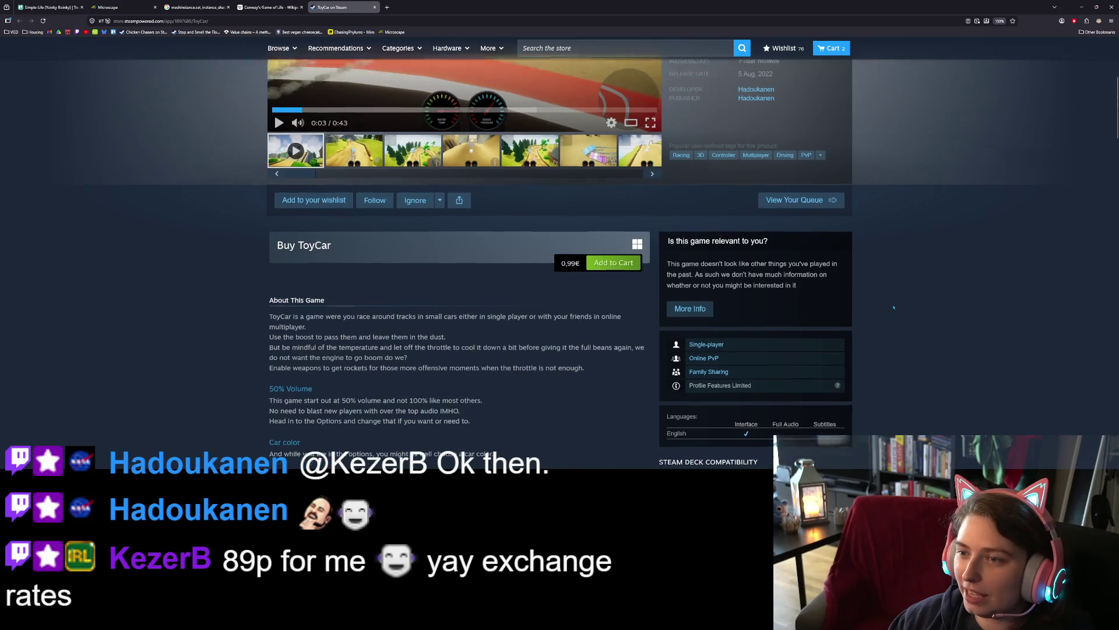
{"action": "scroll", "coordinate": [894, 312], "scroll_direction": "up", "scroll_amount": 1}
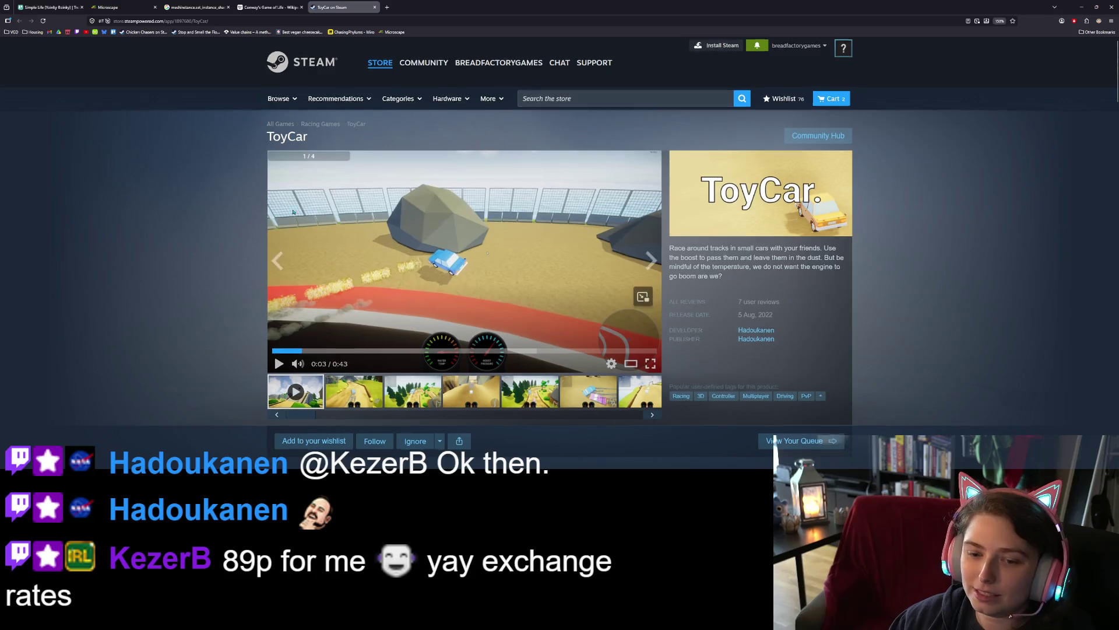
{"action": "scroll", "coordinate": [330, 295], "scroll_direction": "down", "scroll_amount": 3}
{"action": "left_click", "coordinate": [330, 296]}
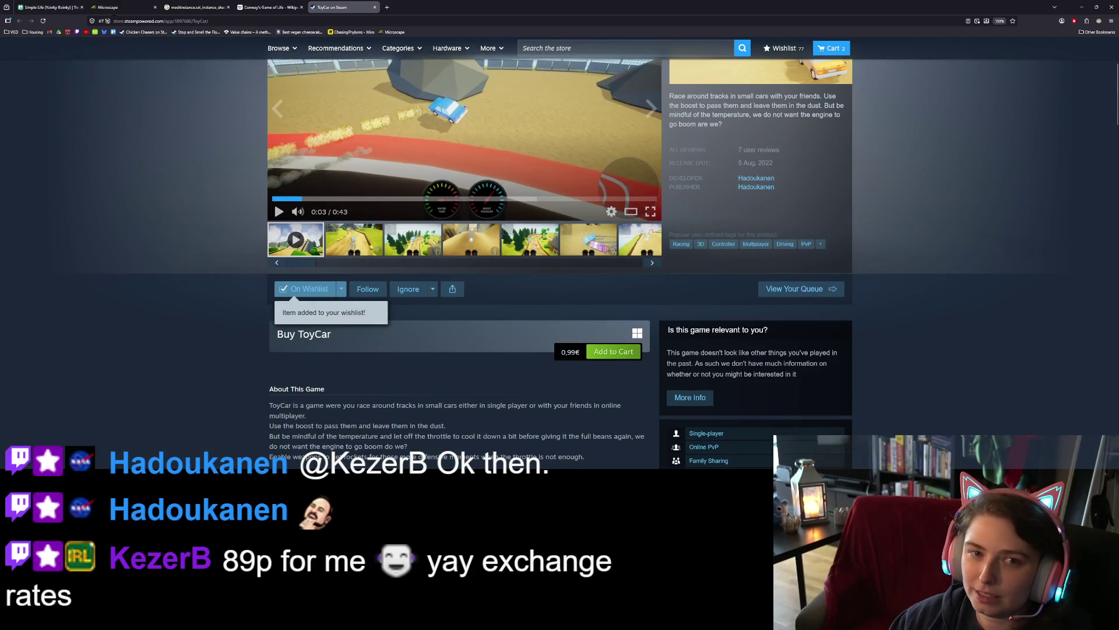
{"action": "left_click", "coordinate": [54, 7]}
{"action": "left_click", "coordinate": [1082, 6]}
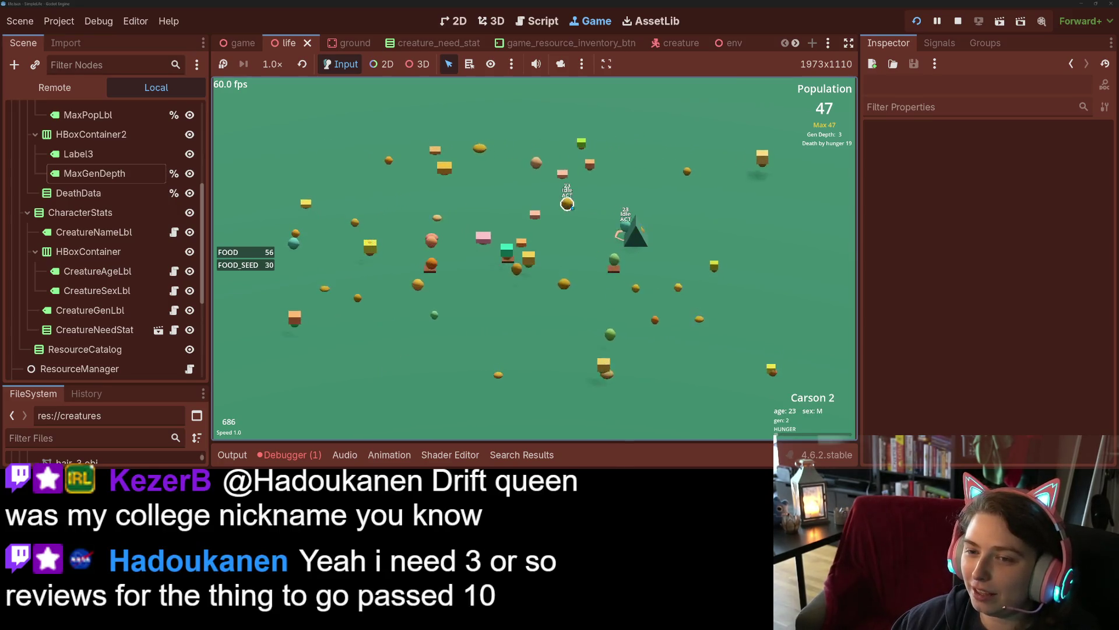
Step: Deselect the creature to clear its info panel, then switch back to the browser
{"action": "left_click", "coordinate": [575, 324]}
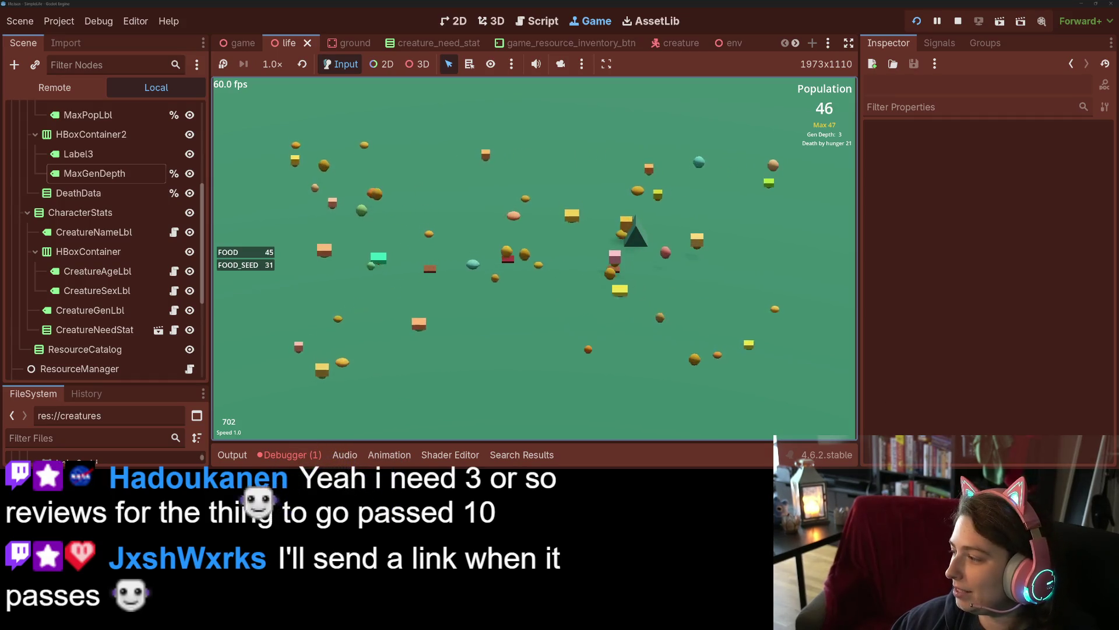
{"action": "key", "text": "alt+Tab"}
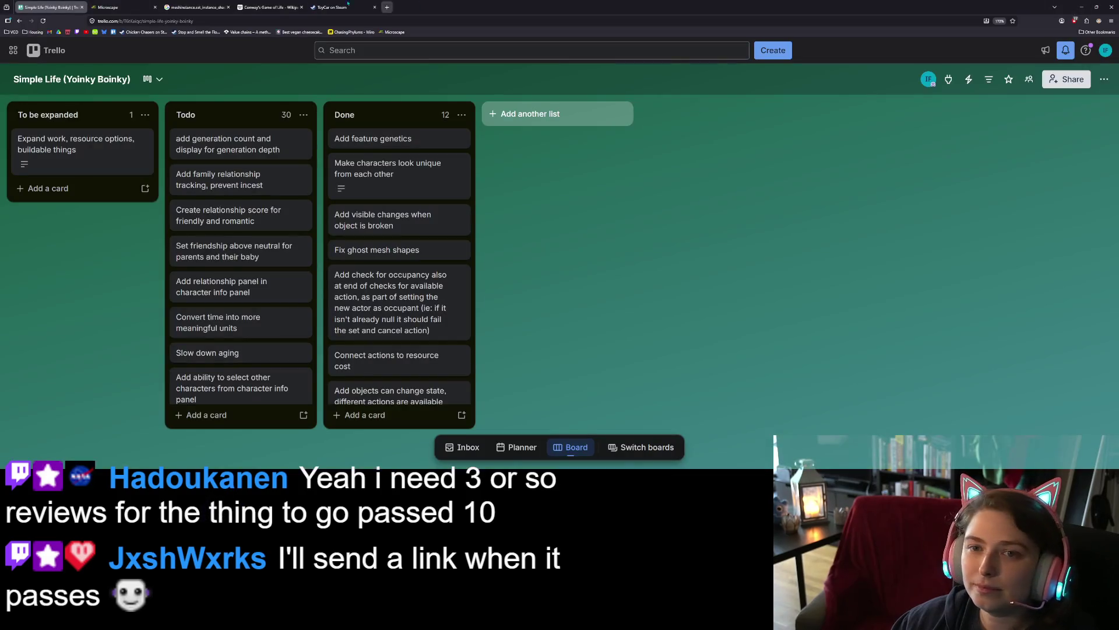
Step: On the ToyCar tab, jump to the 7 user reviews and scroll down to the last review
{"action": "left_click", "coordinate": [334, 5]}
{"action": "scroll", "coordinate": [933, 220], "scroll_direction": "up", "scroll_amount": 3}
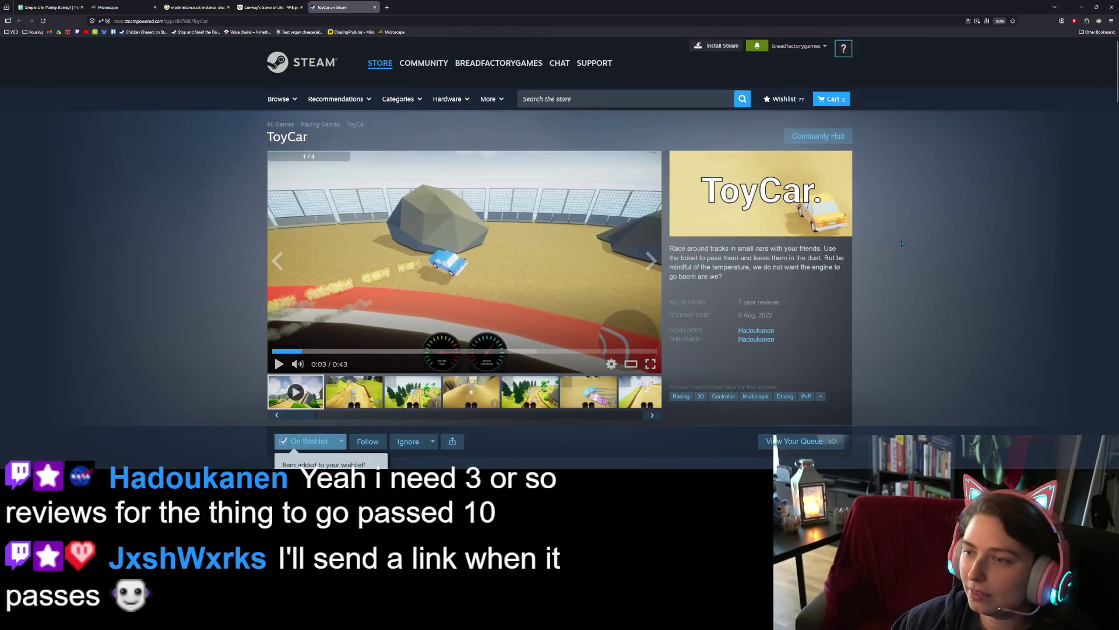
{"action": "left_click", "coordinate": [758, 302]}
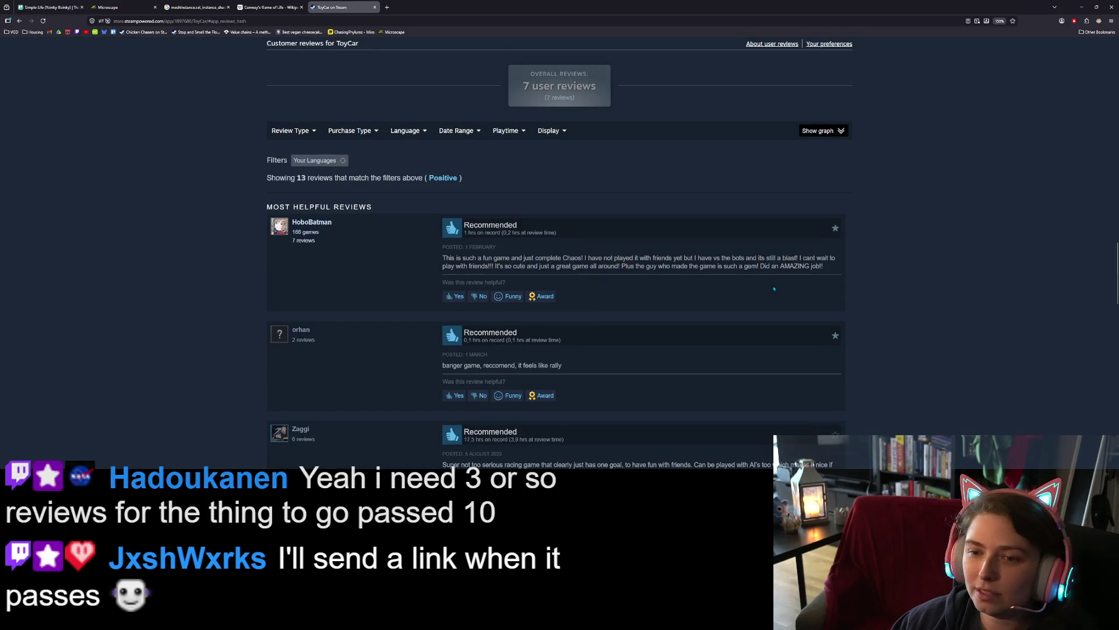
{"action": "scroll", "coordinate": [769, 292], "scroll_direction": "down", "scroll_amount": 2}
{"action": "scroll", "coordinate": [773, 290], "scroll_direction": "down", "scroll_amount": 6}
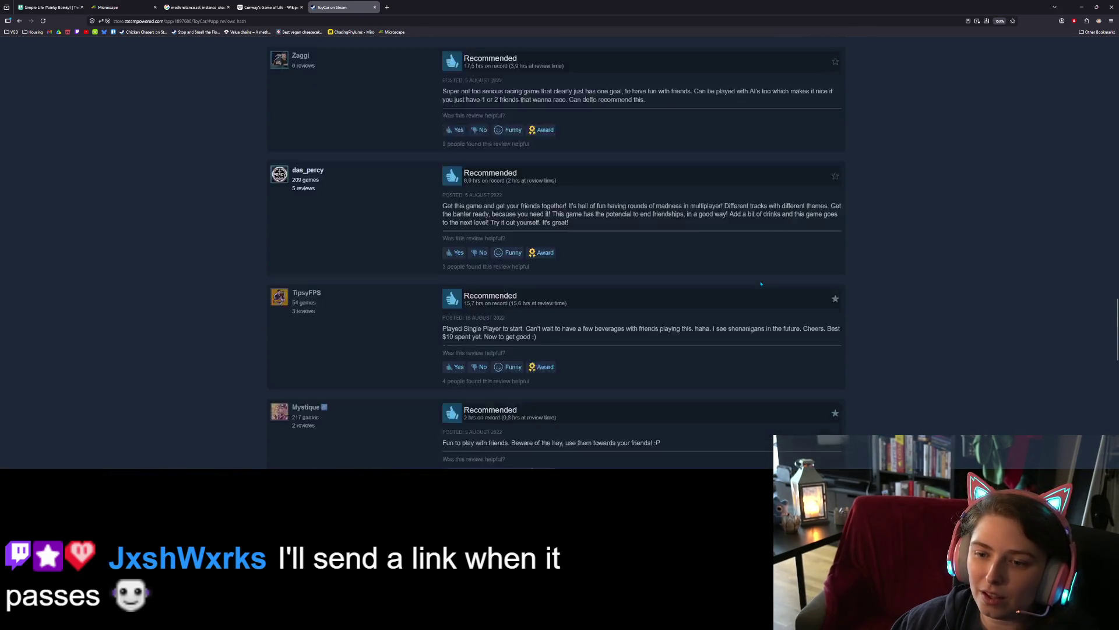
{"action": "scroll", "coordinate": [761, 284], "scroll_direction": "down", "scroll_amount": 4}
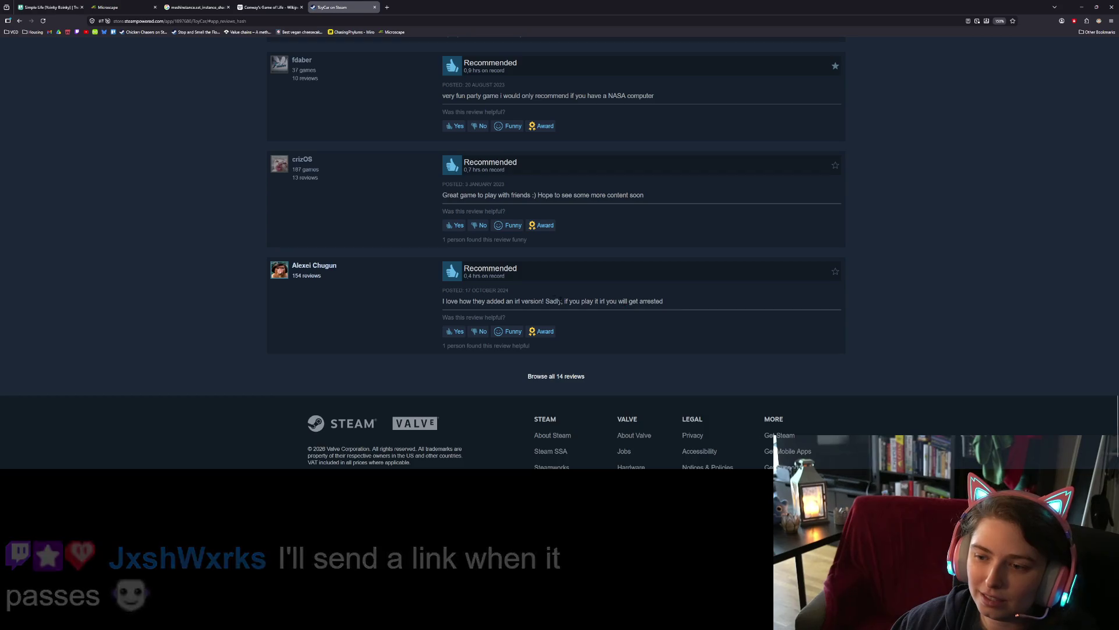
{"action": "left_click_drag", "start_coordinate": [553, 301], "coordinate": [644, 301]}
Step: Scroll back up through the reviews and minimize the browser to show the game
{"action": "scroll", "coordinate": [706, 347], "scroll_direction": "up", "scroll_amount": 1}
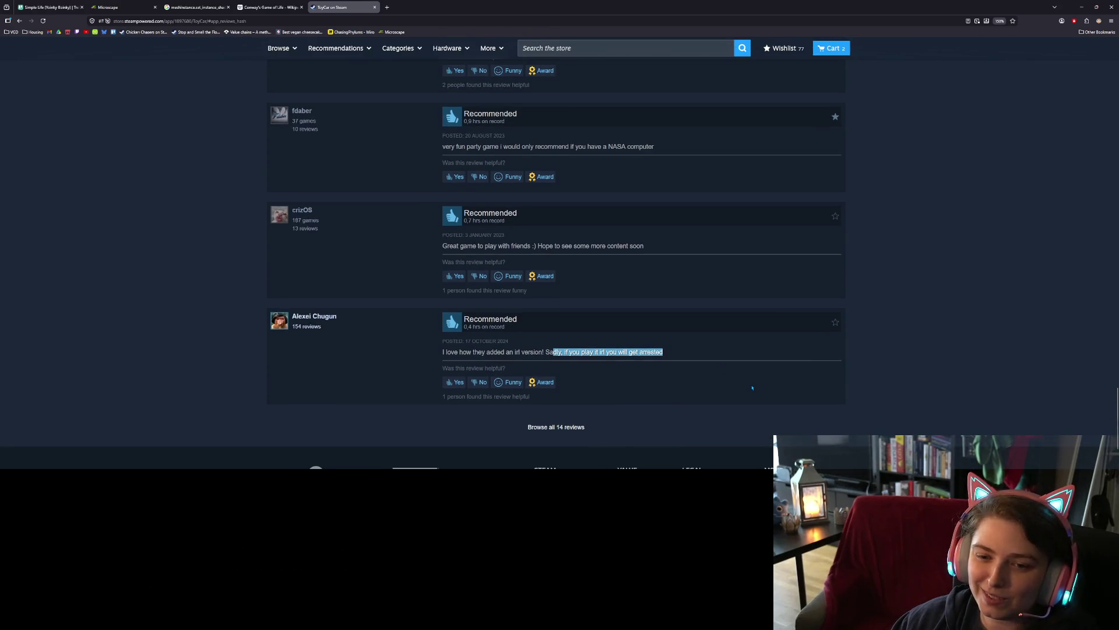
{"action": "scroll", "coordinate": [750, 387], "scroll_direction": "up", "scroll_amount": 1}
{"action": "scroll", "coordinate": [751, 387], "scroll_direction": "up", "scroll_amount": 3}
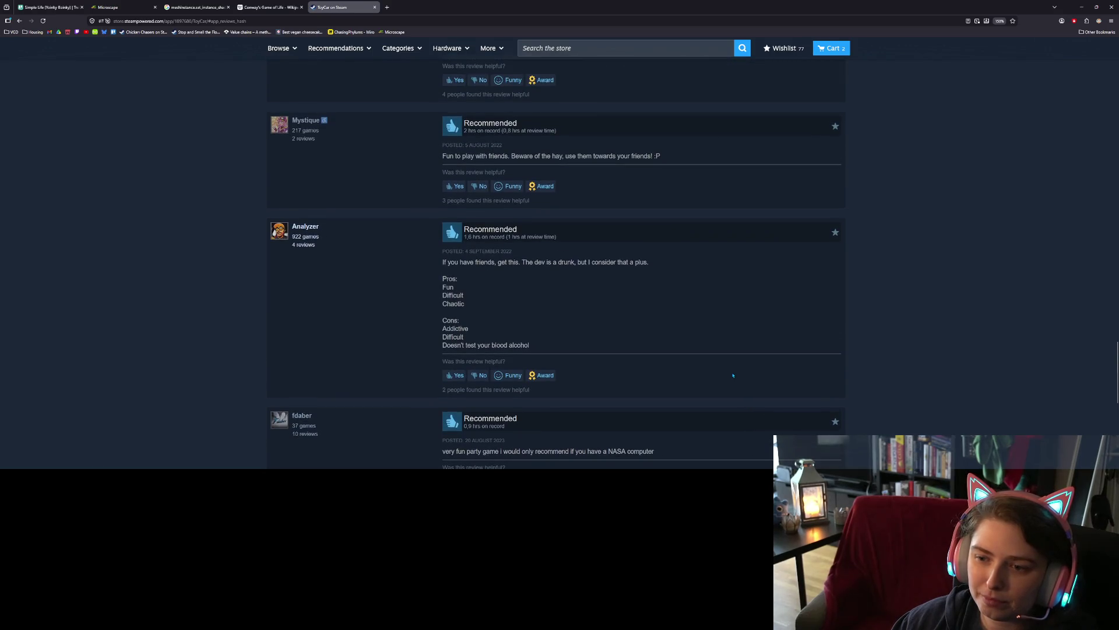
{"action": "scroll", "coordinate": [583, 305], "scroll_direction": "up", "scroll_amount": 1}
{"action": "left_click_drag", "start_coordinate": [557, 312], "coordinate": [573, 312]}
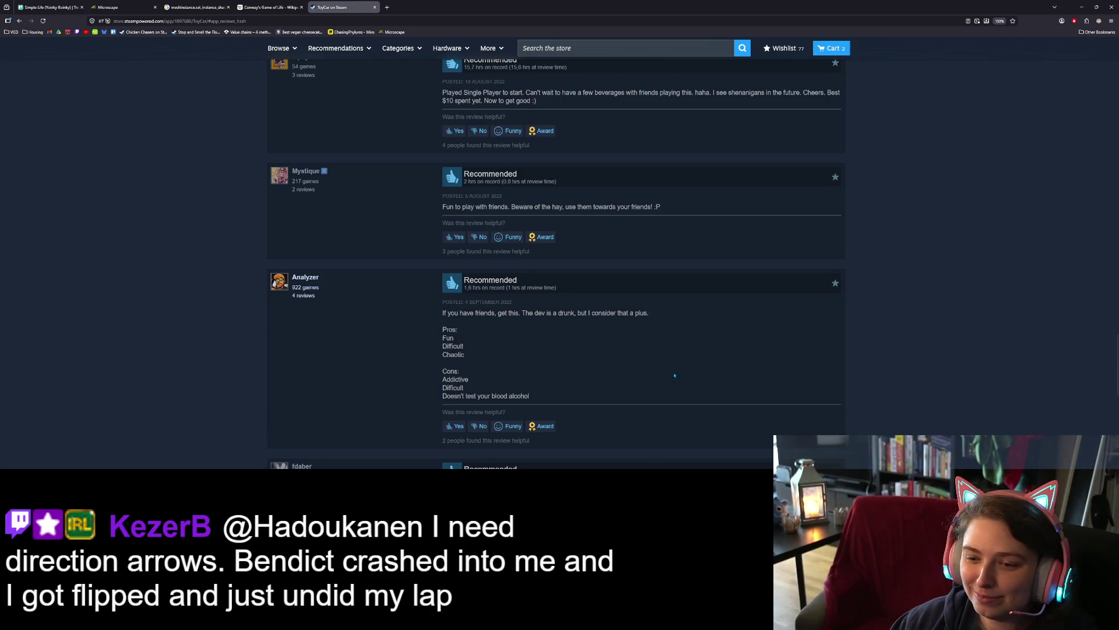
{"action": "scroll", "coordinate": [633, 418], "scroll_direction": "up", "scroll_amount": 2}
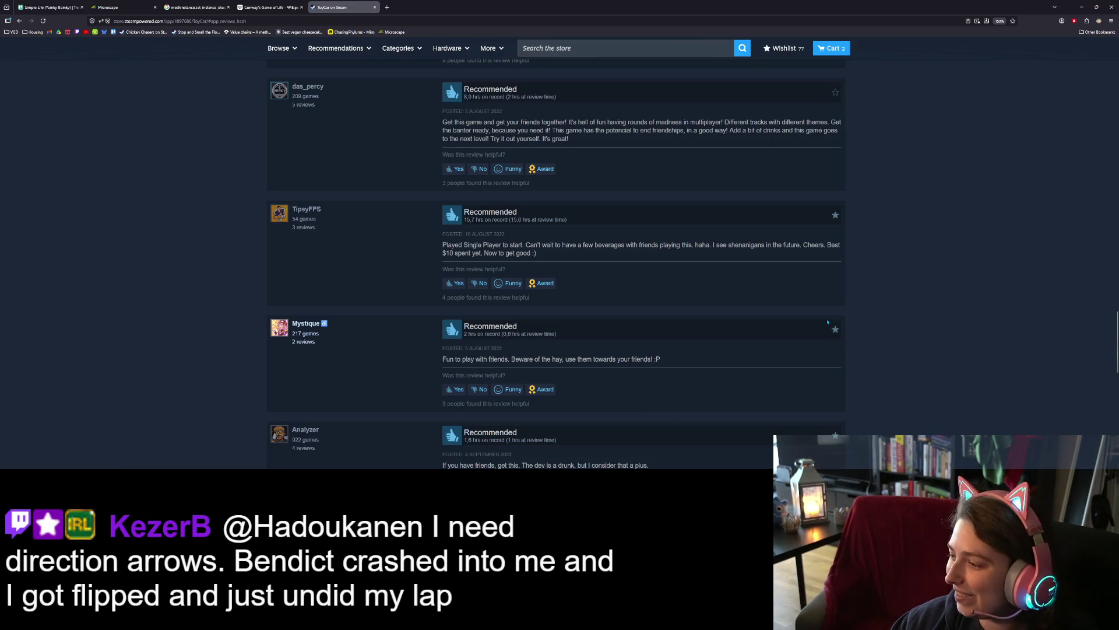
{"action": "scroll", "coordinate": [893, 359], "scroll_direction": "up", "scroll_amount": 10}
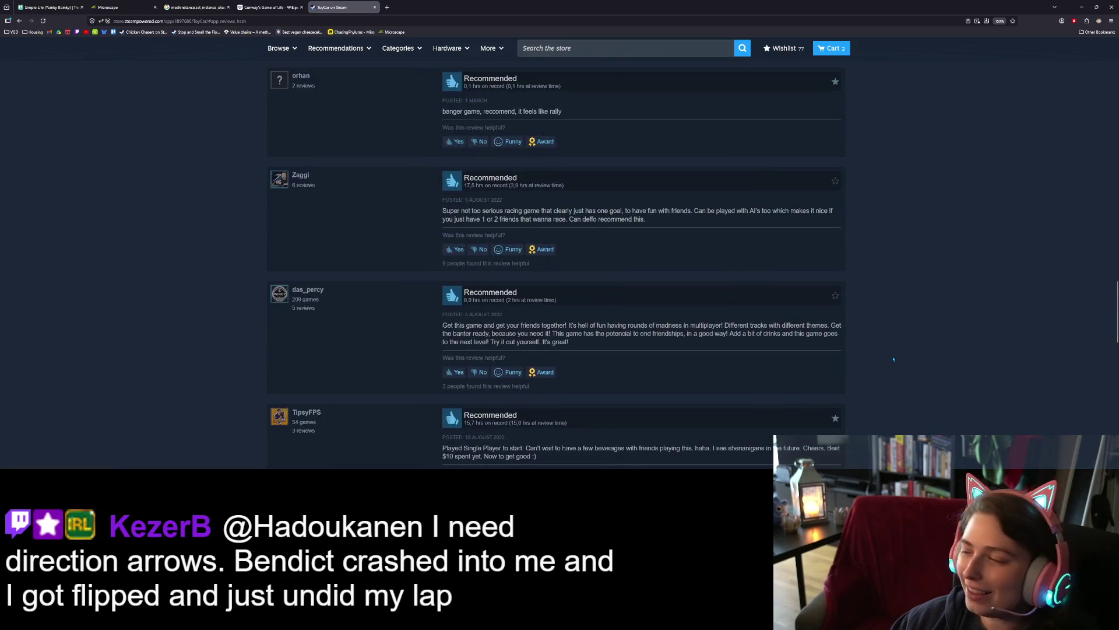
{"action": "left_click", "coordinate": [1081, 6]}
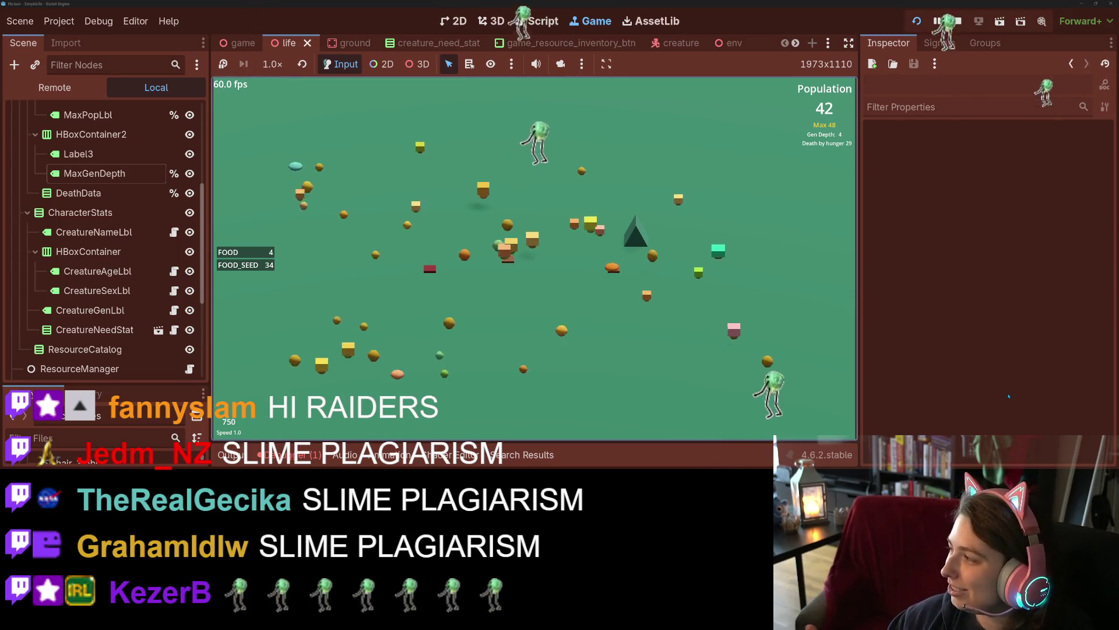
Step: Run the simulation at 2x, return it to 1x, then switch to Blender
{"action": "key", "text": "2"}
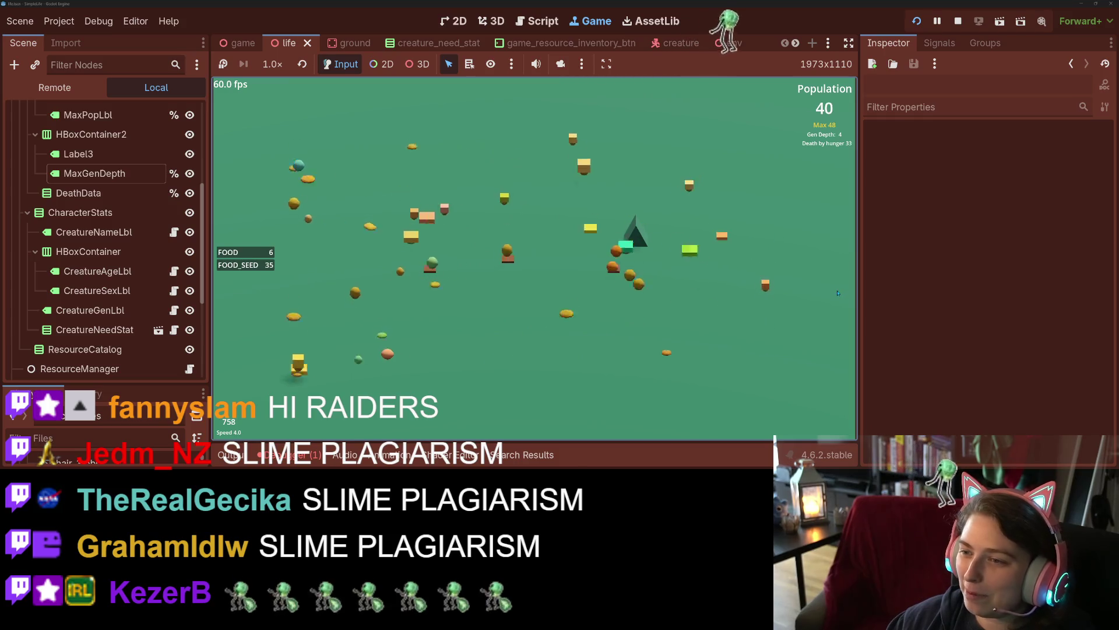
{"action": "key", "text": "1"}
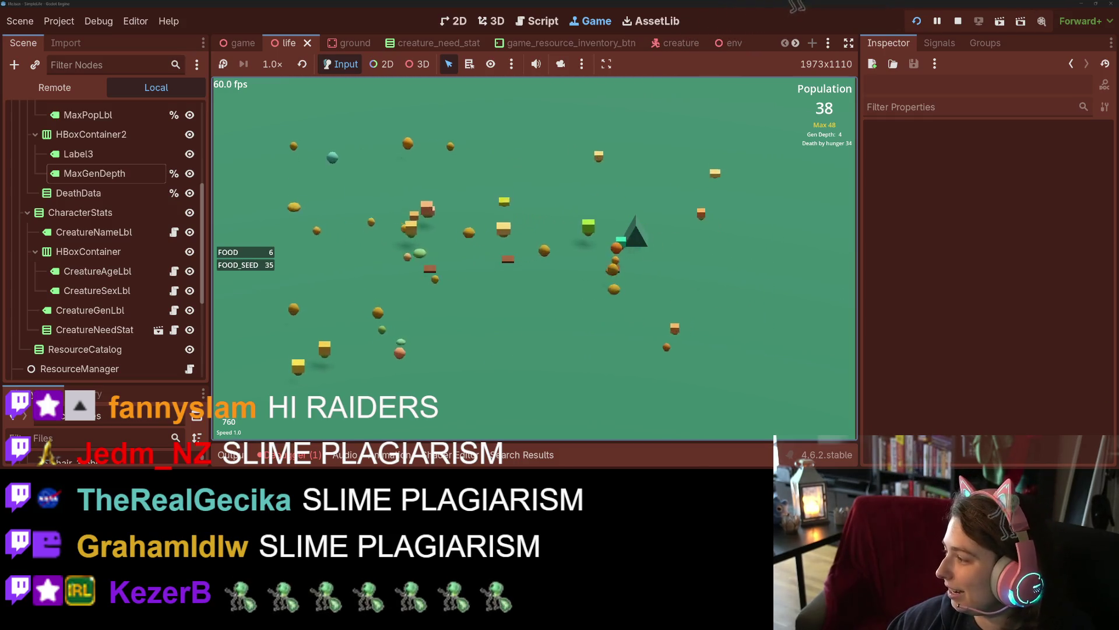
{"action": "key", "text": "alt+Tab"}
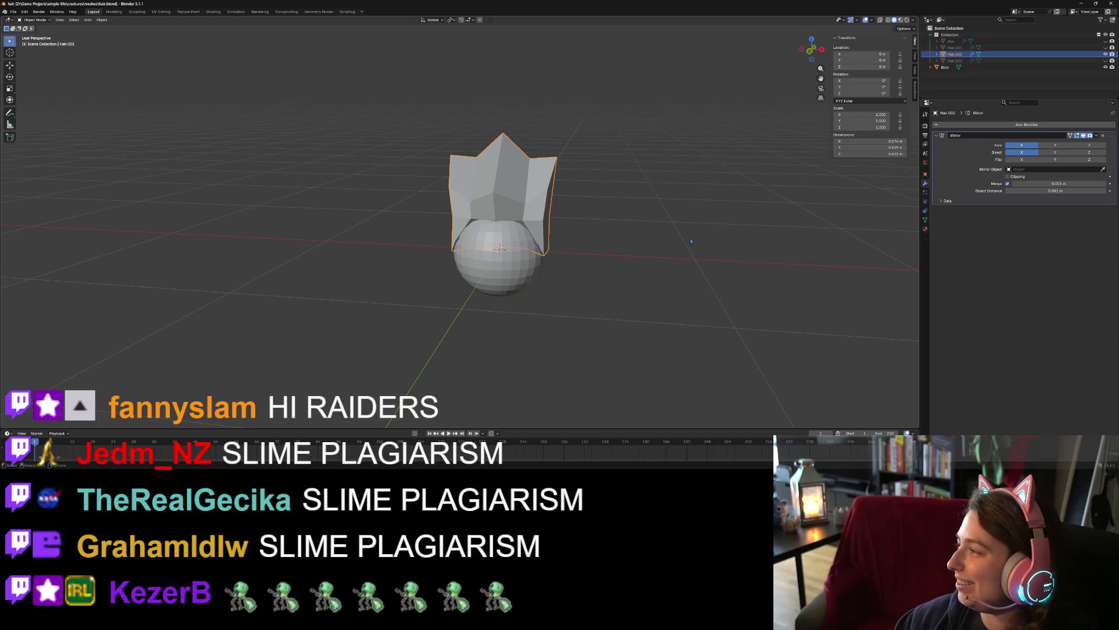
Step: Orbit around the hair, hiding spiky Hair.002 and showing Hair.001
{"action": "mouse_move", "coordinate": [576, 289]}
{"action": "left_mouse_down"}
{"action": "mouse_move", "coordinate": [548, 292]}
{"action": "mouse_move", "coordinate": [589, 297]}
{"action": "mouse_move", "coordinate": [580, 305]}
{"action": "left_mouse_up"}
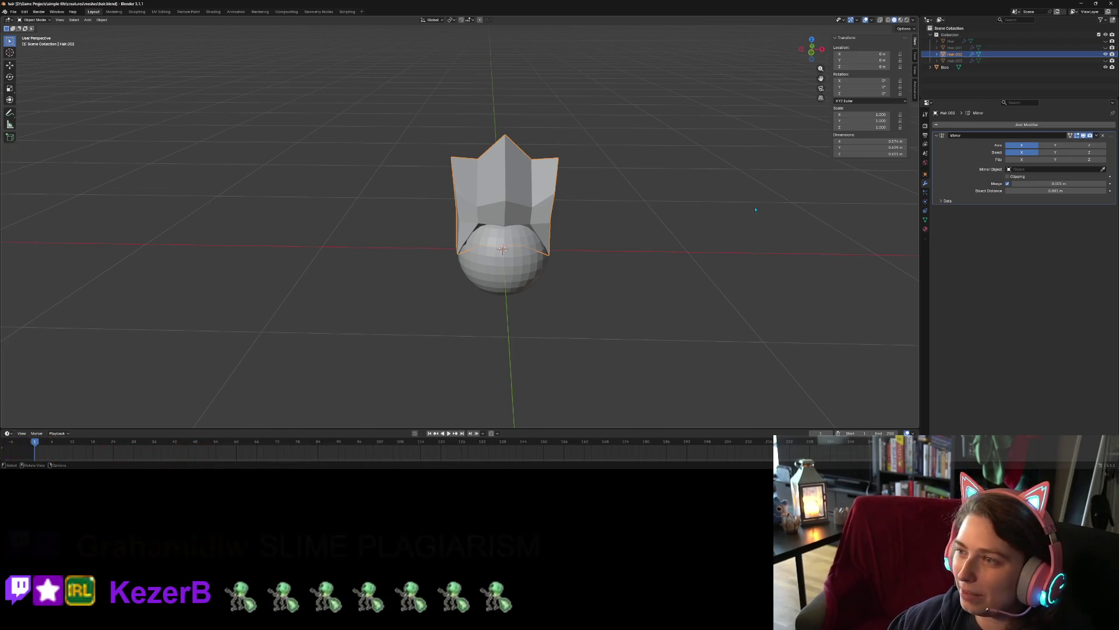
{"action": "mouse_move", "coordinate": [556, 261]}
{"action": "left_mouse_down"}
{"action": "mouse_move", "coordinate": [555, 221]}
{"action": "mouse_move", "coordinate": [577, 210]}
{"action": "mouse_move", "coordinate": [560, 242]}
{"action": "mouse_move", "coordinate": [713, 150]}
{"action": "left_mouse_up"}
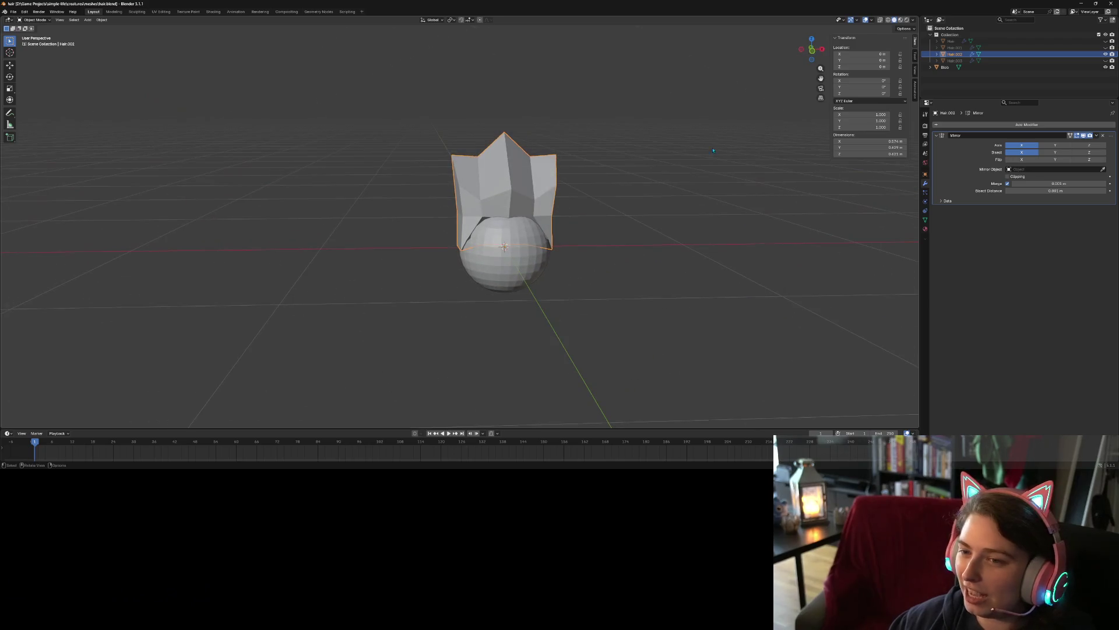
{"action": "left_click", "coordinate": [1106, 54]}
{"action": "left_click", "coordinate": [1106, 47]}
{"action": "mouse_move", "coordinate": [583, 233]}
{"action": "left_mouse_down"}
{"action": "mouse_move", "coordinate": [618, 230]}
{"action": "mouse_move", "coordinate": [590, 223]}
{"action": "mouse_move", "coordinate": [606, 197]}
{"action": "left_mouse_up"}
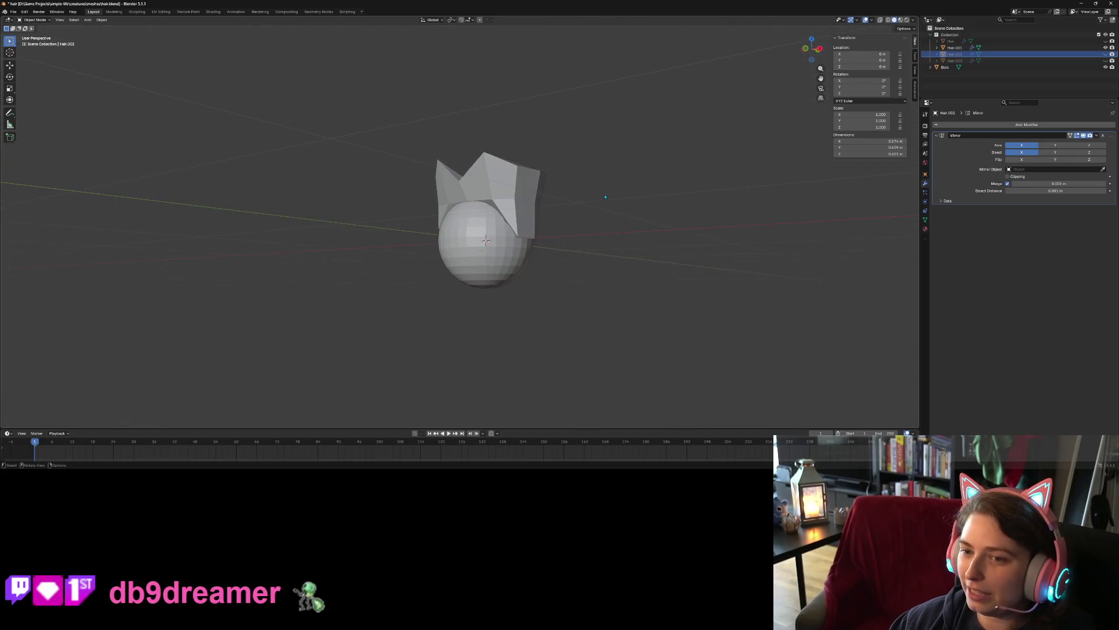
Step: Make the blocky Hair.003 mesh the visible hair, view it from the front, and return to Godot
{"action": "left_click", "coordinate": [1106, 54]}
{"action": "left_click", "coordinate": [1105, 60]}
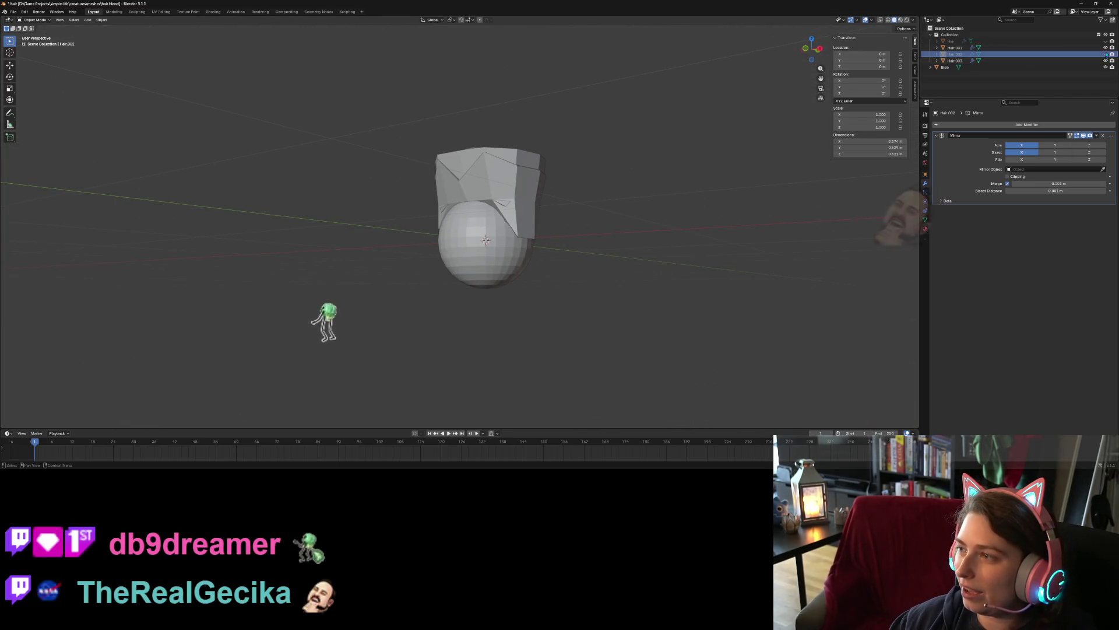
{"action": "mouse_move", "coordinate": [648, 242]}
{"action": "left_mouse_down"}
{"action": "mouse_move", "coordinate": [658, 239]}
{"action": "mouse_move", "coordinate": [621, 201]}
{"action": "left_mouse_up"}
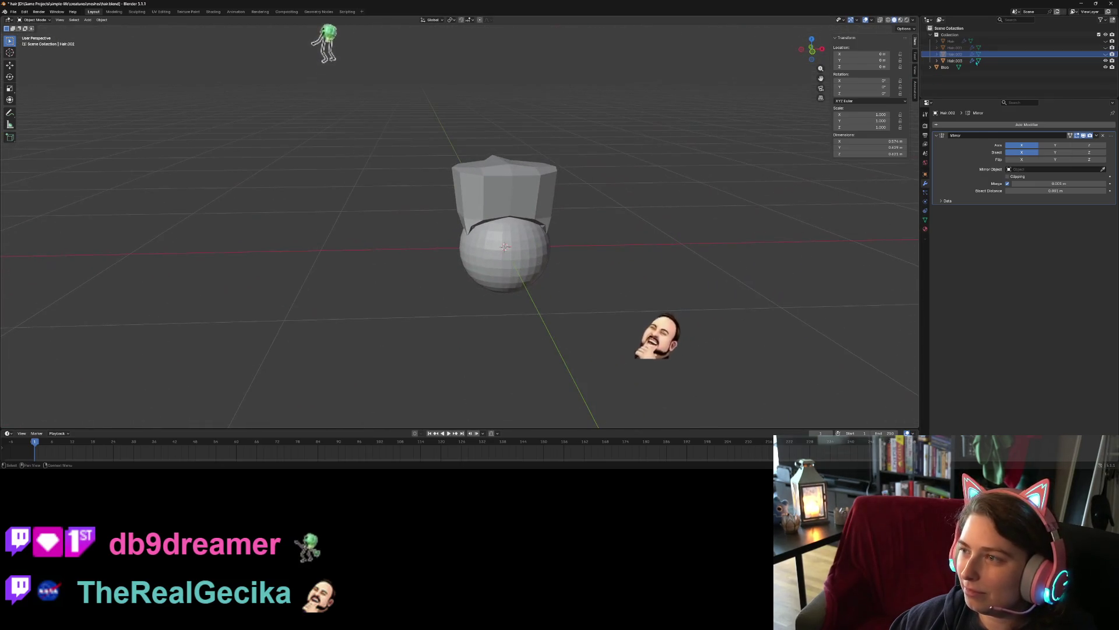
{"action": "left_click", "coordinate": [1106, 60]}
{"action": "left_click", "coordinate": [1106, 60]}
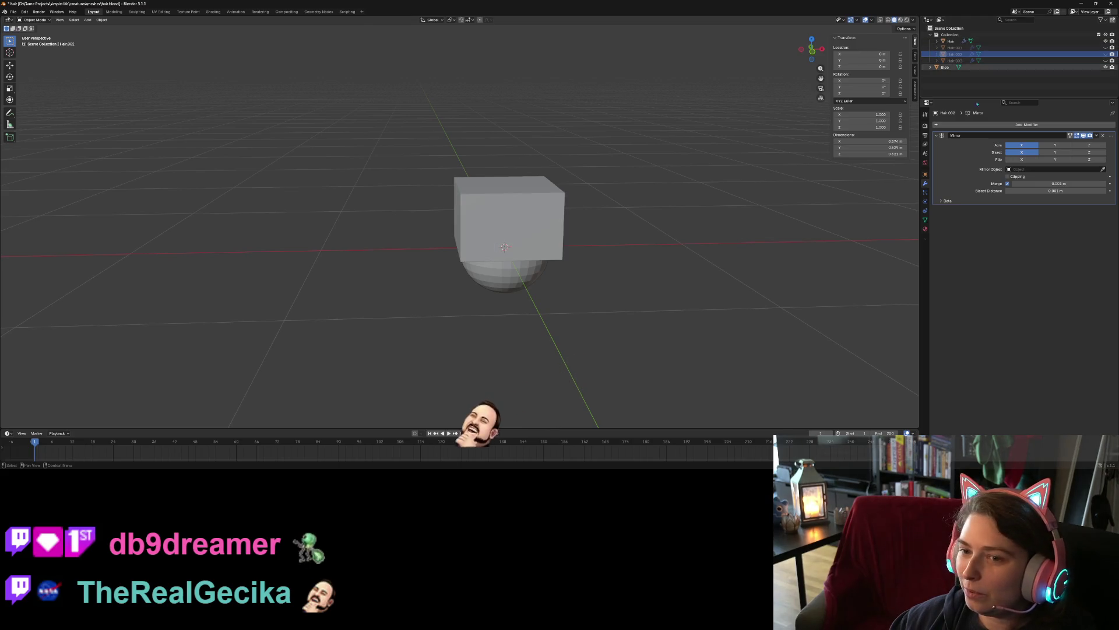
{"action": "mouse_move", "coordinate": [700, 233]}
{"action": "left_mouse_down"}
{"action": "mouse_move", "coordinate": [729, 268]}
{"action": "mouse_move", "coordinate": [717, 233]}
{"action": "left_mouse_up"}
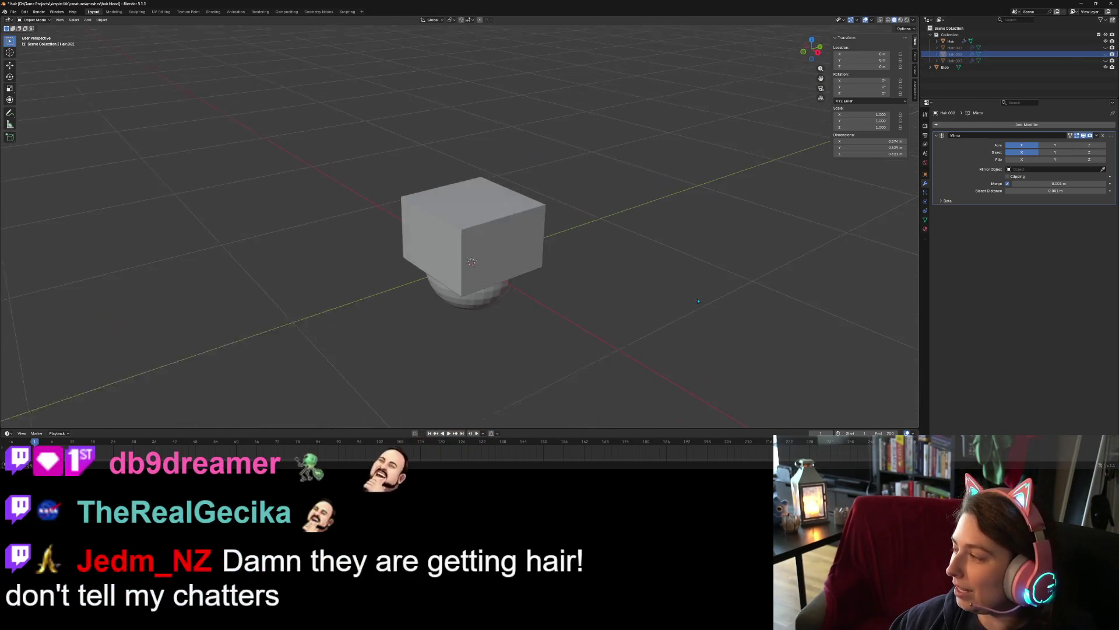
{"action": "key", "text": "alt+Tab"}
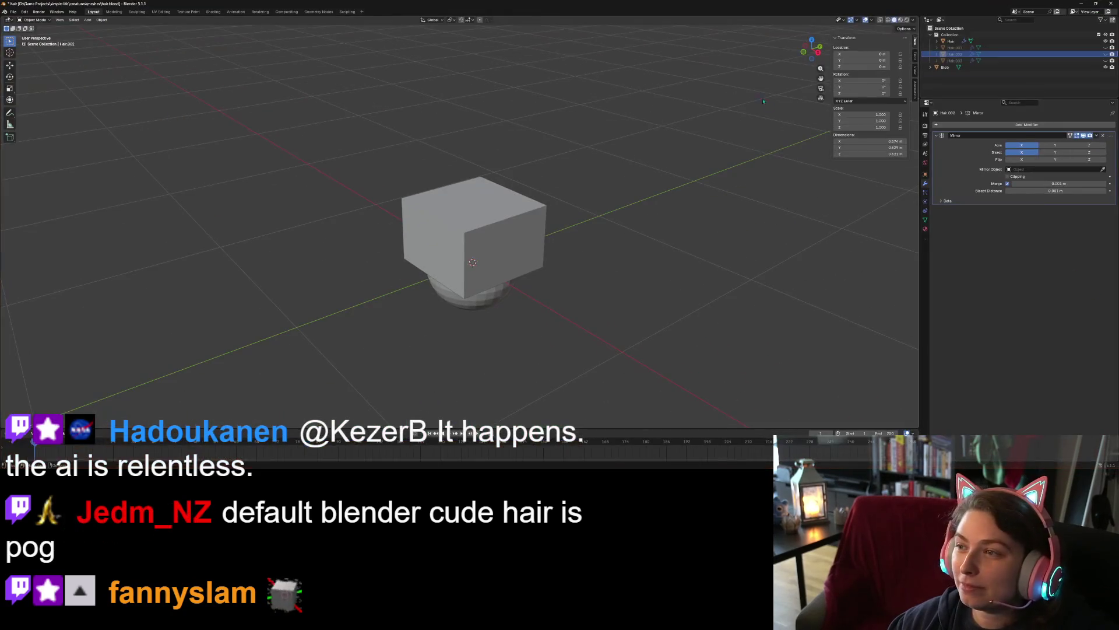
Step: Select the Hair cube, enter Edit Mode, and orbit to a three-quarter view
{"action": "left_click", "coordinate": [548, 235]}
{"action": "left_click", "coordinate": [548, 235]}
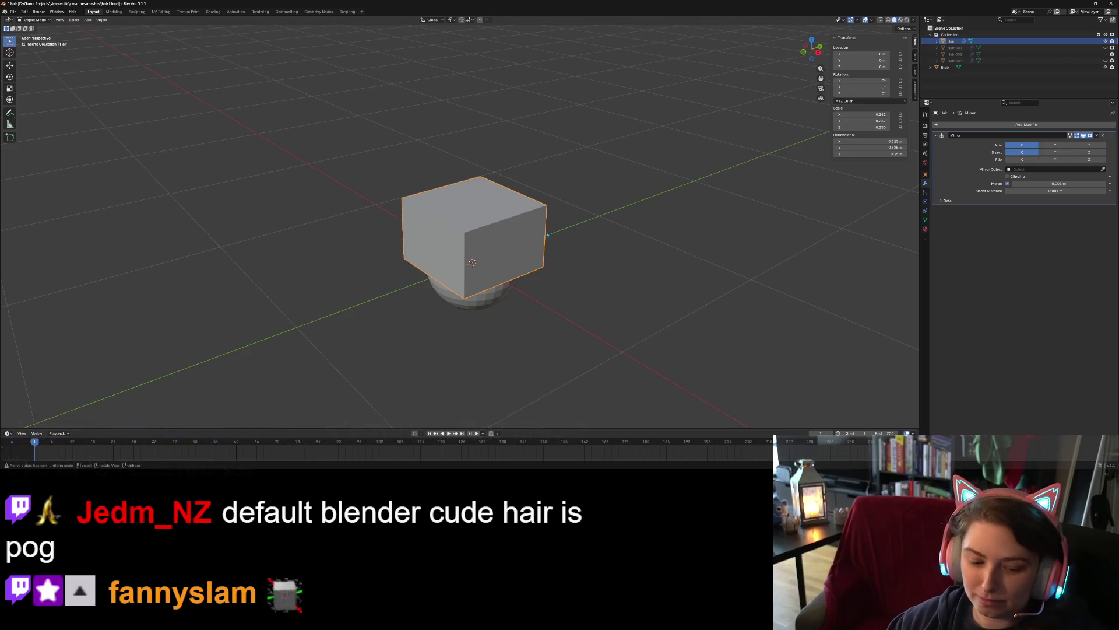
{"action": "key", "text": "Tab"}
{"action": "mouse_move", "coordinate": [635, 340]}
{"action": "left_mouse_down"}
{"action": "mouse_move", "coordinate": [544, 309]}
{"action": "mouse_move", "coordinate": [570, 305]}
{"action": "mouse_move", "coordinate": [579, 330]}
{"action": "mouse_move", "coordinate": [577, 310]}
{"action": "mouse_move", "coordinate": [537, 307]}
{"action": "mouse_move", "coordinate": [495, 342]}
{"action": "mouse_move", "coordinate": [544, 345]}
{"action": "mouse_move", "coordinate": [576, 330]}
{"action": "left_mouse_up"}
{"action": "scroll", "coordinate": [584, 328], "scroll_direction": "up", "scroll_amount": 2}
{"action": "mouse_move", "coordinate": [509, 319]}
{"action": "left_mouse_down"}
{"action": "mouse_move", "coordinate": [545, 298]}
{"action": "mouse_move", "coordinate": [584, 229]}
{"action": "left_mouse_up"}
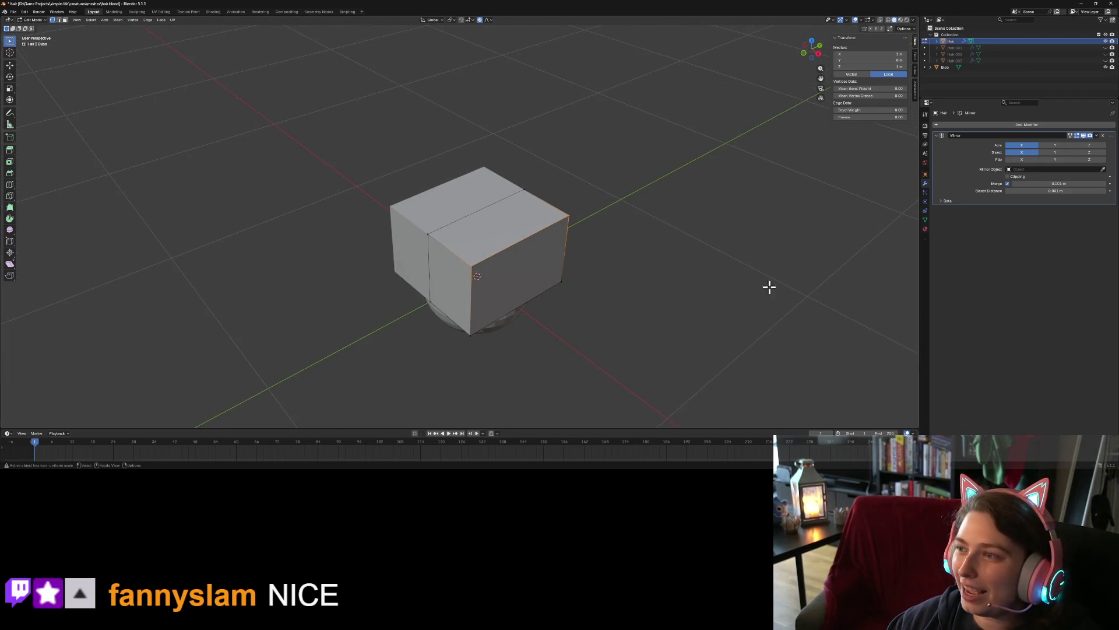
Step: Switch to front view, save hair.blend, deselect all, and minimize Blender
{"action": "key", "text": "KP_1"}
{"action": "key", "text": "ctrl+s"}
{"action": "key", "text": "alt+a"}
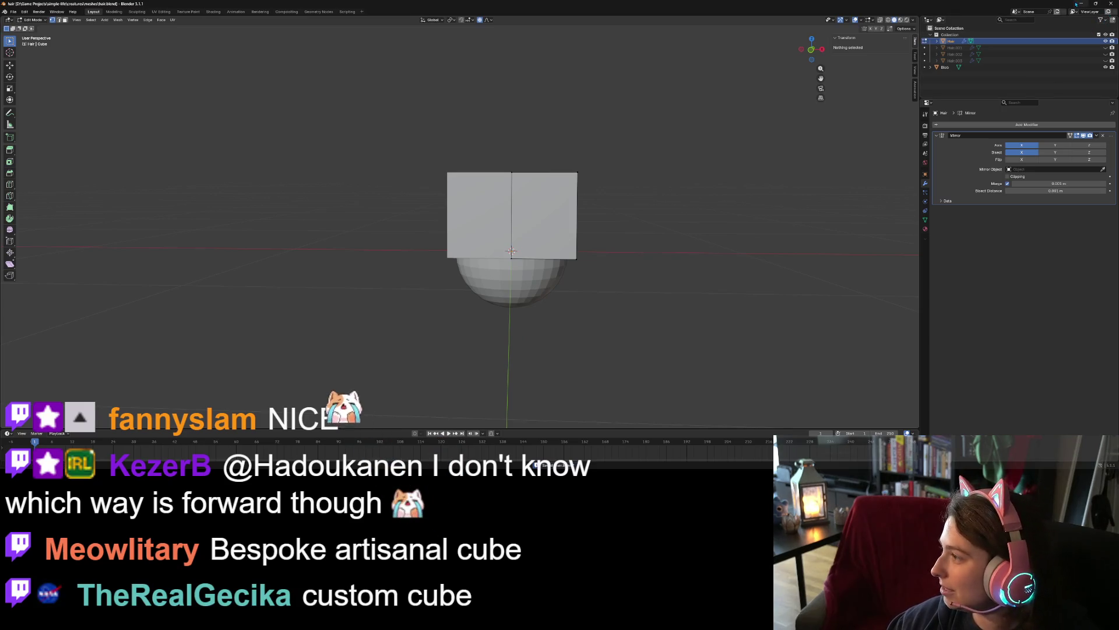
{"action": "left_click", "coordinate": [1078, 4]}
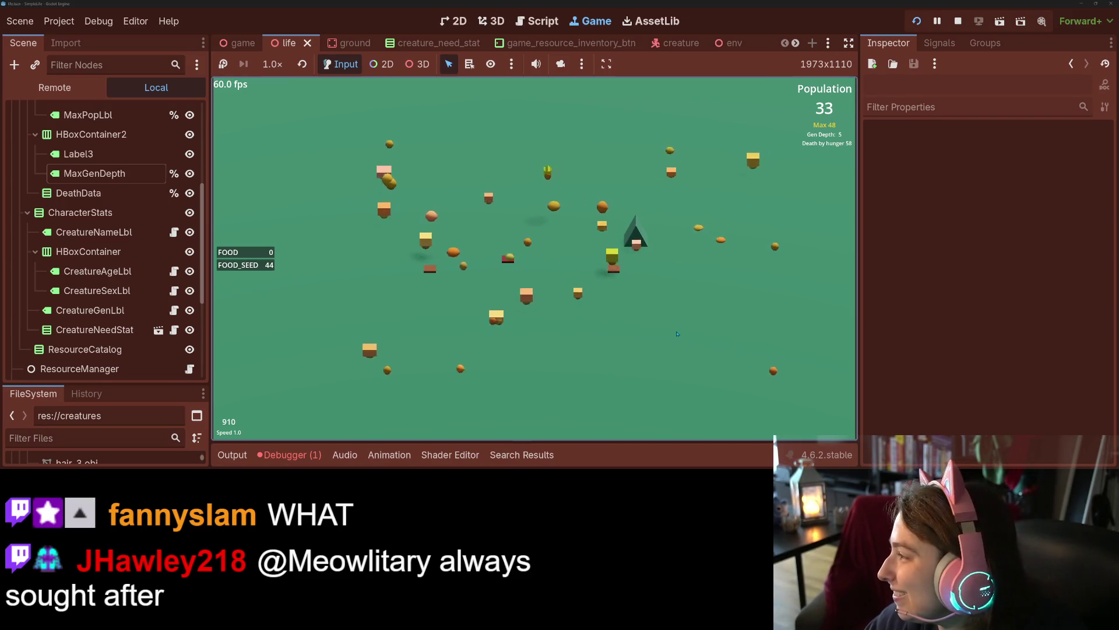
Step: Briefly run the simulation at 4x, return to 1x, then reset it with F5
{"action": "key", "text": "4"}
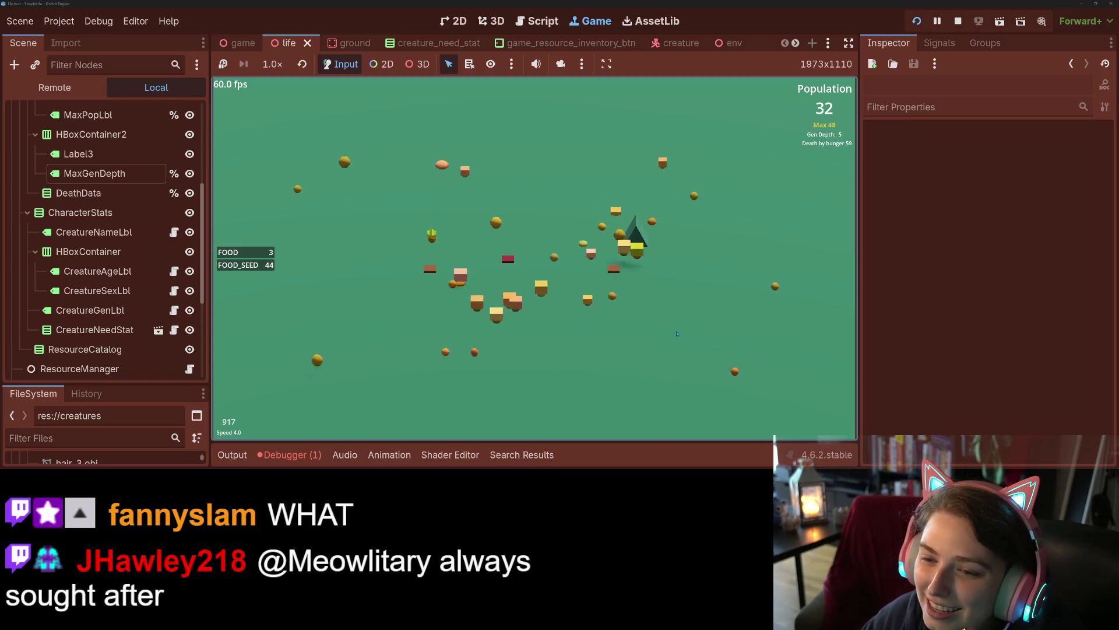
{"action": "key", "text": "1"}
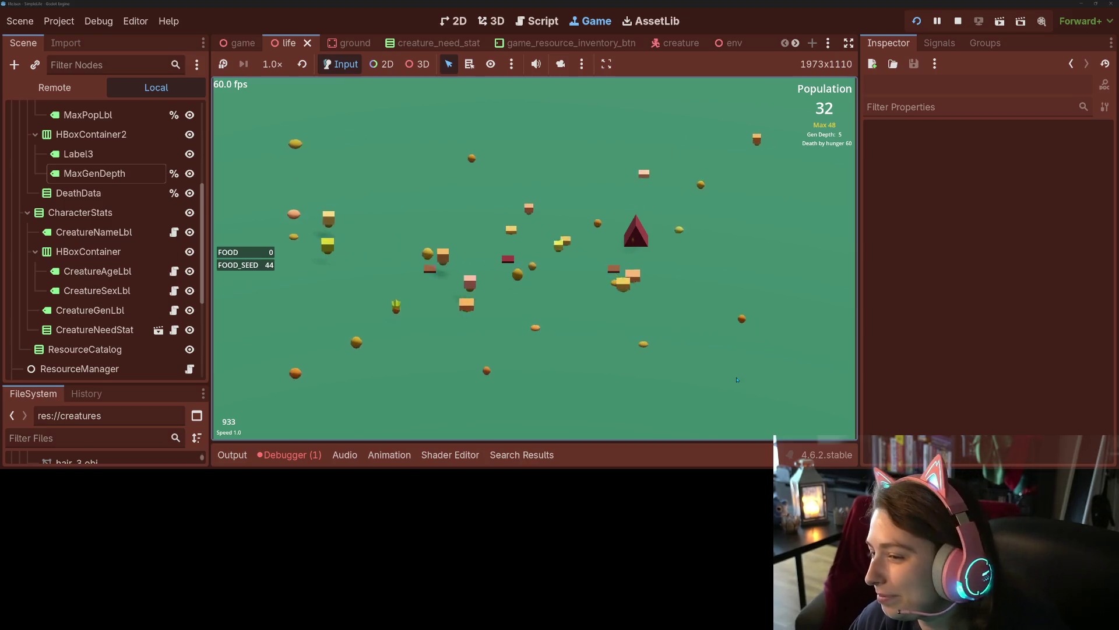
{"action": "key", "text": "F5"}
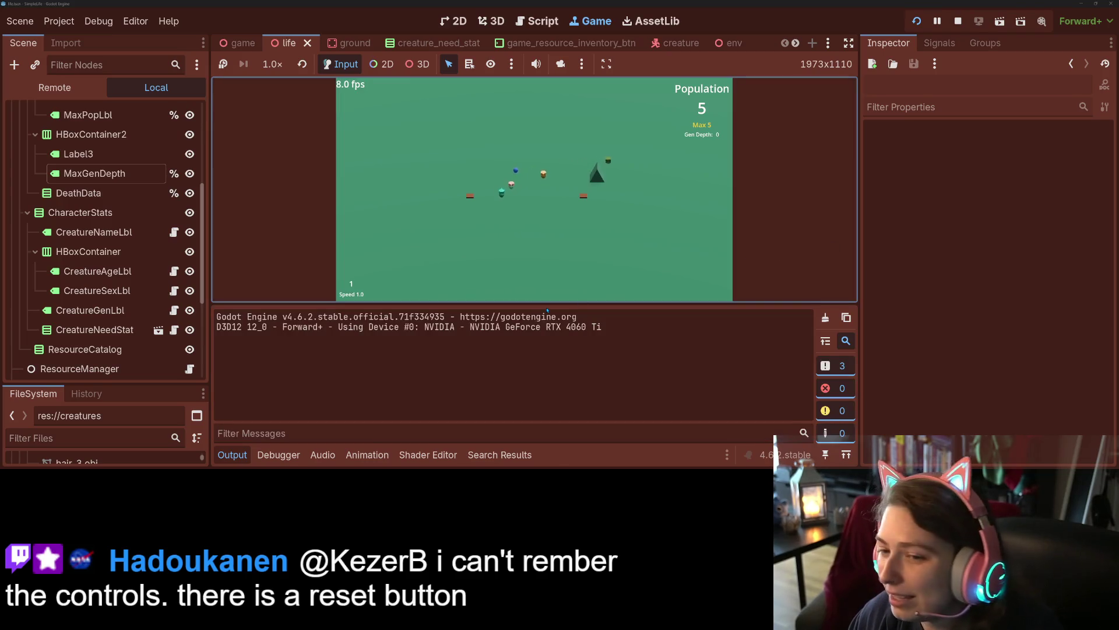
Step: Collapse the Output log, view creature Cauliflower's stats, then dismiss the stats panel
{"action": "left_click", "coordinate": [232, 455]}
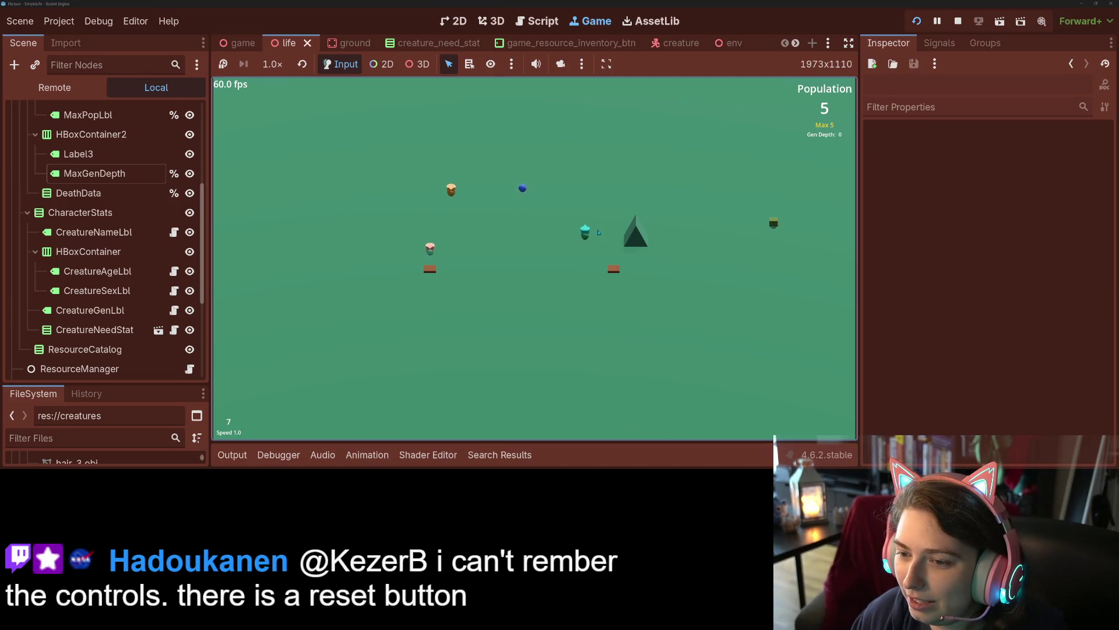
{"action": "left_click", "coordinate": [586, 233]}
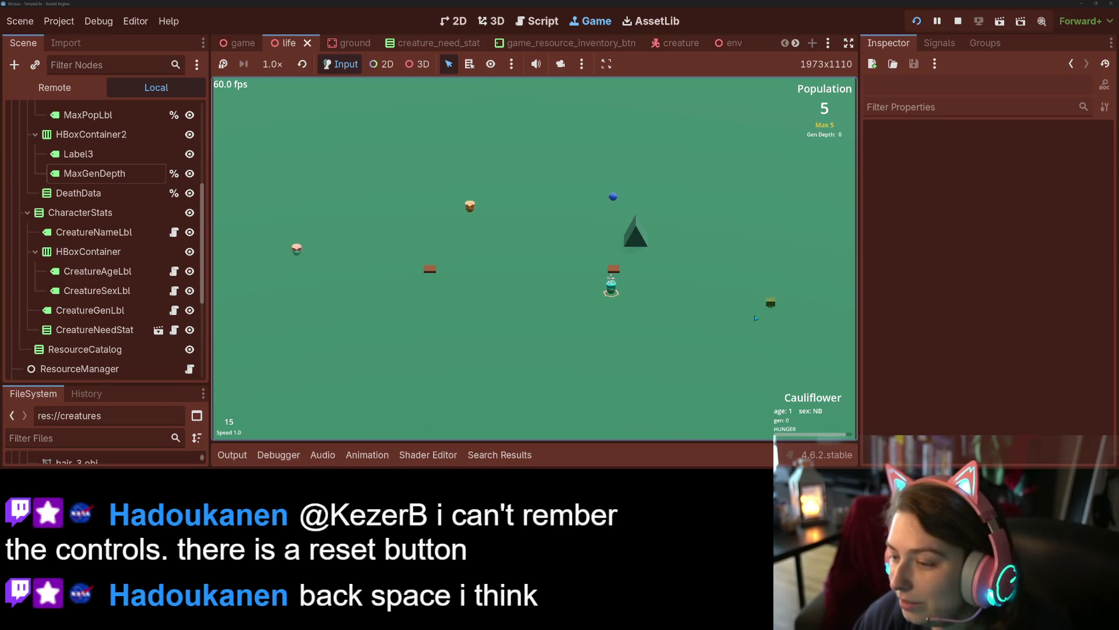
{"action": "left_click", "coordinate": [775, 308]}
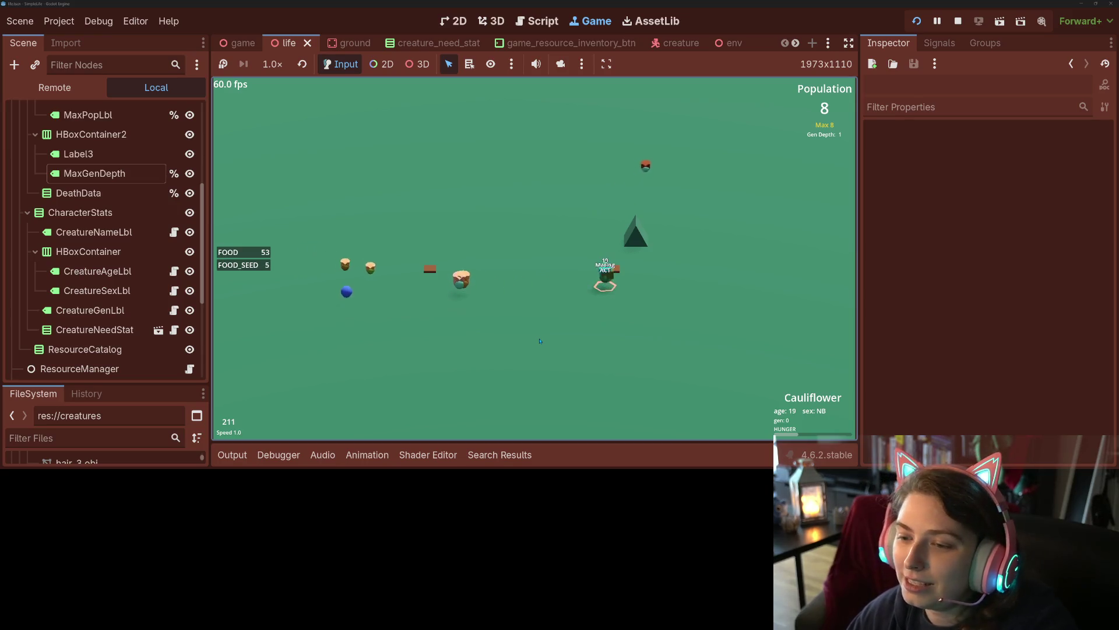
Step: Toggle the simulation to 4.0 speed and back to normal, and dismiss Cauliflower's stats
{"action": "key", "text": "4"}
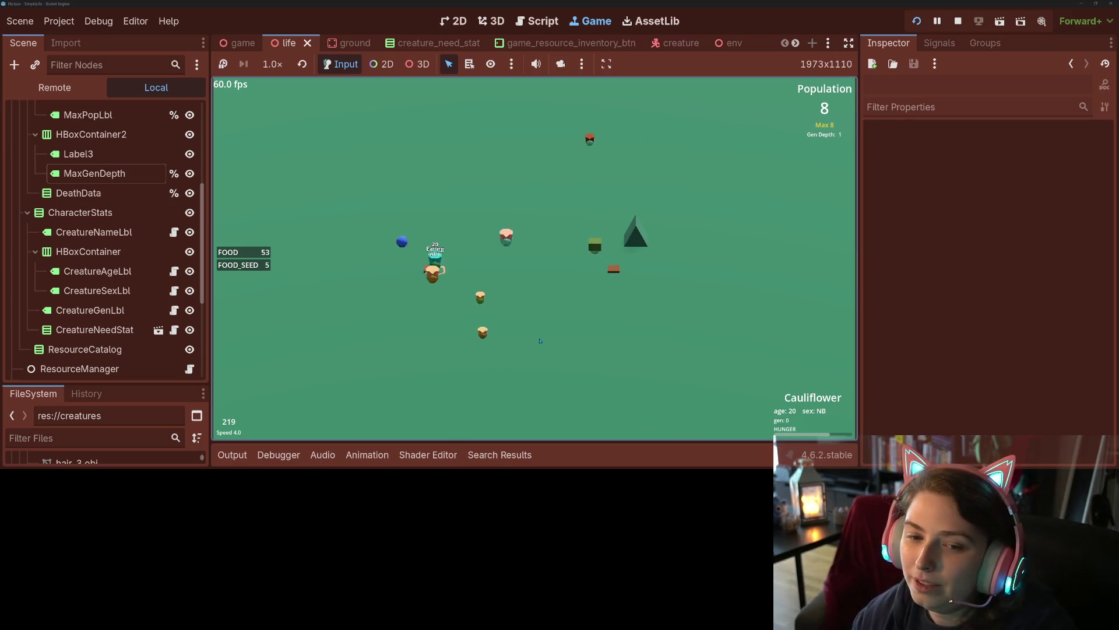
{"action": "key", "text": "1"}
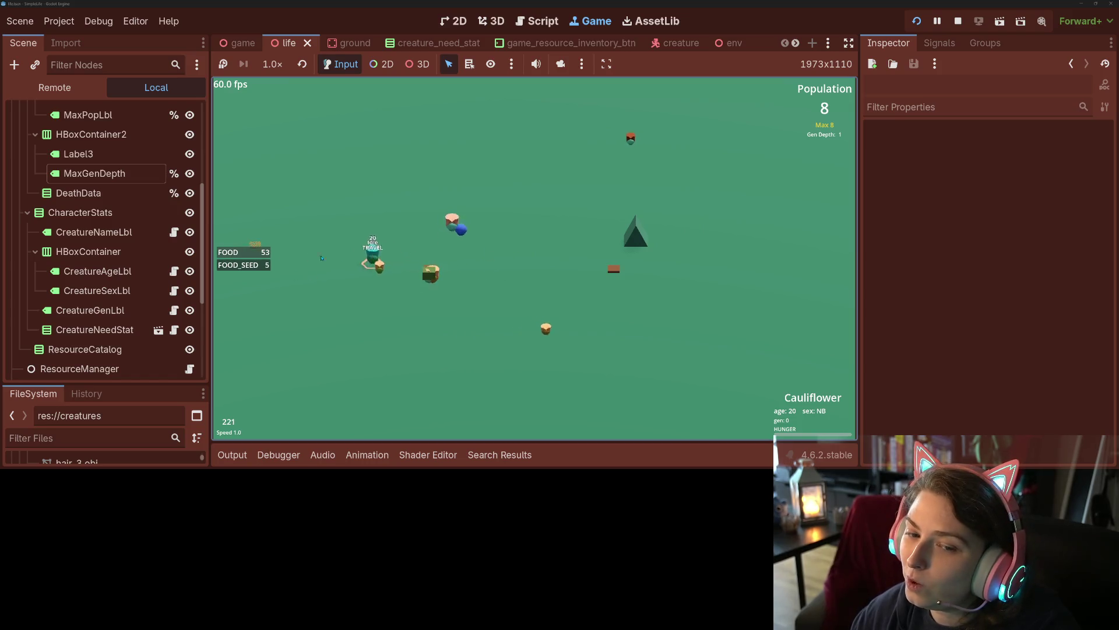
{"action": "left_click", "coordinate": [506, 260]}
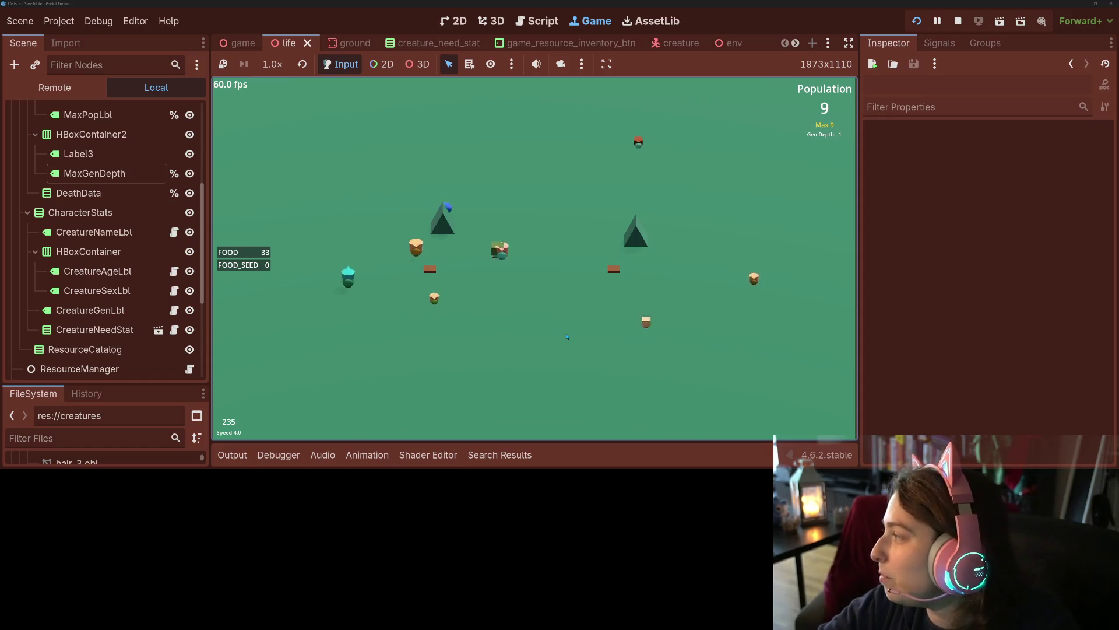
Step: Run the simulation at 4.0 speed and show creature Atilia's stats
{"action": "key", "text": "4"}
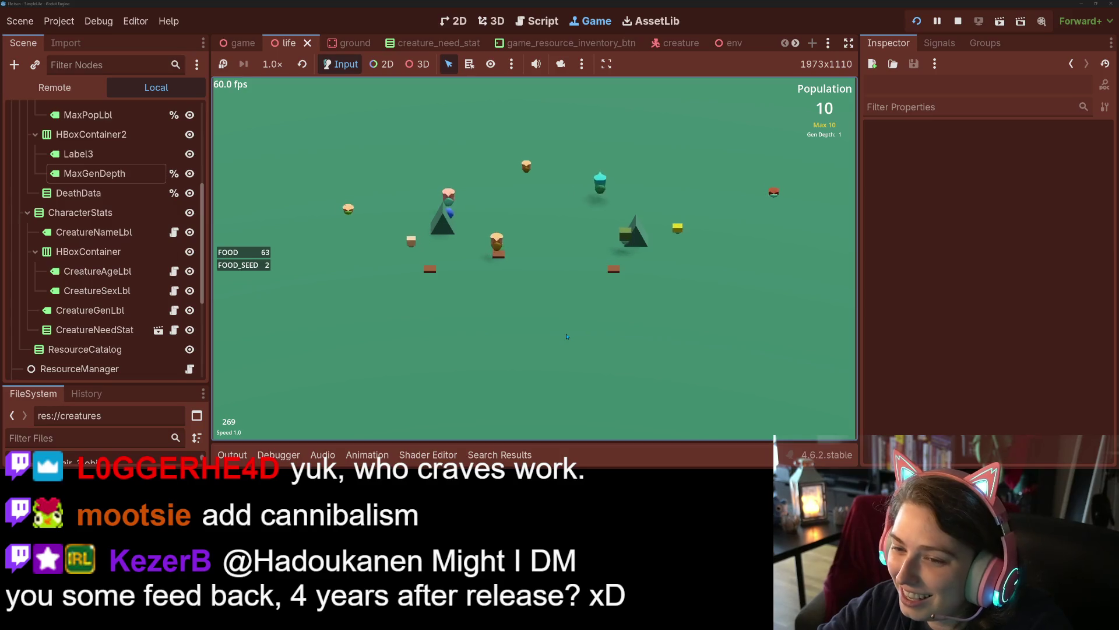
{"action": "key", "text": "4"}
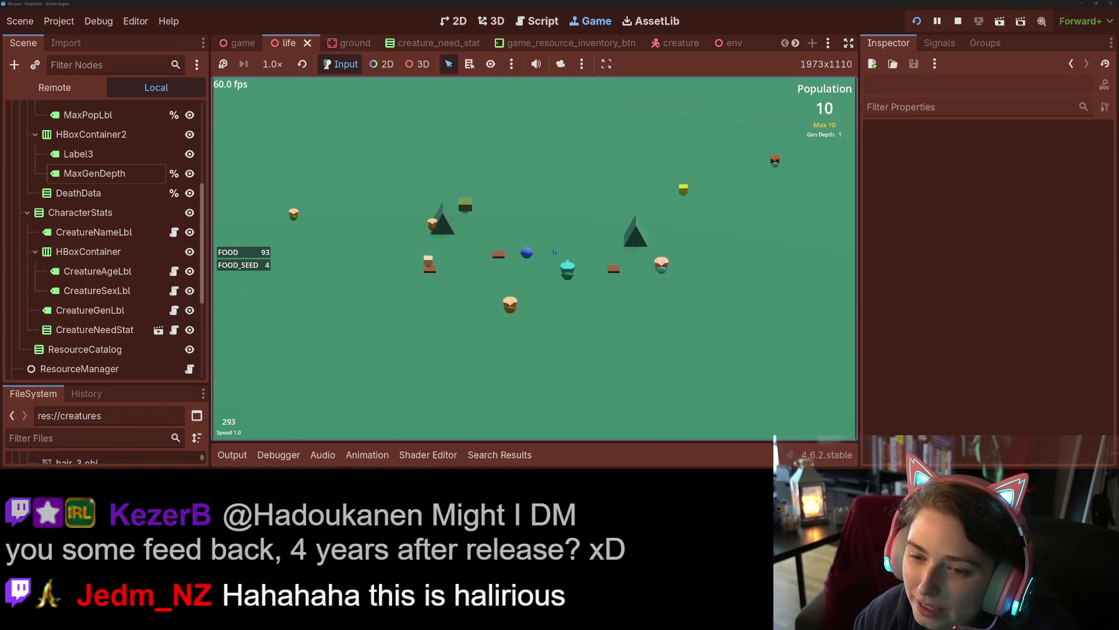
{"action": "left_click", "coordinate": [432, 227]}
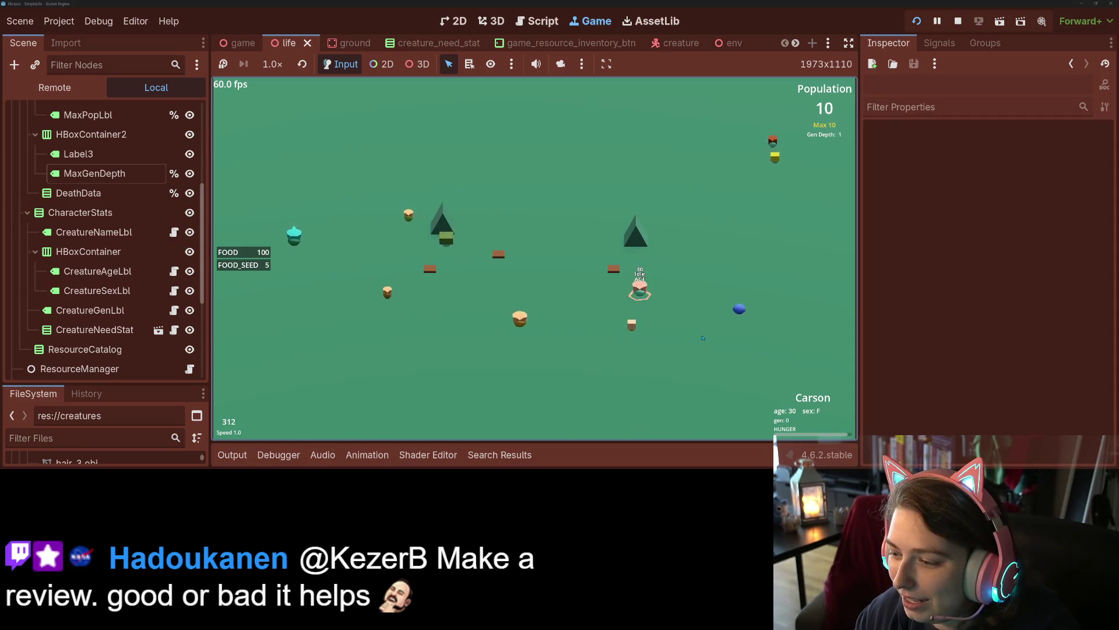
Step: View Christian's and Cauliflower's stats, dismiss the panel, later reset speed to normal
{"action": "left_click", "coordinate": [569, 339]}
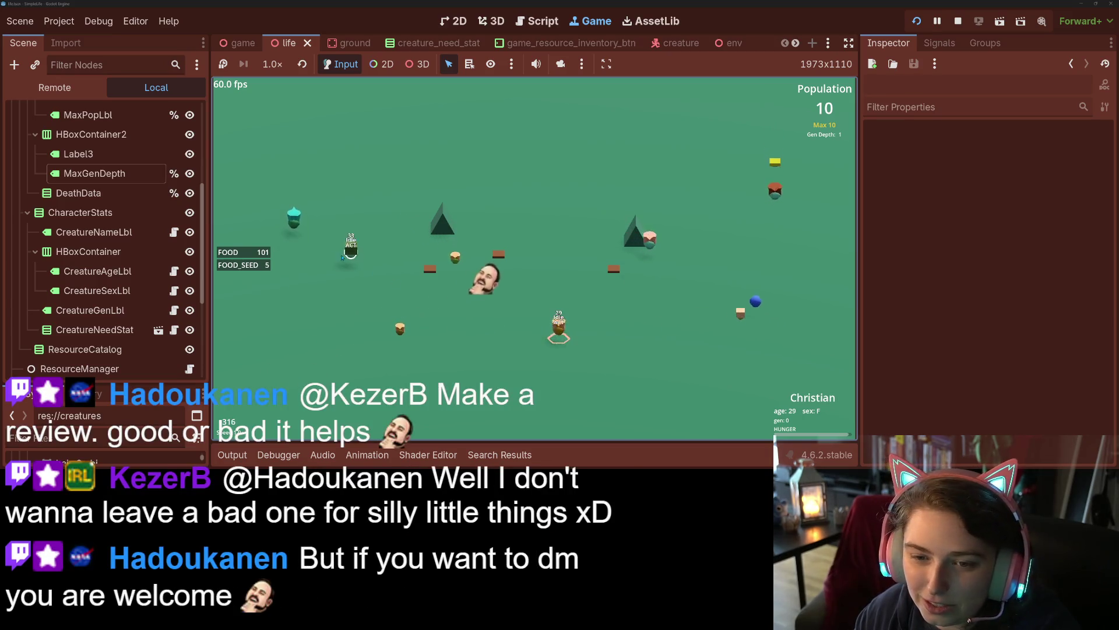
{"action": "left_click", "coordinate": [294, 197]}
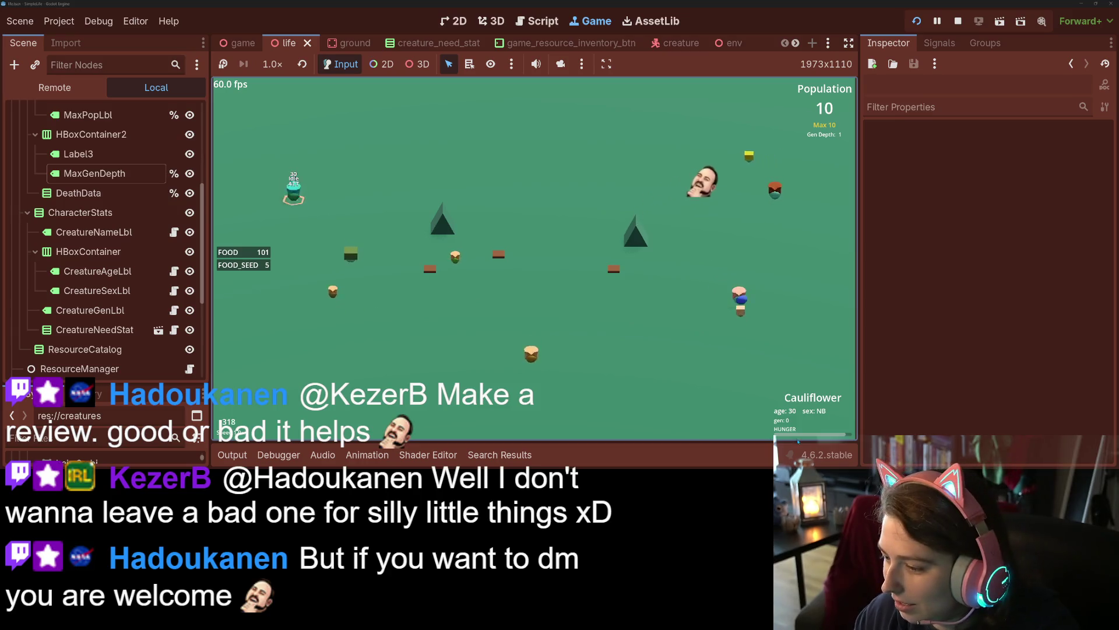
{"action": "left_click", "coordinate": [655, 325]}
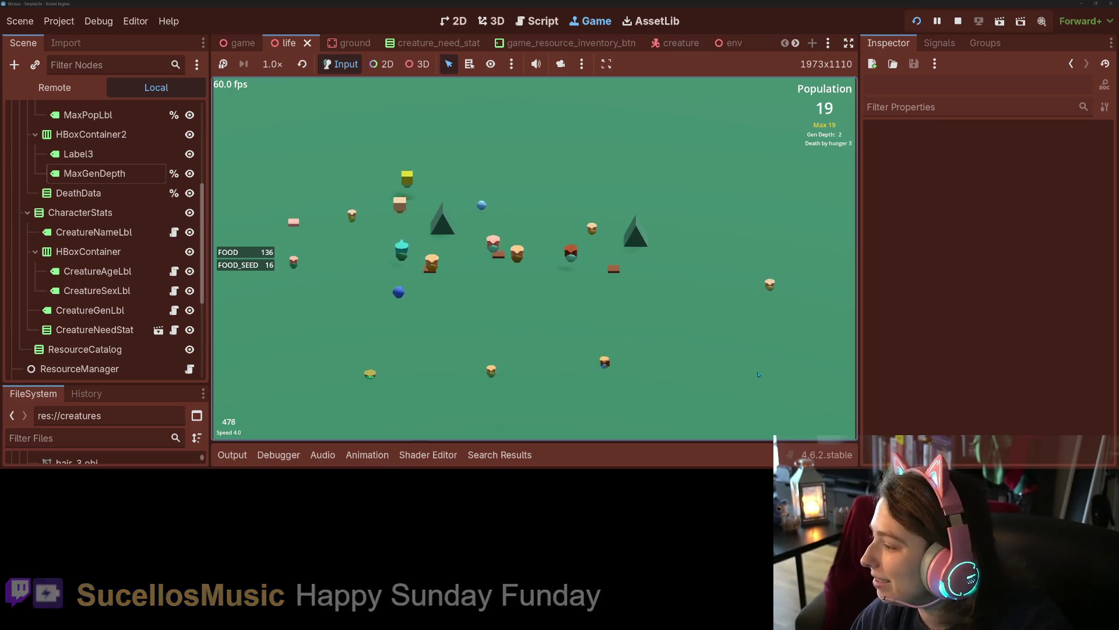
{"action": "key", "text": "4"}
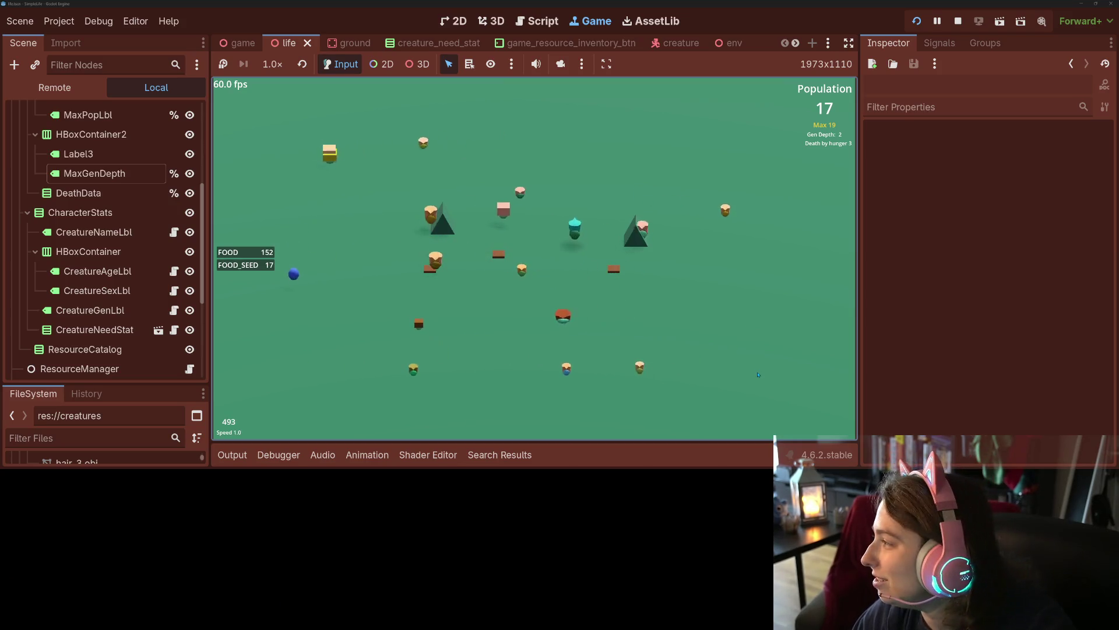
Step: Toggle between 4.0 and normal speed, fast-forward at 16.0, then return to normal speed
{"action": "key", "text": "4"}
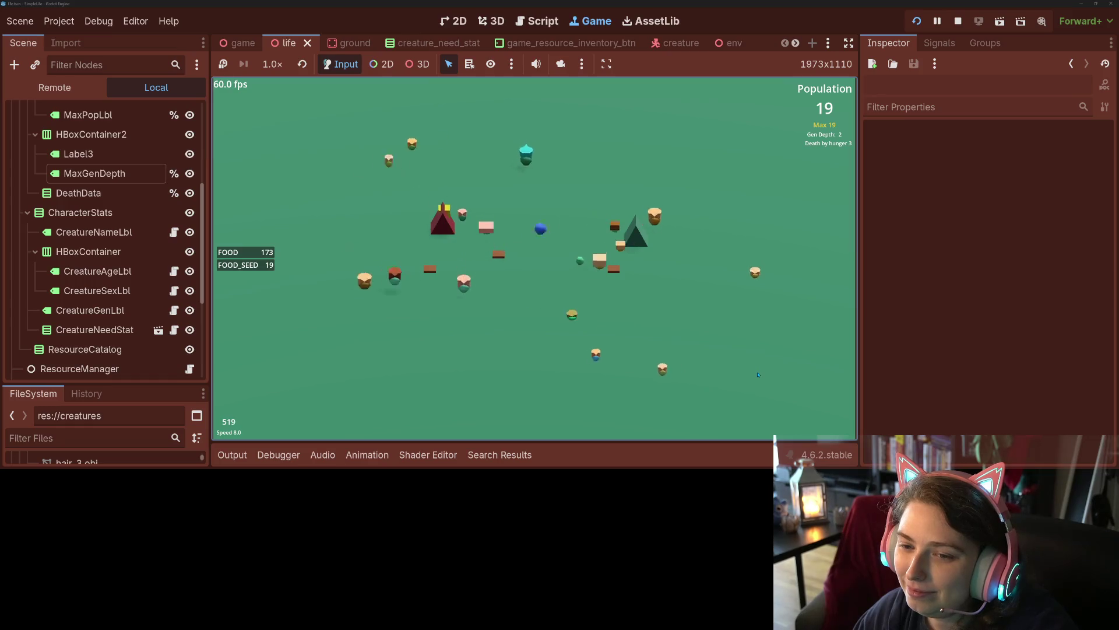
{"action": "key", "text": "1"}
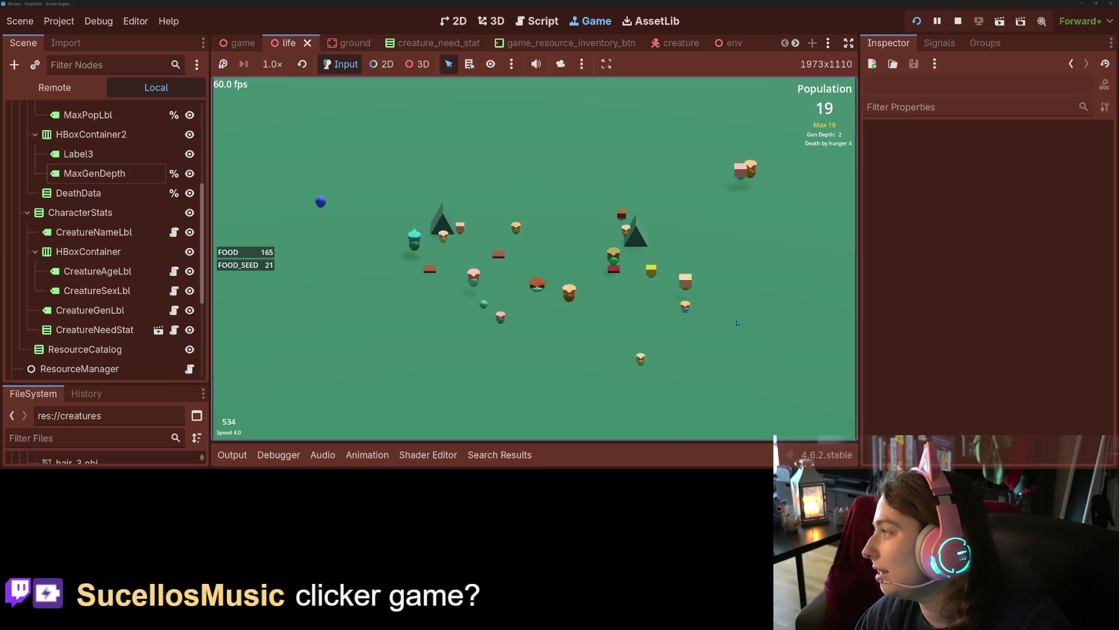
{"action": "key", "text": "1"}
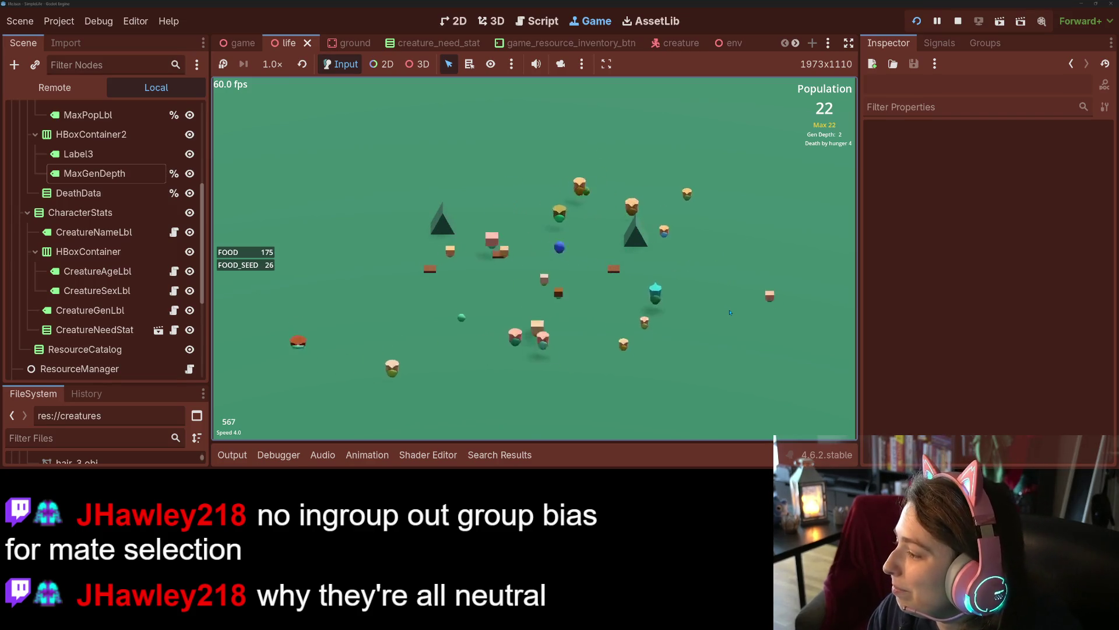
{"action": "key", "text": "Up"}
{"action": "key", "text": "Up"}
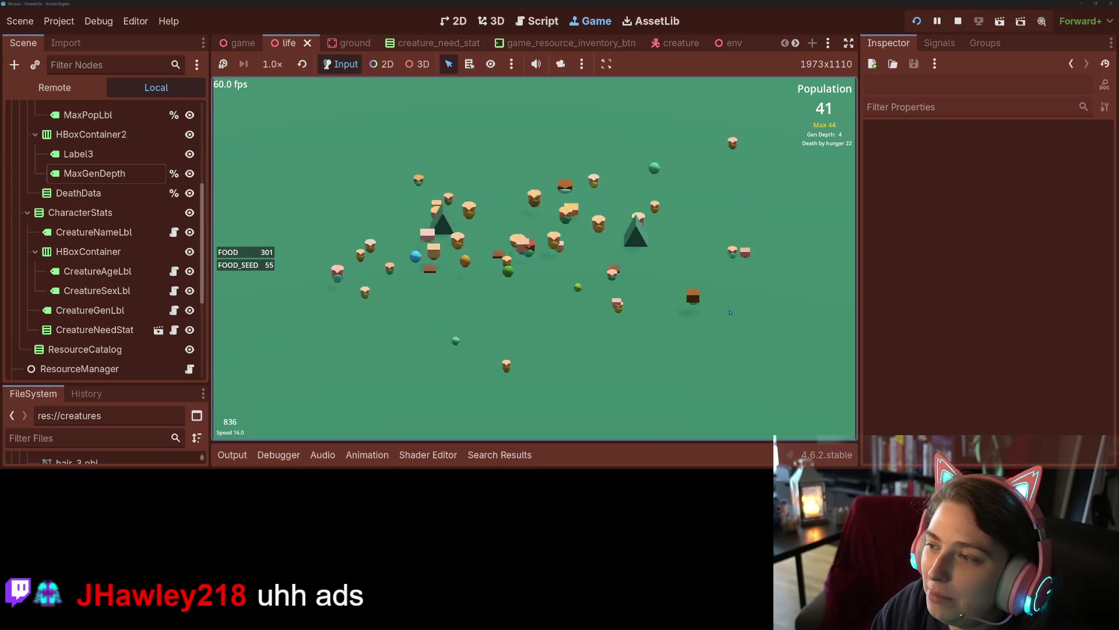
{"action": "key", "text": "1"}
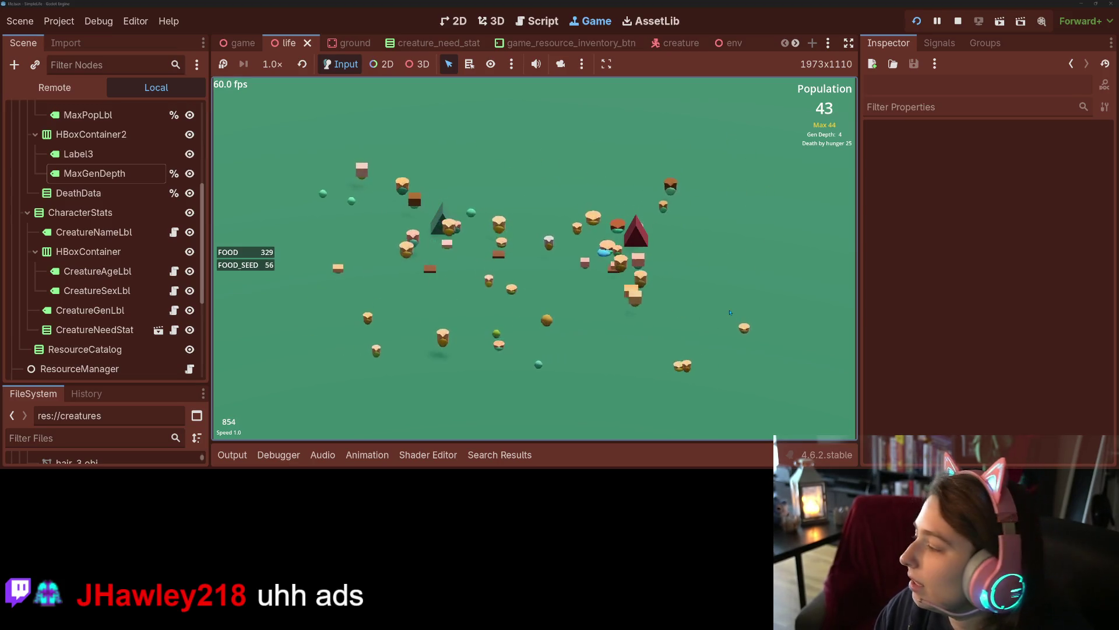
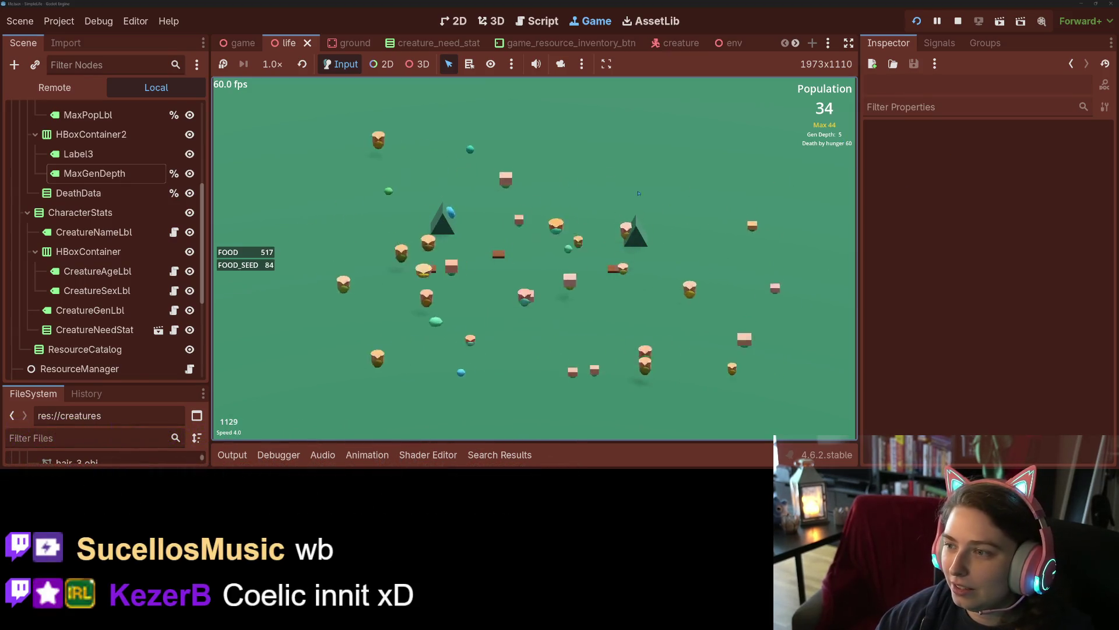
Step: Drop the simulation speed to 1.0, raise it to 2.0, and later up to 4.0
{"action": "key", "text": "1"}
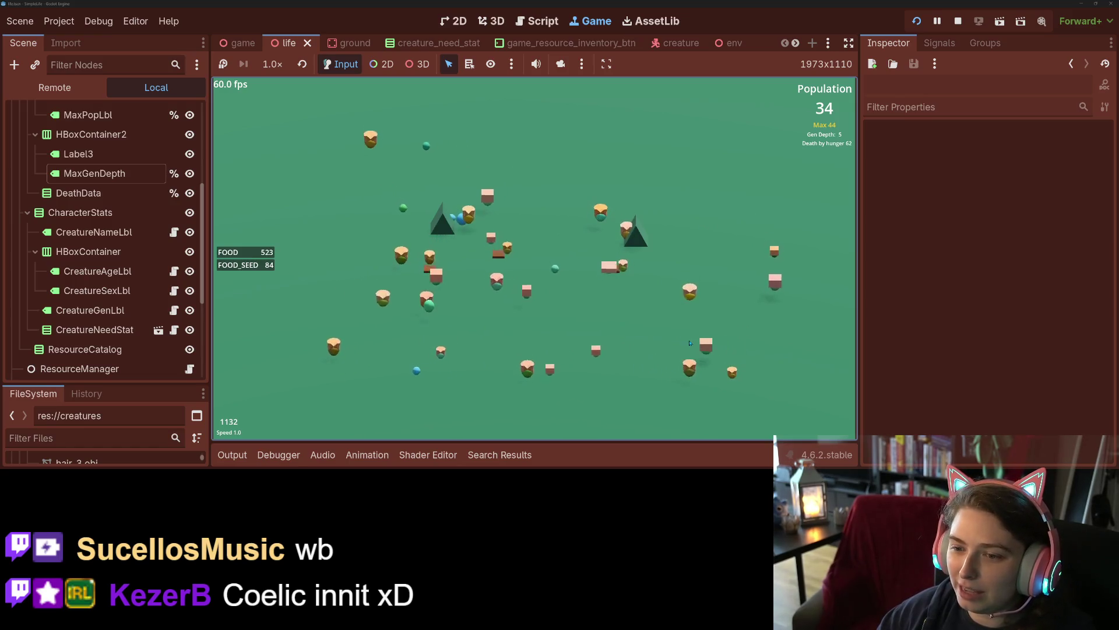
{"action": "key", "text": "2"}
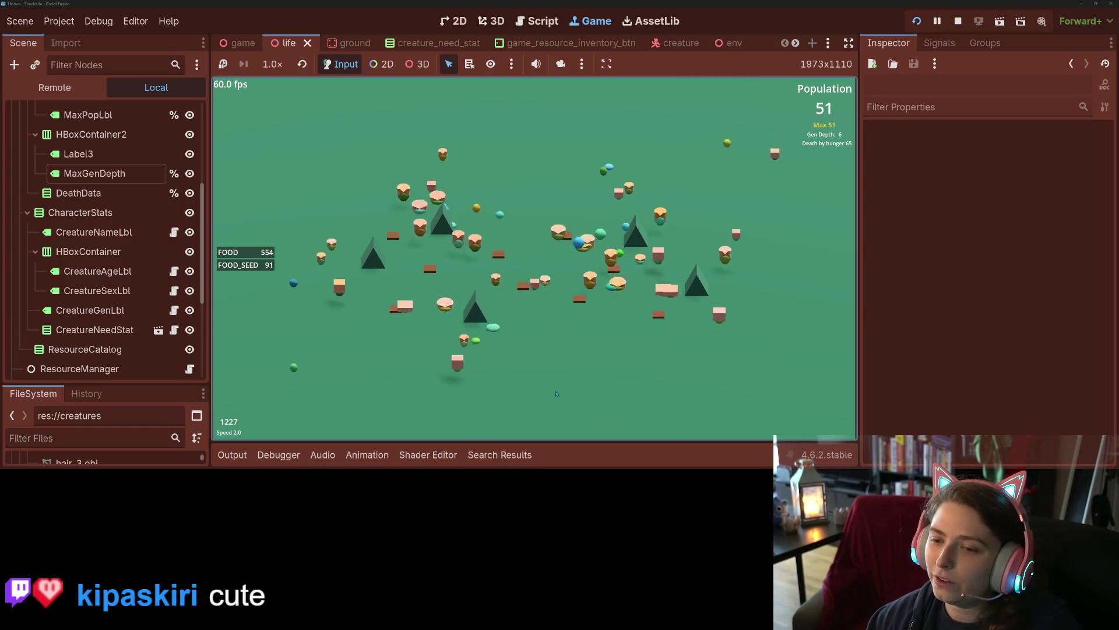
{"action": "key", "text": "Up"}
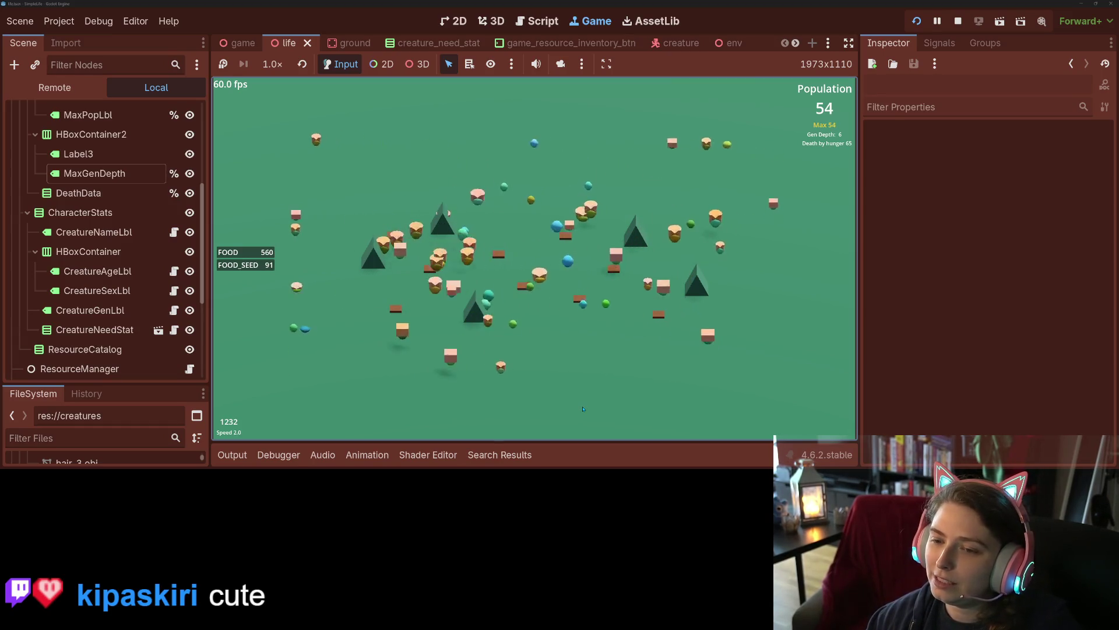
Step: Slow the simulation back to 2.0, and later halve the speed from 16.0 to 8.0
{"action": "key", "text": "Down"}
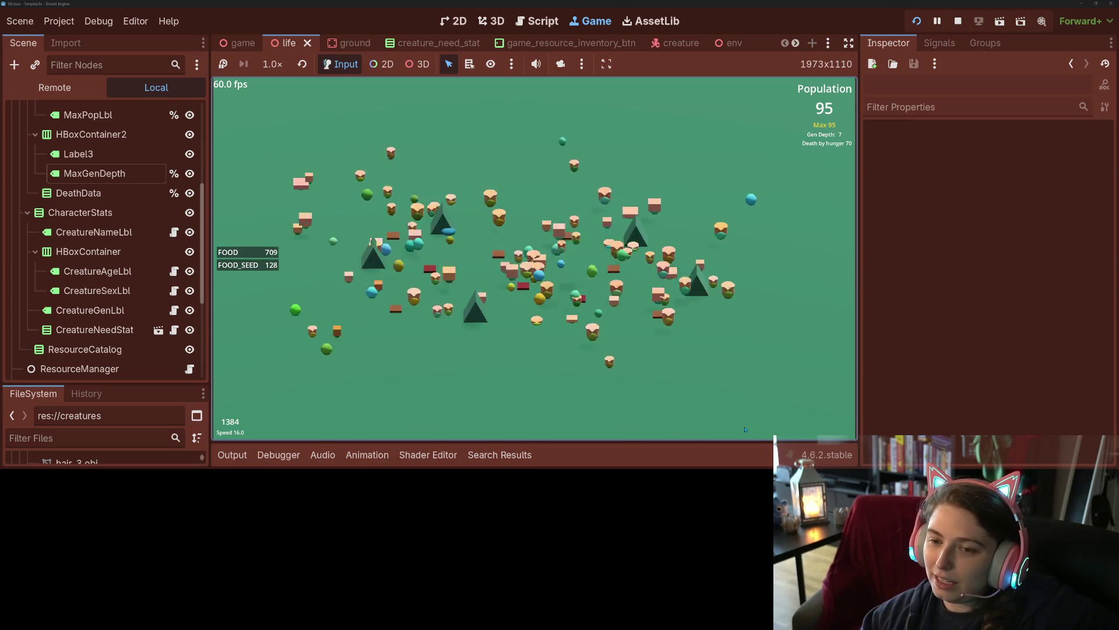
{"action": "key", "text": "minus"}
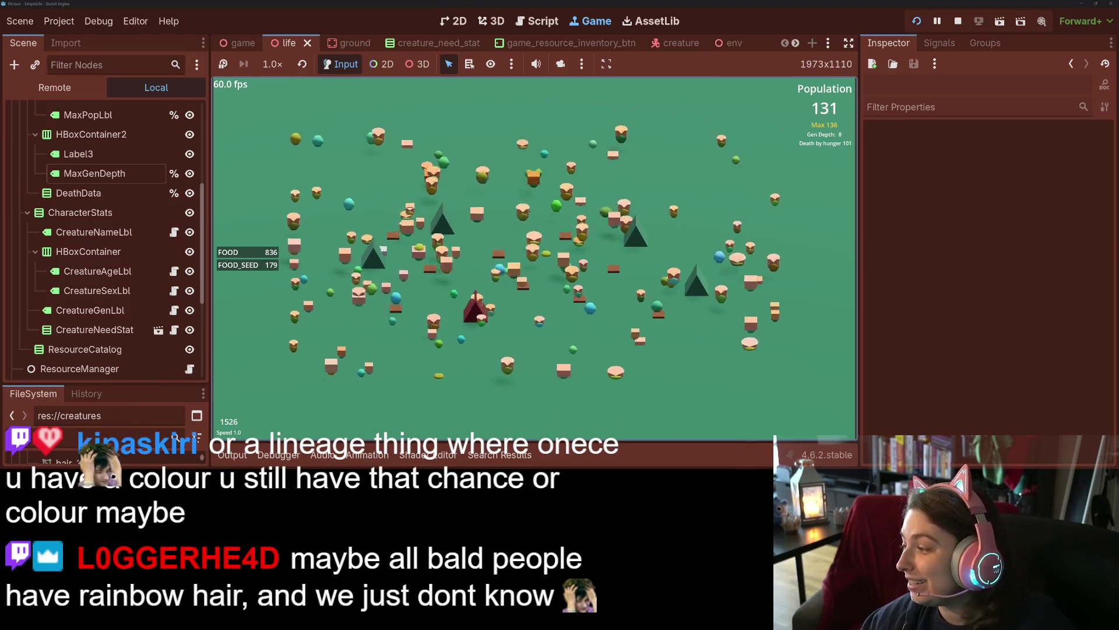
Step: Leave Godot for the browser showing ToyCar's Steam customer reviews
{"action": "key", "text": "alt+Tab"}
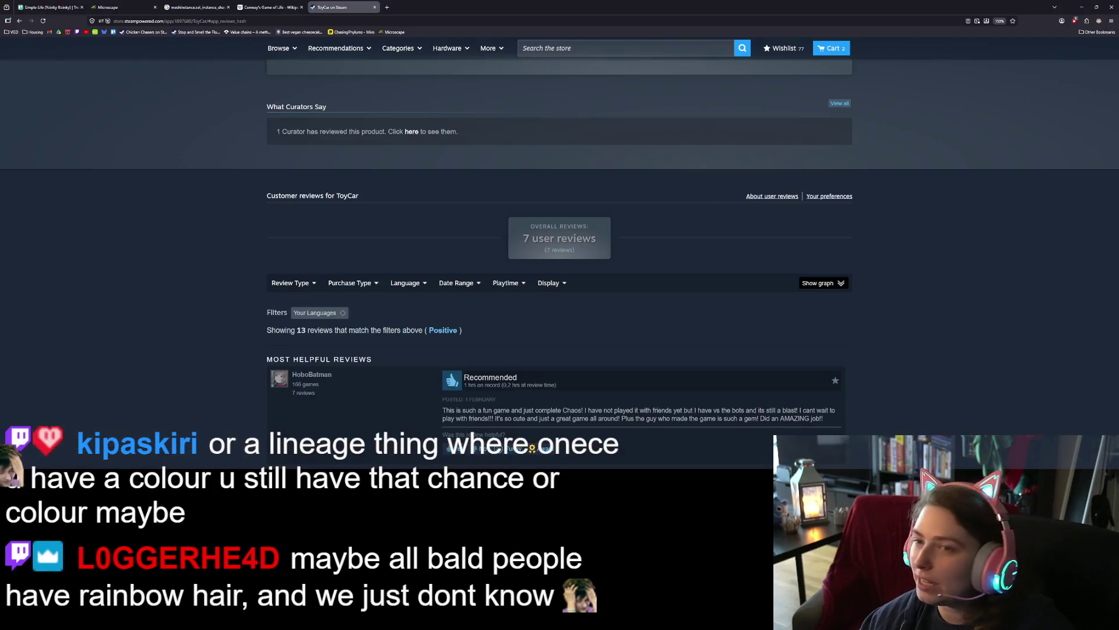
Step: Open a new tab on the itch.io creator dashboard and scroll the projects list to Like Rabbits
{"action": "middle_click", "coordinate": [77, 31]}
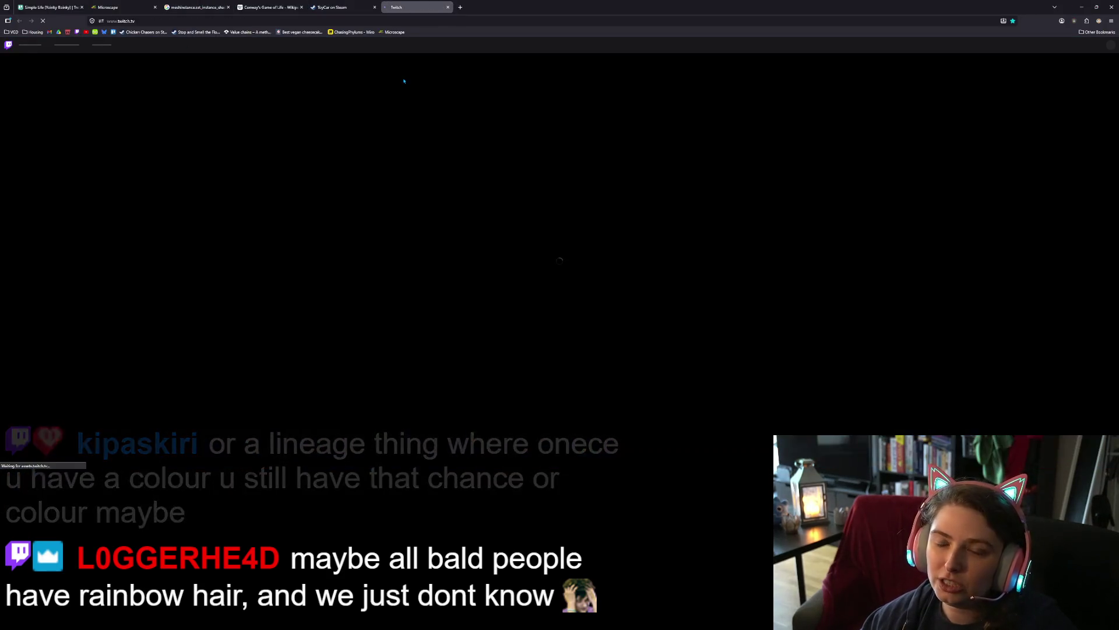
{"action": "left_click", "coordinate": [67, 31]}
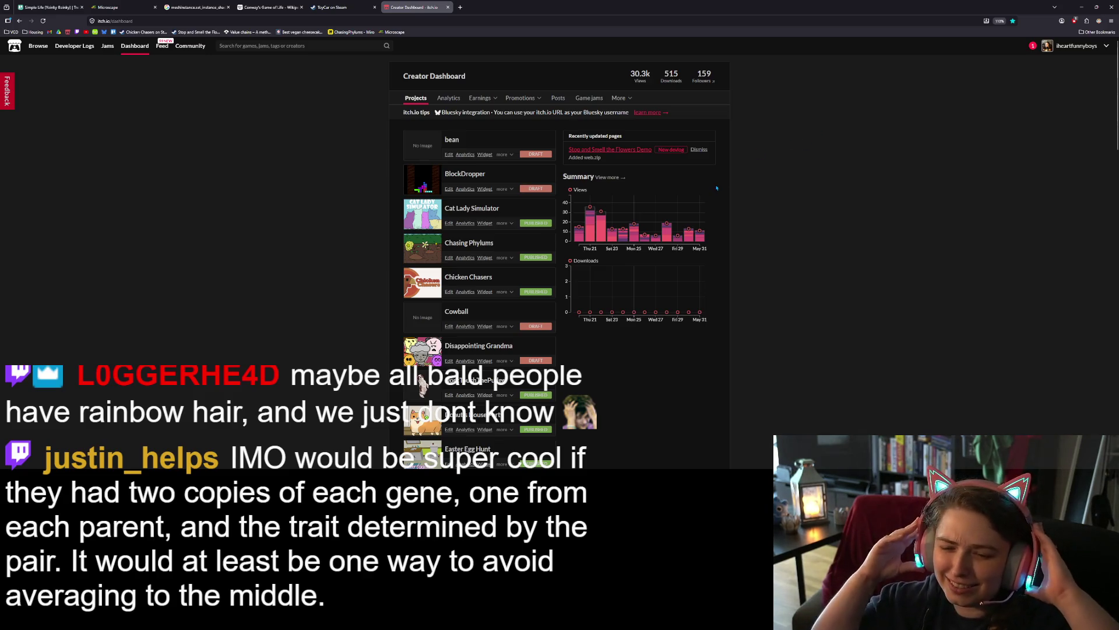
{"action": "scroll", "coordinate": [496, 305], "scroll_direction": "down", "scroll_amount": 4}
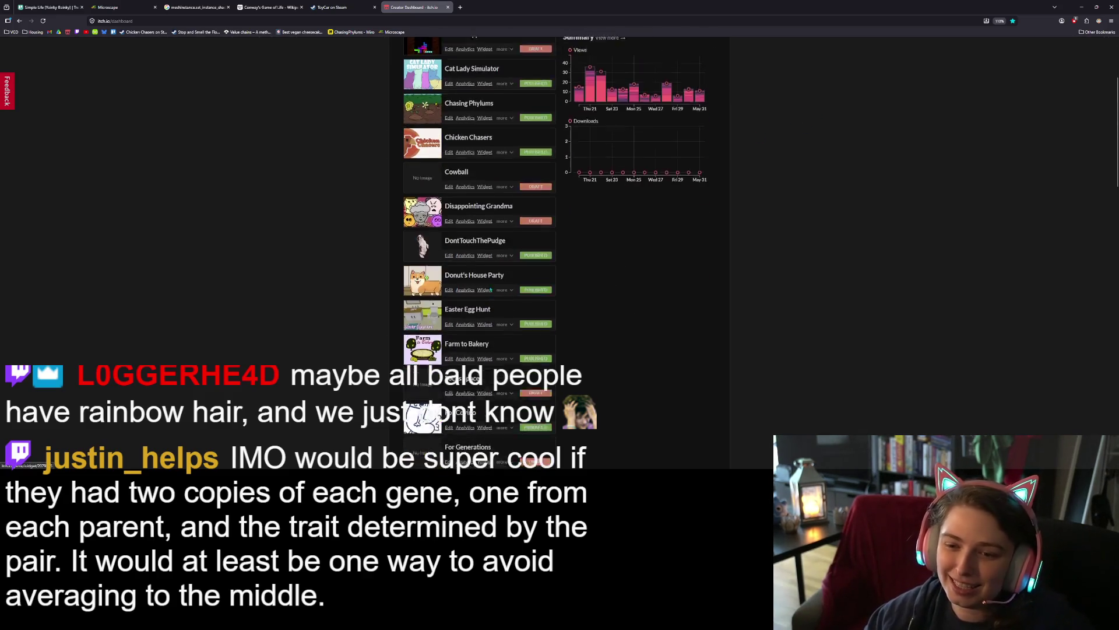
{"action": "scroll", "coordinate": [496, 305], "scroll_direction": "down", "scroll_amount": 4}
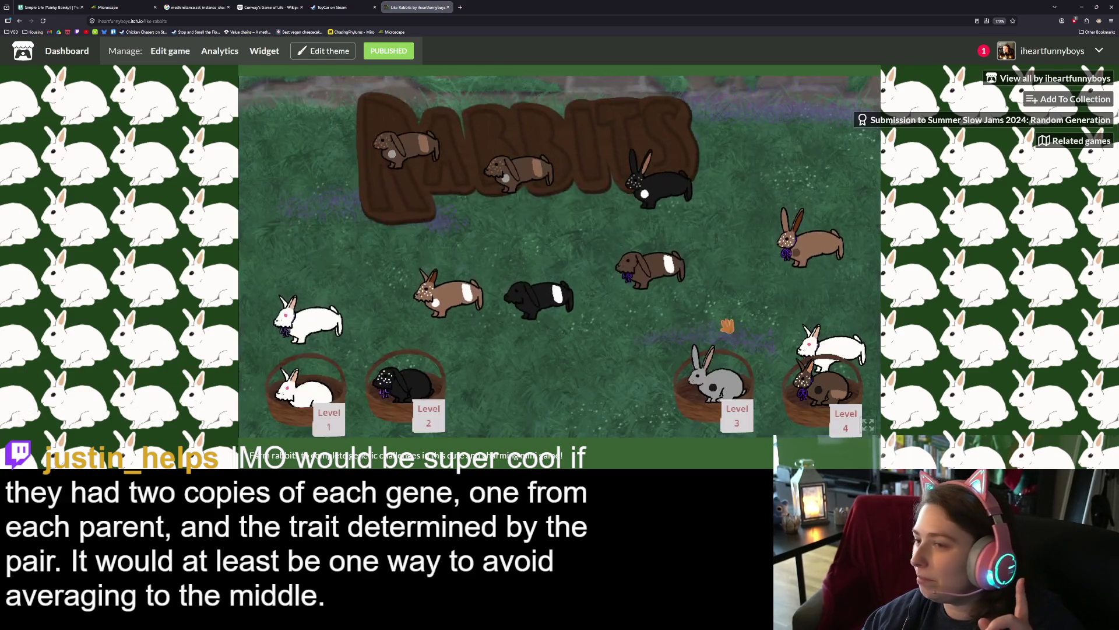
Step: Start Like Rabbits, breed white with brown and grey with white to win, then start a fresh round
{"action": "left_click", "coordinate": [333, 375]}
{"action": "mouse_move", "coordinate": [318, 190]}
{"action": "left_mouse_down"}
{"action": "mouse_move", "coordinate": [320, 224]}
{"action": "mouse_move", "coordinate": [671, 299]}
{"action": "left_mouse_up"}
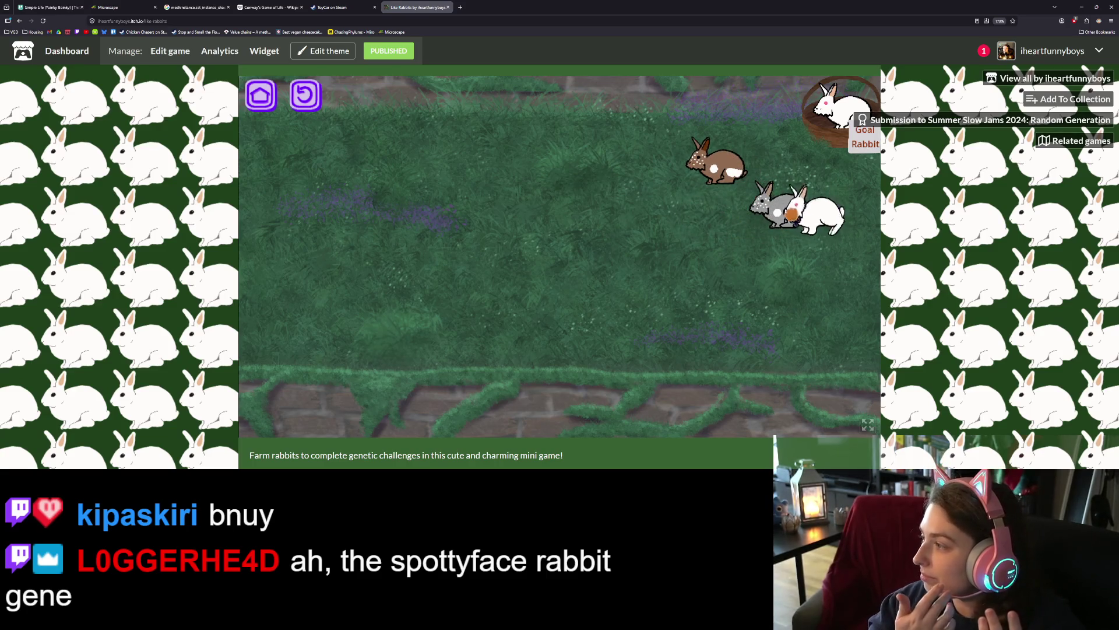
{"action": "left_click_drag", "start_coordinate": [775, 239], "coordinate": [735, 265]}
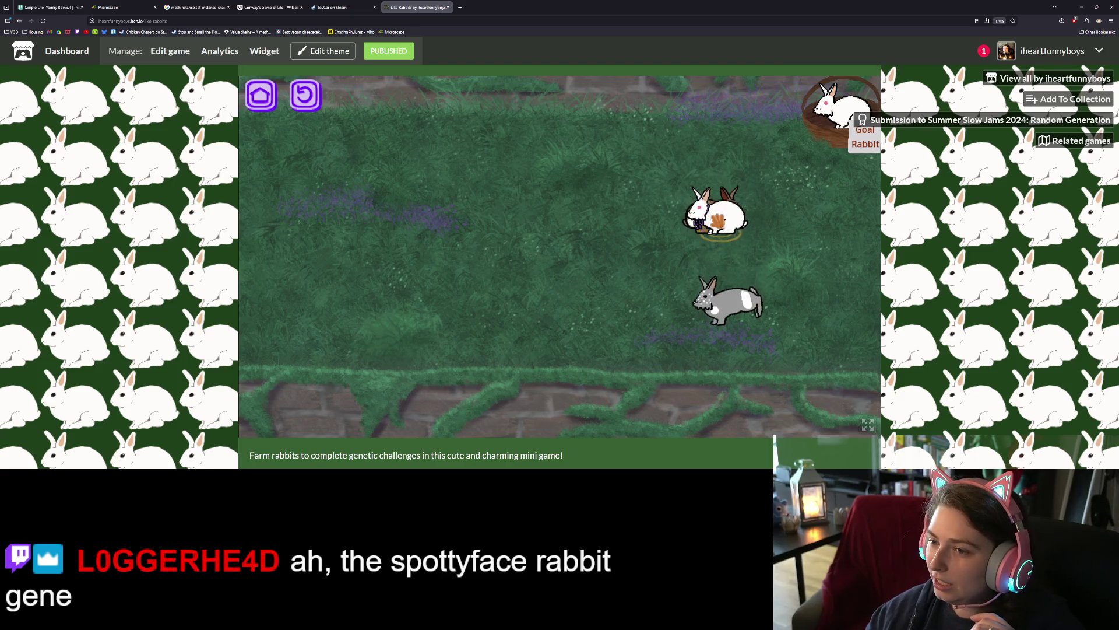
{"action": "mouse_move", "coordinate": [727, 370]}
{"action": "left_mouse_down"}
{"action": "mouse_move", "coordinate": [717, 350]}
{"action": "mouse_move", "coordinate": [778, 269]}
{"action": "left_mouse_up"}
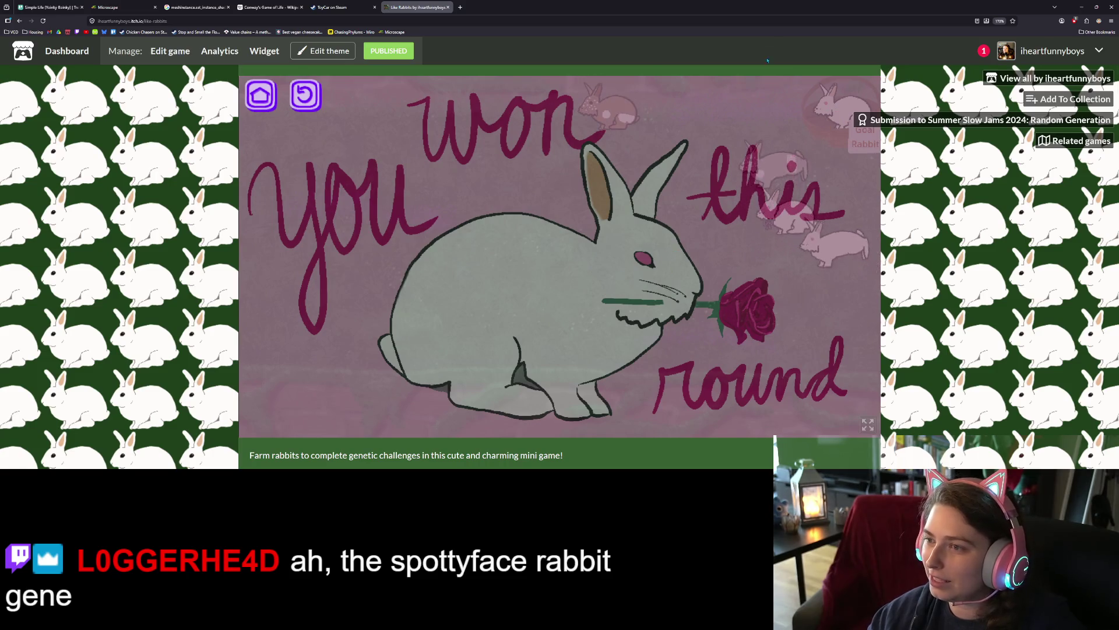
{"action": "left_click", "coordinate": [297, 94]}
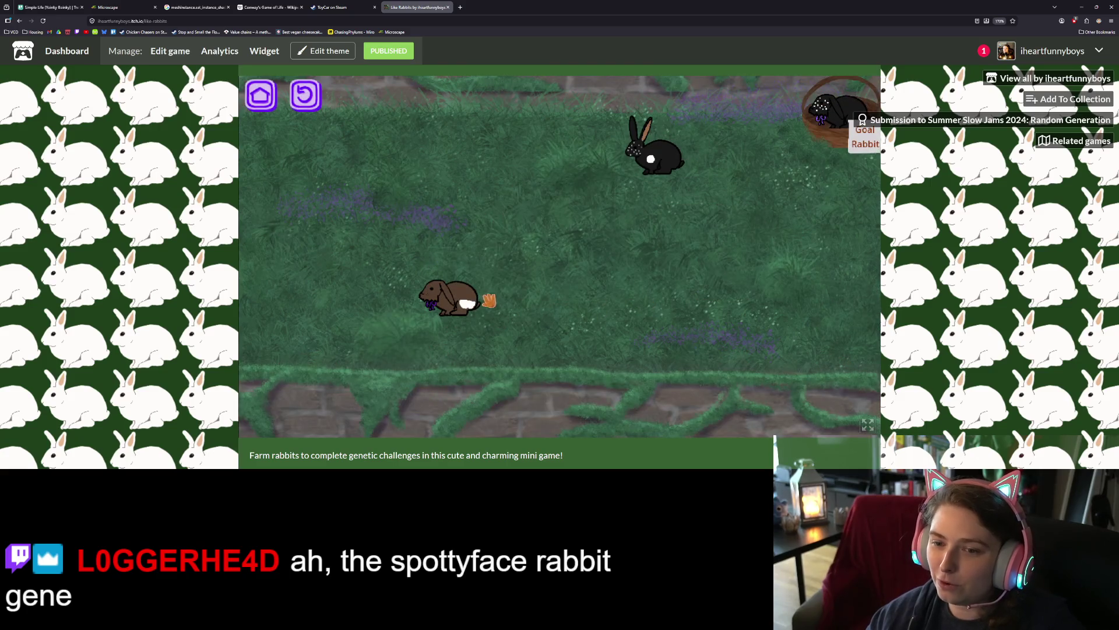
Step: Breed brown with black rabbits, then the spotted kits with black rabbits to reach the goal rabbit
{"action": "left_click_drag", "start_coordinate": [488, 300], "coordinate": [665, 158]}
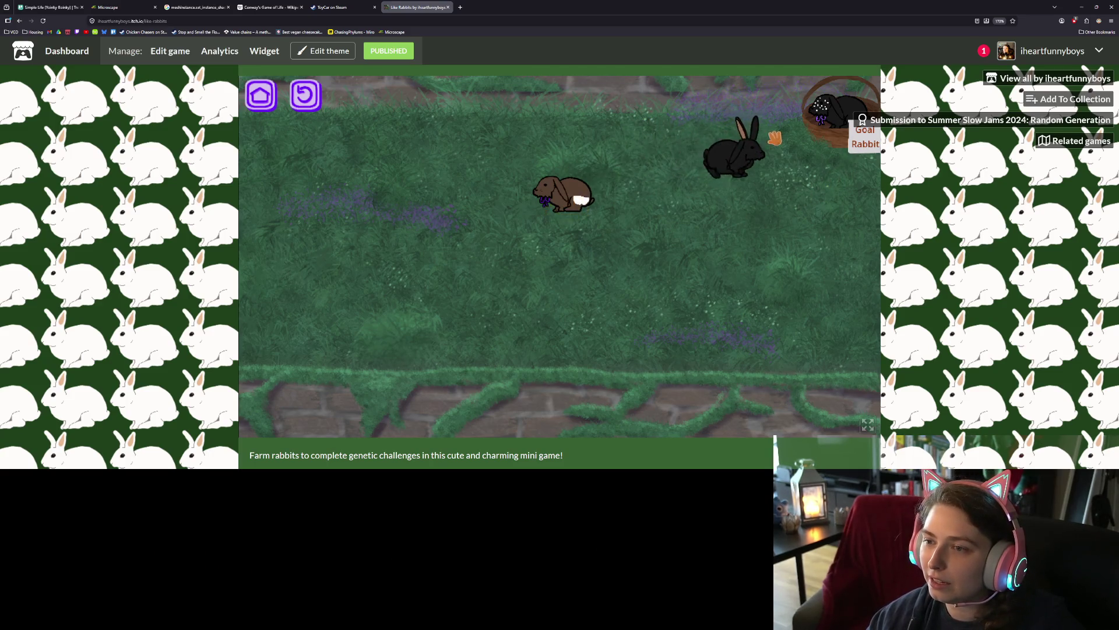
{"action": "mouse_move", "coordinate": [755, 153]}
{"action": "left_mouse_down"}
{"action": "mouse_move", "coordinate": [647, 227]}
{"action": "mouse_move", "coordinate": [652, 242]}
{"action": "mouse_move", "coordinate": [669, 201]}
{"action": "left_mouse_up"}
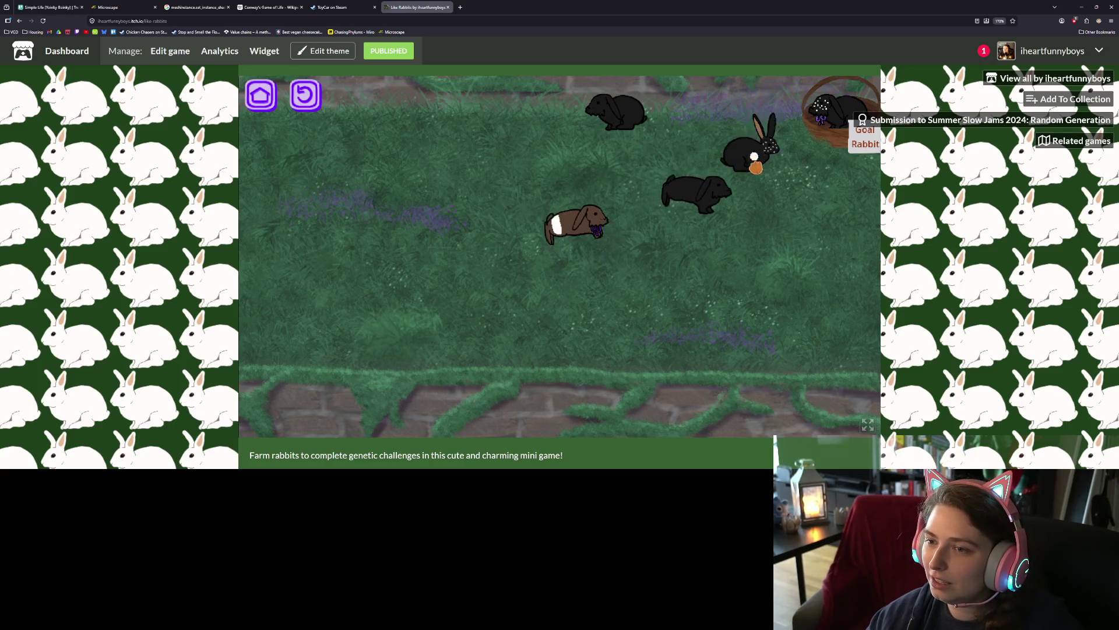
{"action": "left_click_drag", "start_coordinate": [600, 175], "coordinate": [701, 283]}
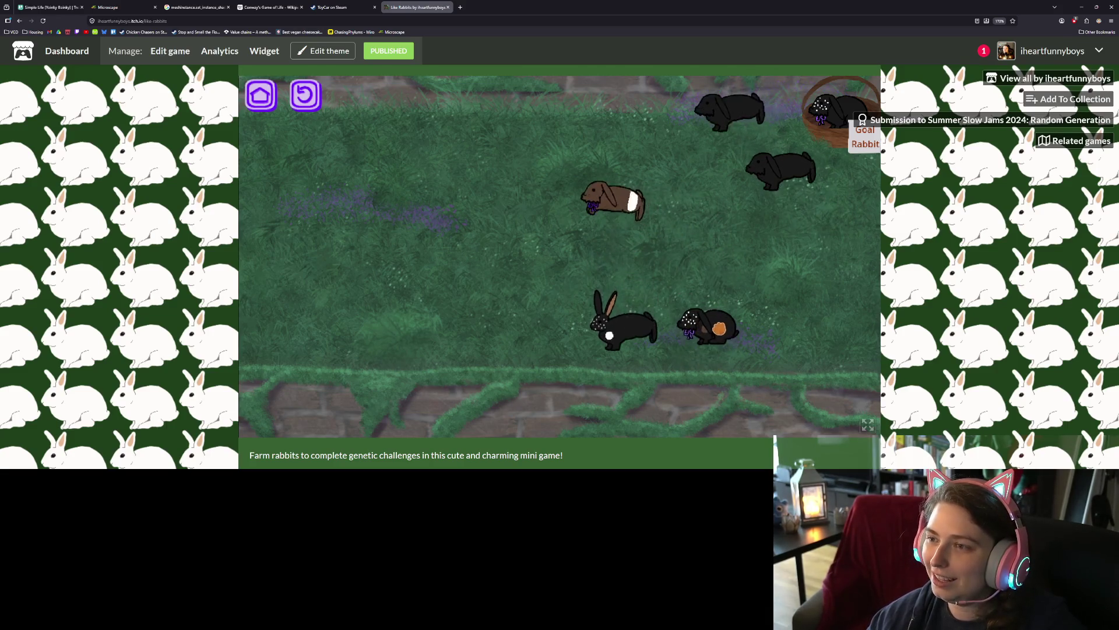
{"action": "mouse_move", "coordinate": [719, 328]}
{"action": "left_mouse_down"}
{"action": "mouse_move", "coordinate": [722, 247]}
{"action": "mouse_move", "coordinate": [745, 221]}
{"action": "left_mouse_up"}
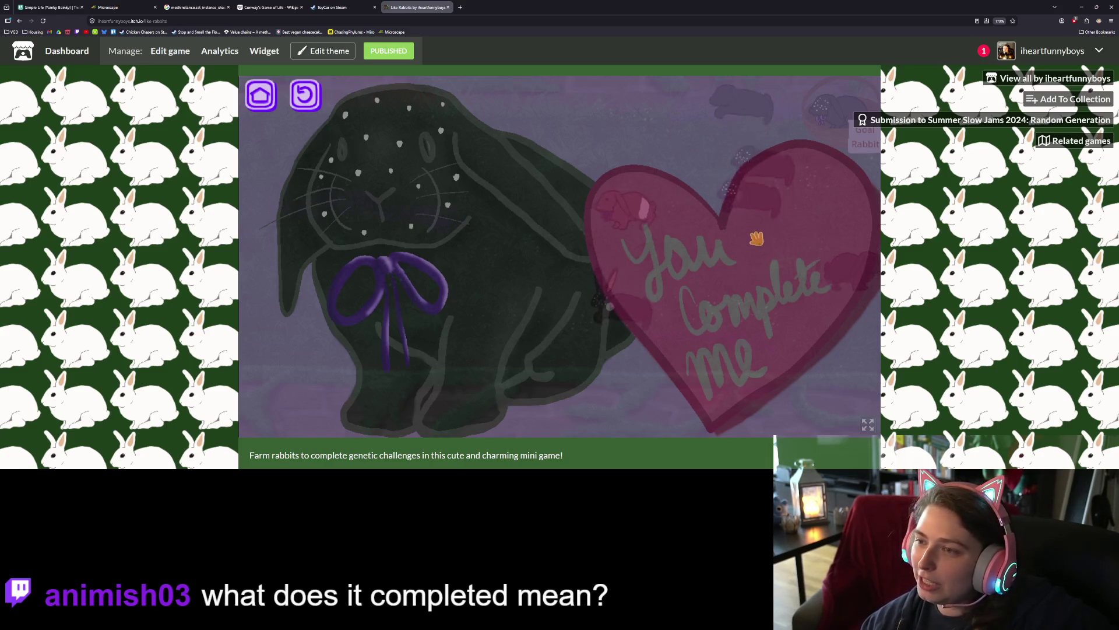
Step: Restart the level from the win screen and pair the brown rabbit with the black rabbit
{"action": "left_click", "coordinate": [299, 99]}
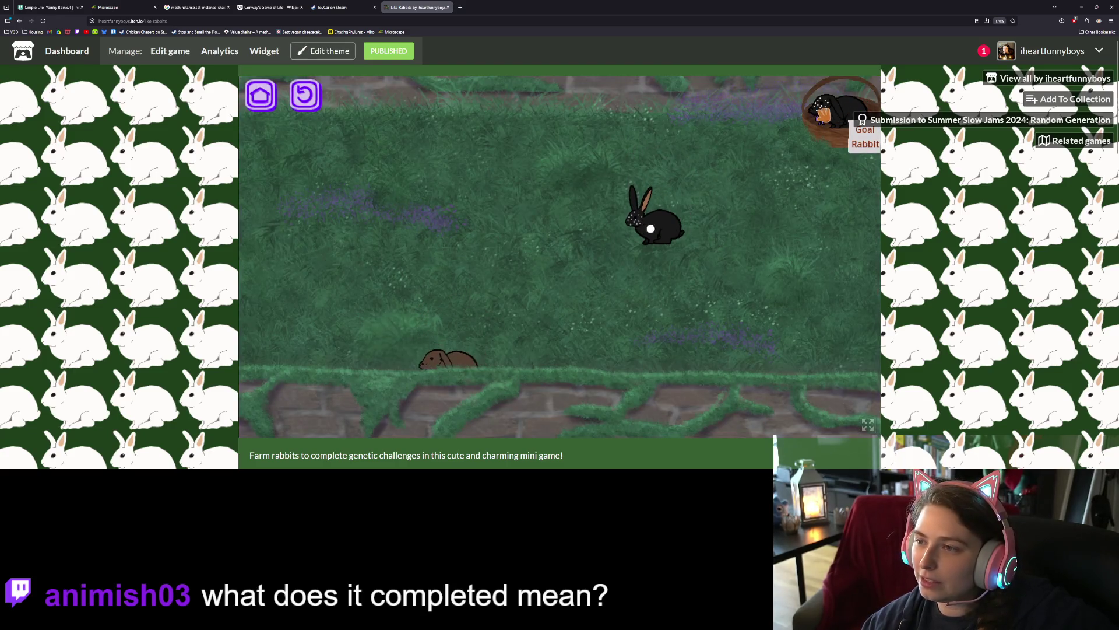
{"action": "left_click_drag", "start_coordinate": [442, 363], "coordinate": [655, 215]}
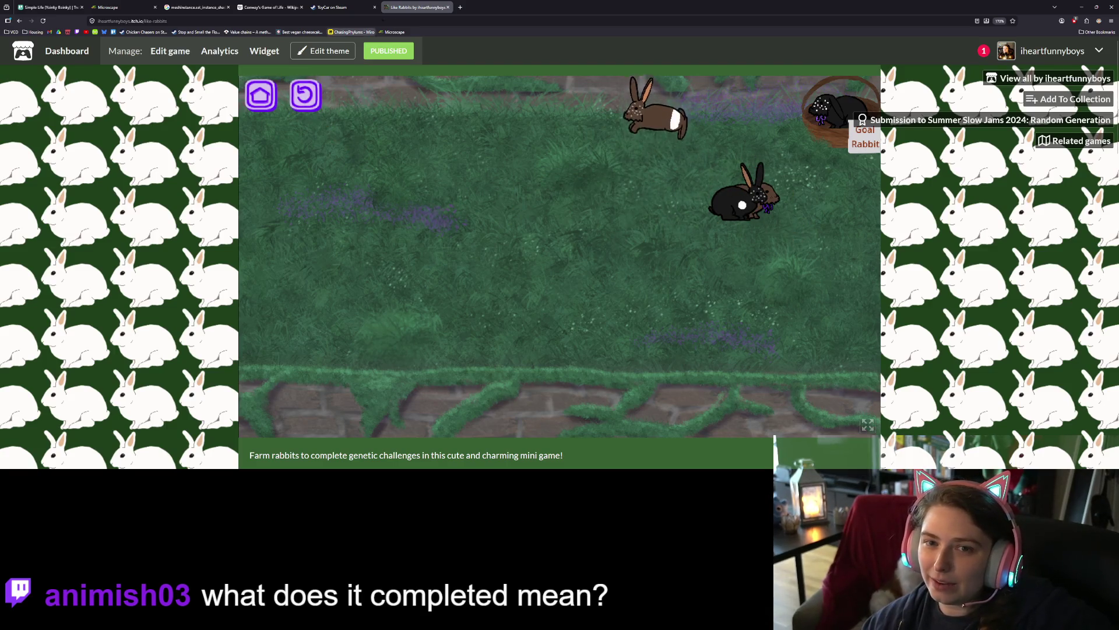
{"action": "key", "text": "ctrl+l"}
{"action": "left_click", "coordinate": [533, 218]}
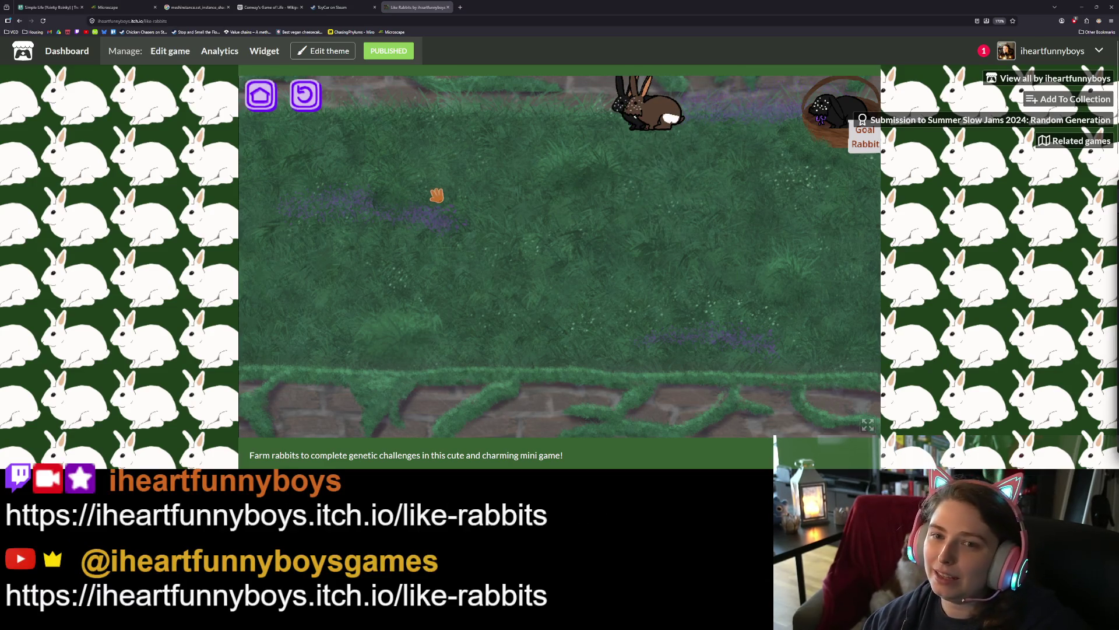
{"action": "scroll", "coordinate": [175, 257], "scroll_direction": "down", "scroll_amount": 4}
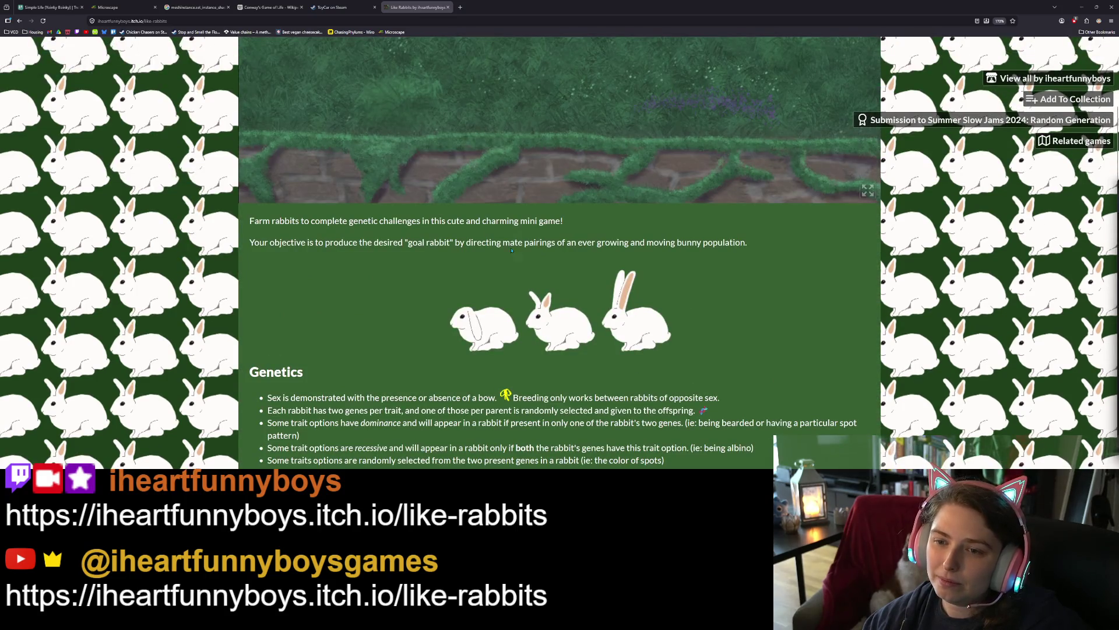
Step: Return to the Like Rabbits main menu and start a new level
{"action": "scroll", "coordinate": [468, 244], "scroll_direction": "down", "scroll_amount": 7}
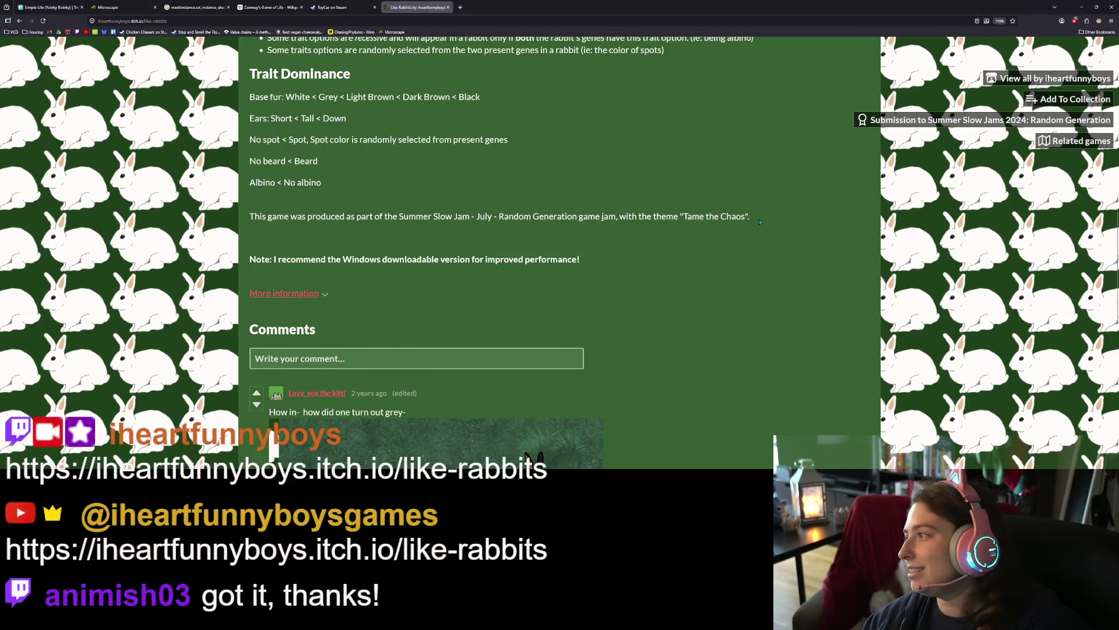
{"action": "scroll", "coordinate": [764, 266], "scroll_direction": "up", "scroll_amount": 11}
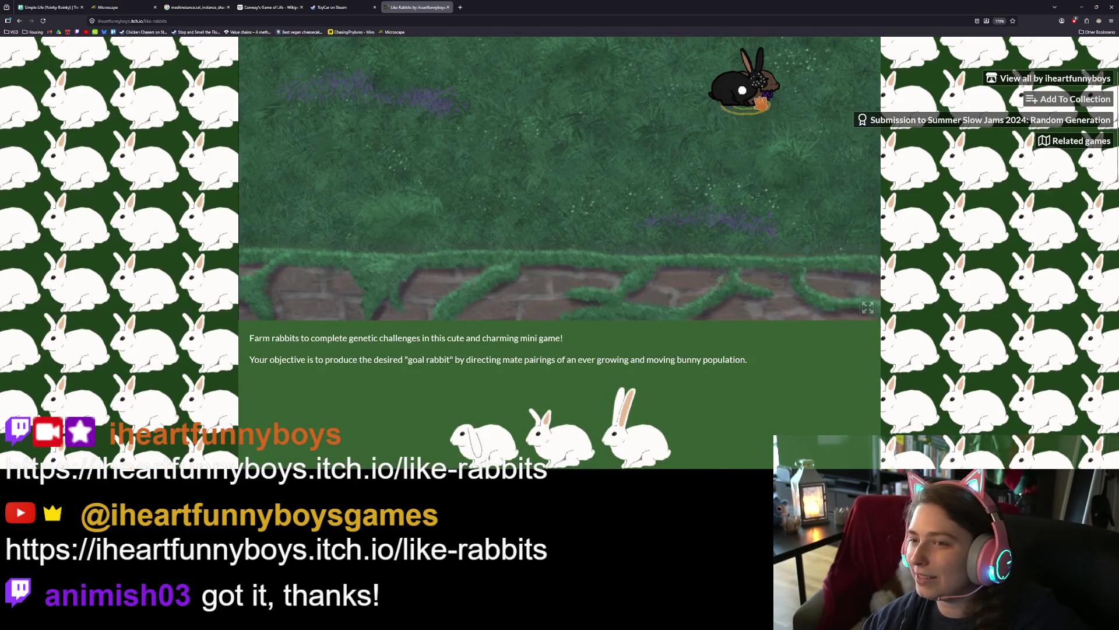
{"action": "scroll", "coordinate": [761, 104], "scroll_direction": "up", "scroll_amount": 2}
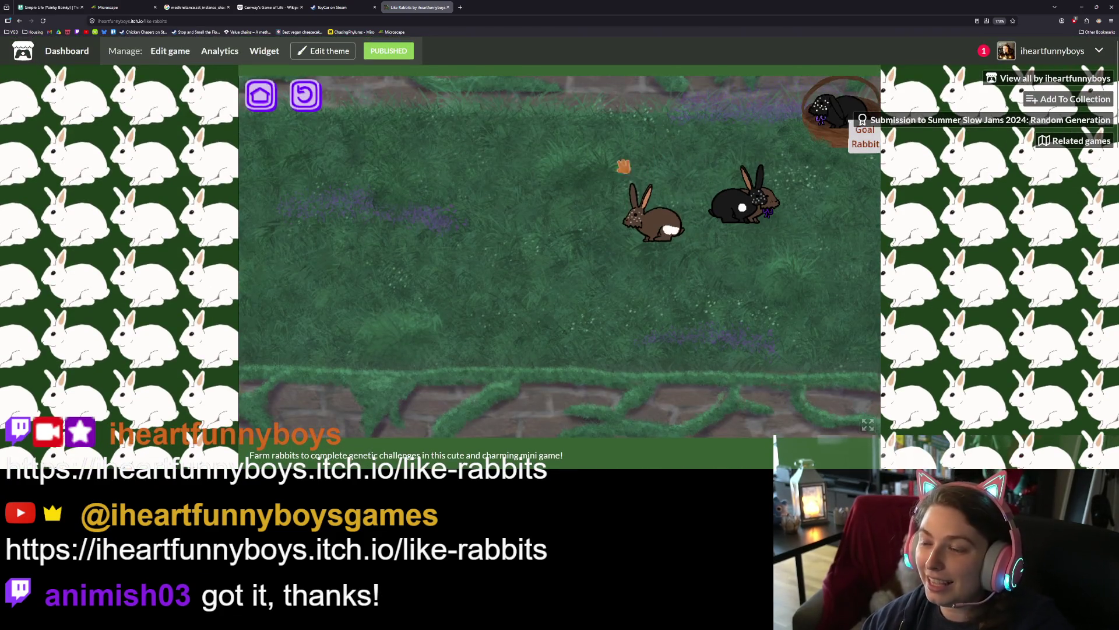
{"action": "left_click", "coordinate": [261, 94]}
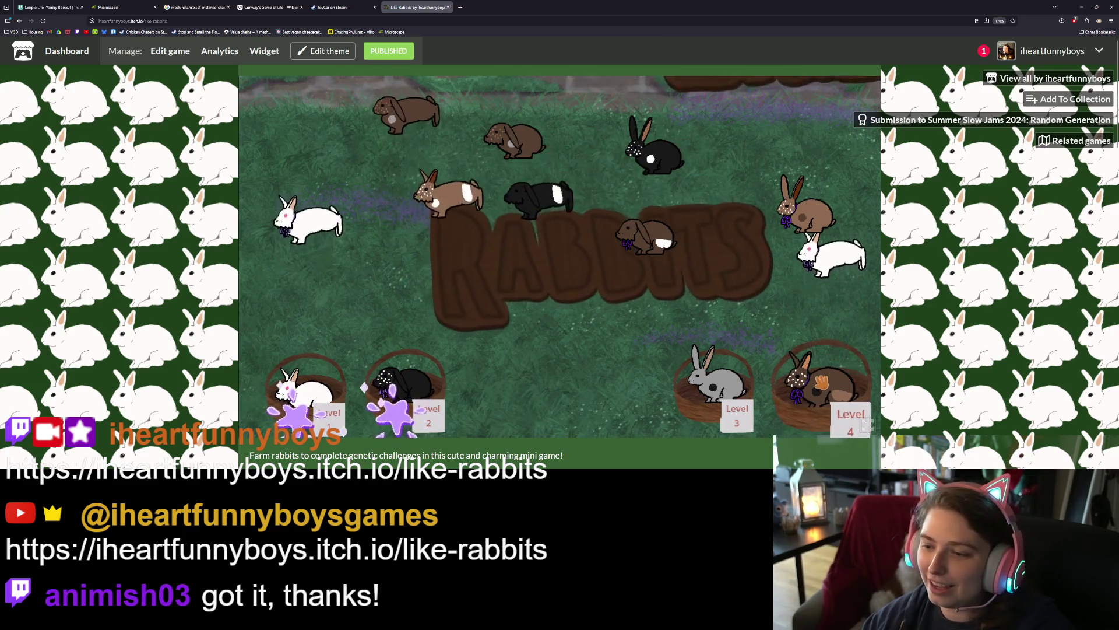
{"action": "left_click", "coordinate": [822, 382]}
Step: Breed the white rabbit with the brown rabbit, then close the Like Rabbits tab
{"action": "mouse_move", "coordinate": [786, 297]}
{"action": "left_mouse_down"}
{"action": "mouse_move", "coordinate": [514, 277]}
{"action": "mouse_move", "coordinate": [408, 289]}
{"action": "left_mouse_up"}
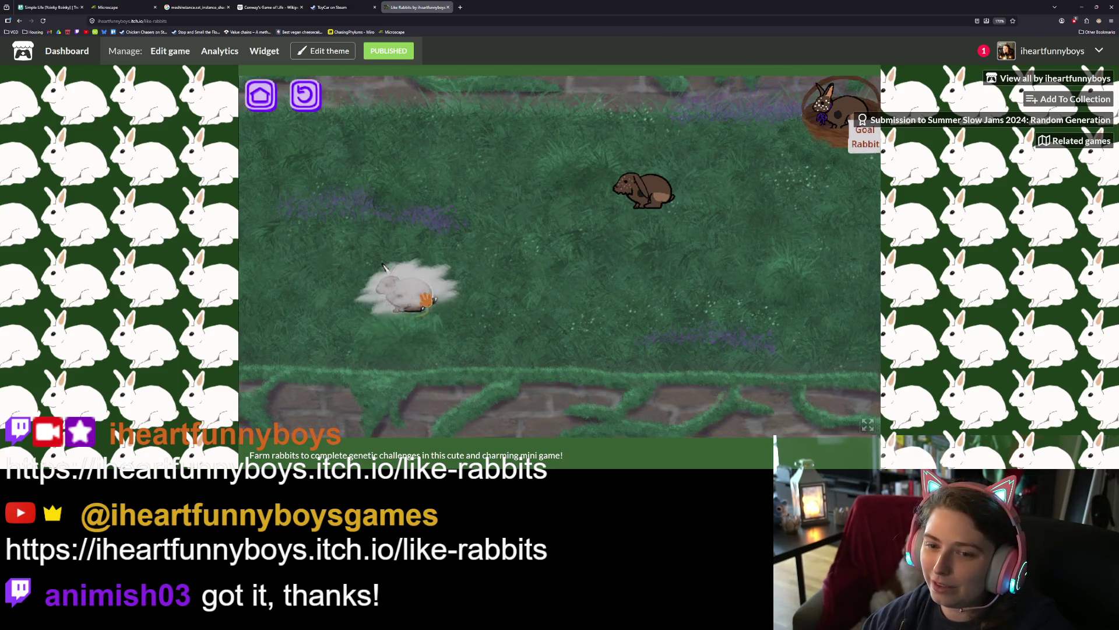
{"action": "mouse_move", "coordinate": [649, 204]}
{"action": "left_mouse_down"}
{"action": "mouse_move", "coordinate": [654, 305]}
{"action": "mouse_move", "coordinate": [644, 301]}
{"action": "left_mouse_up"}
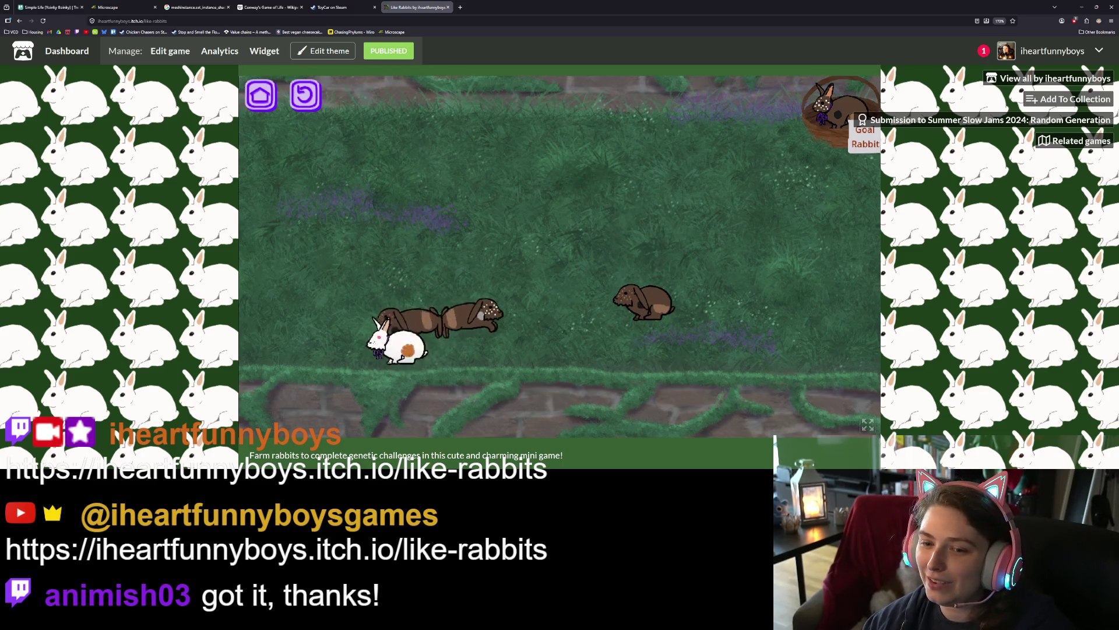
{"action": "mouse_move", "coordinate": [392, 326]}
{"action": "left_mouse_down"}
{"action": "mouse_move", "coordinate": [637, 300]}
{"action": "mouse_move", "coordinate": [616, 274]}
{"action": "left_mouse_up"}
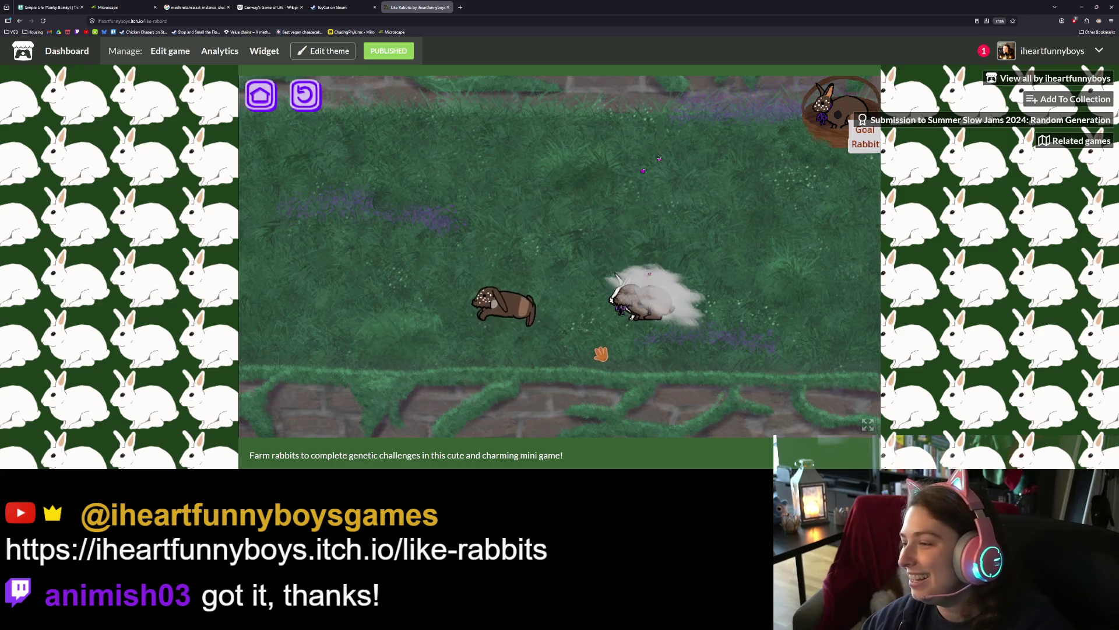
{"action": "mouse_move", "coordinate": [619, 327]}
{"action": "left_mouse_down"}
{"action": "mouse_move", "coordinate": [622, 343]}
{"action": "mouse_move", "coordinate": [627, 289]}
{"action": "left_mouse_up"}
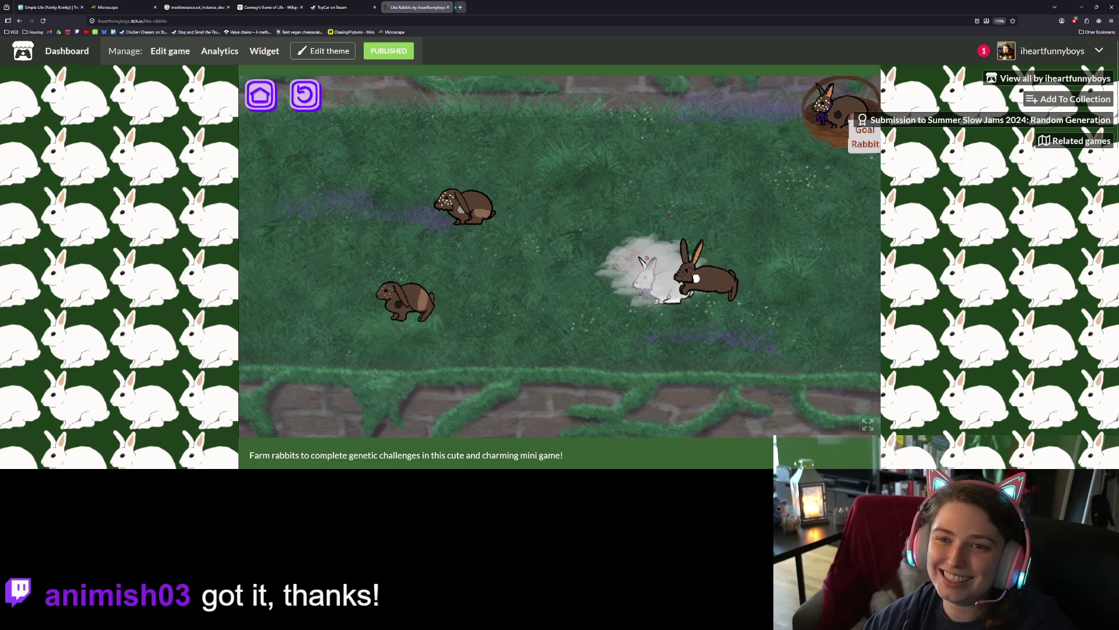
{"action": "left_click", "coordinate": [448, 7]}
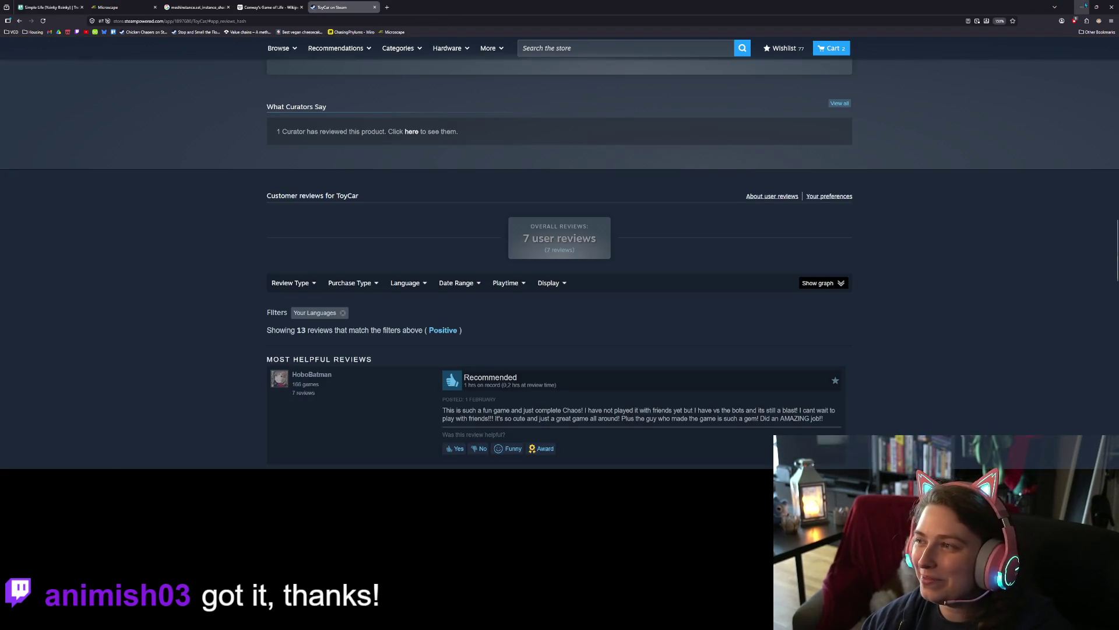
Step: Glance at the Simple Life Trello board, then minimize the browser to reveal Godot
{"action": "left_click", "coordinate": [49, 7]}
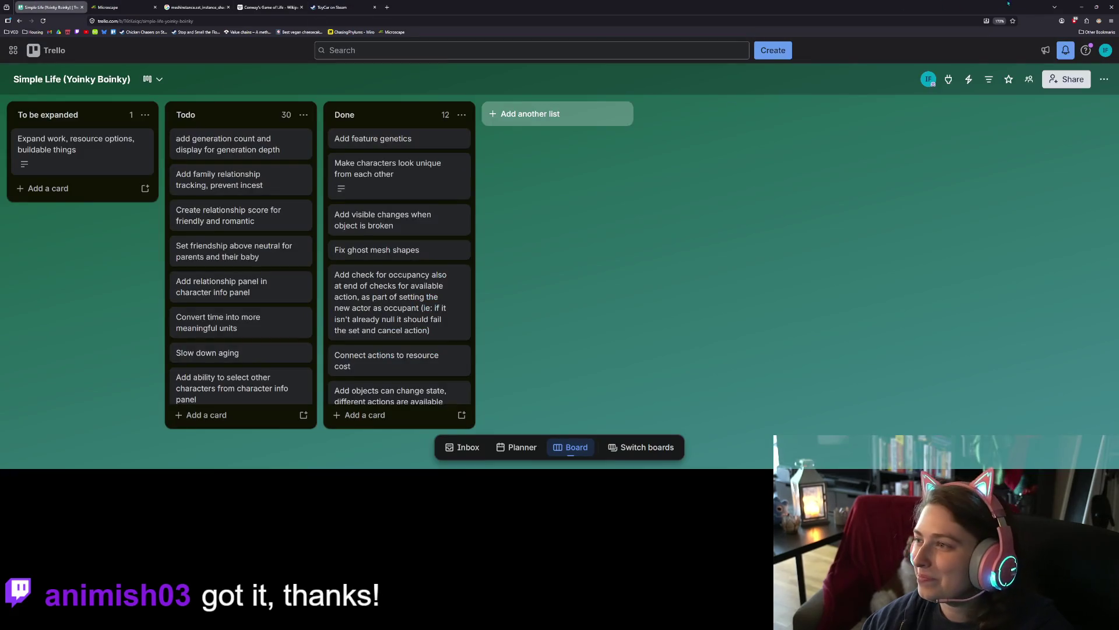
{"action": "left_click", "coordinate": [1081, 7]}
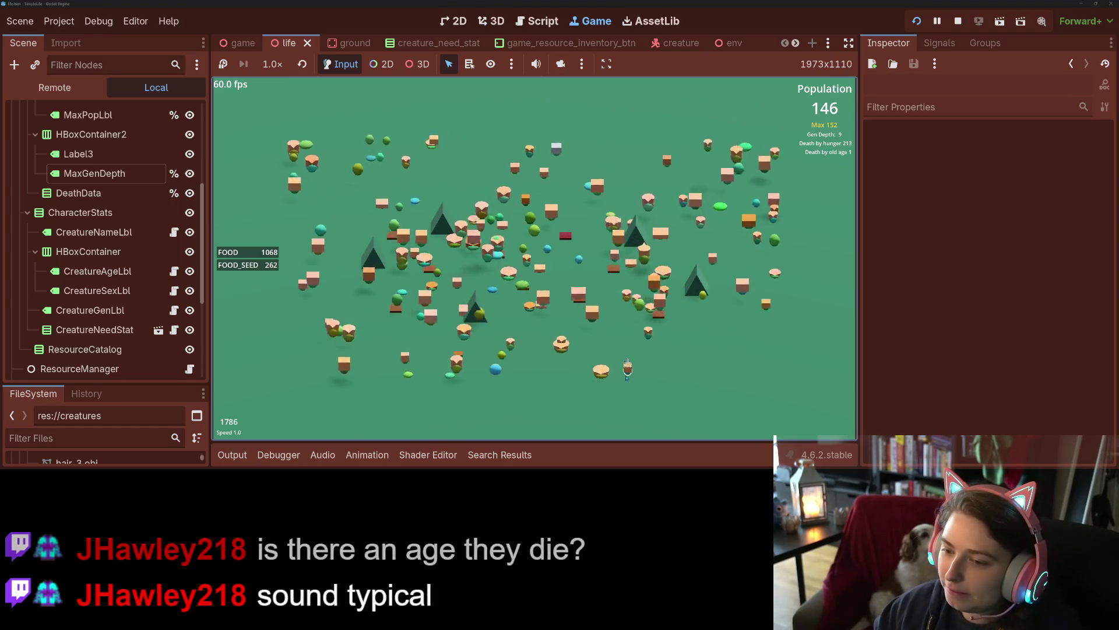
{"action": "left_click", "coordinate": [599, 368]}
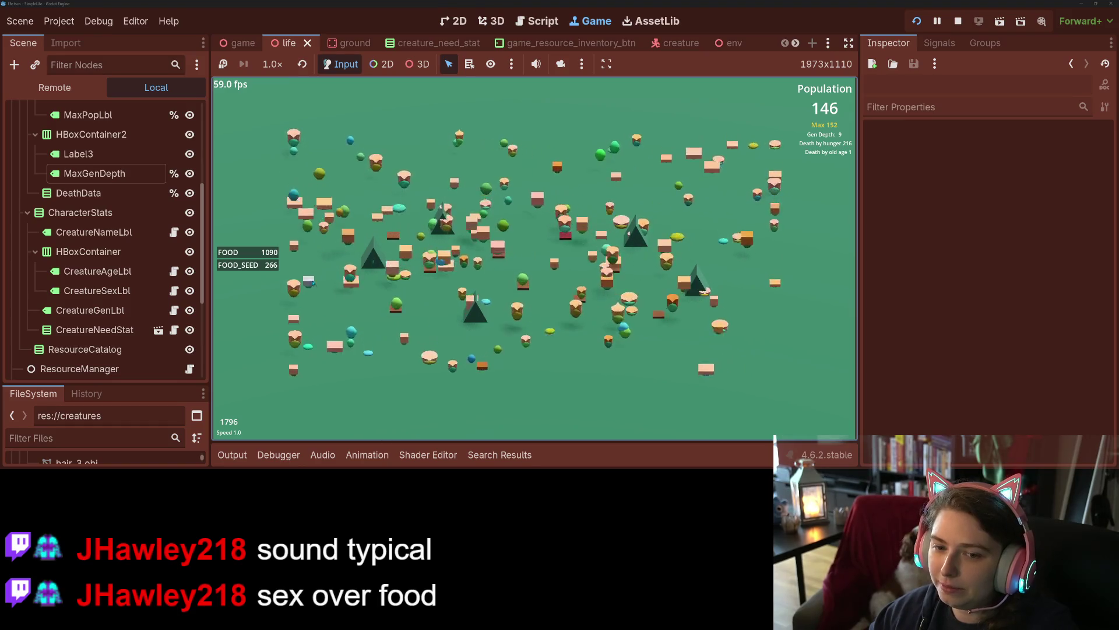
{"action": "left_click", "coordinate": [295, 296]}
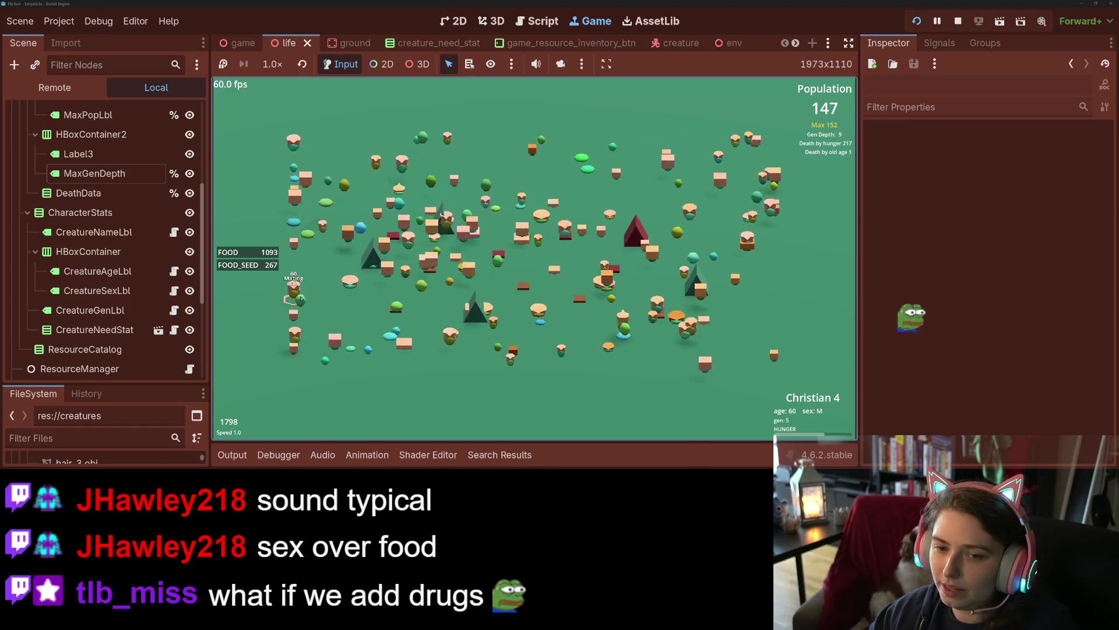
{"action": "left_click", "coordinate": [318, 282]}
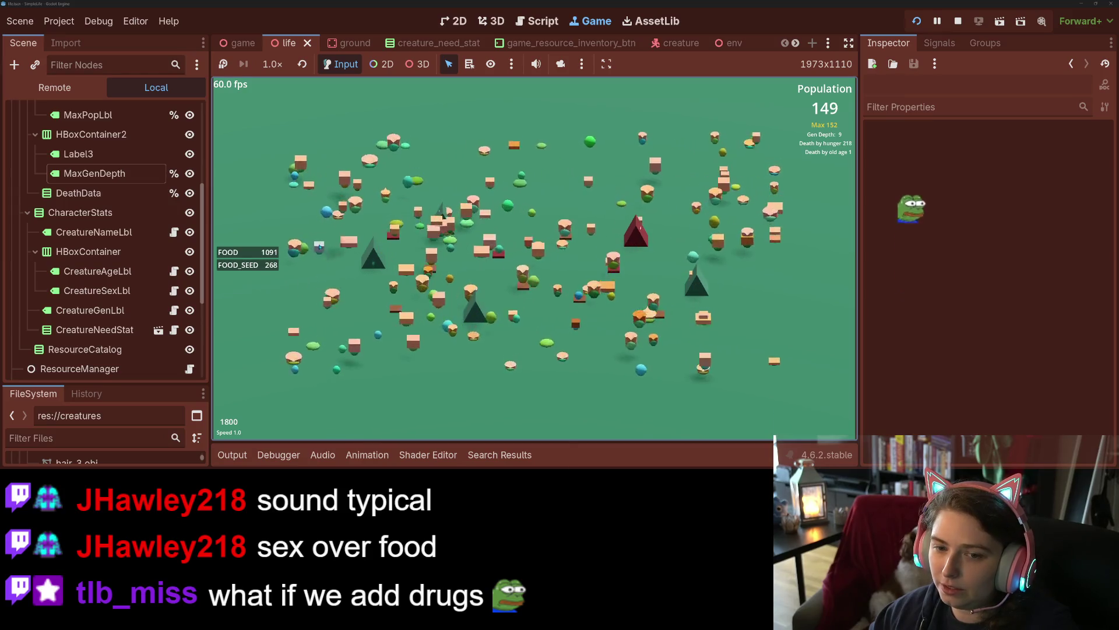
{"action": "left_click", "coordinate": [318, 253]}
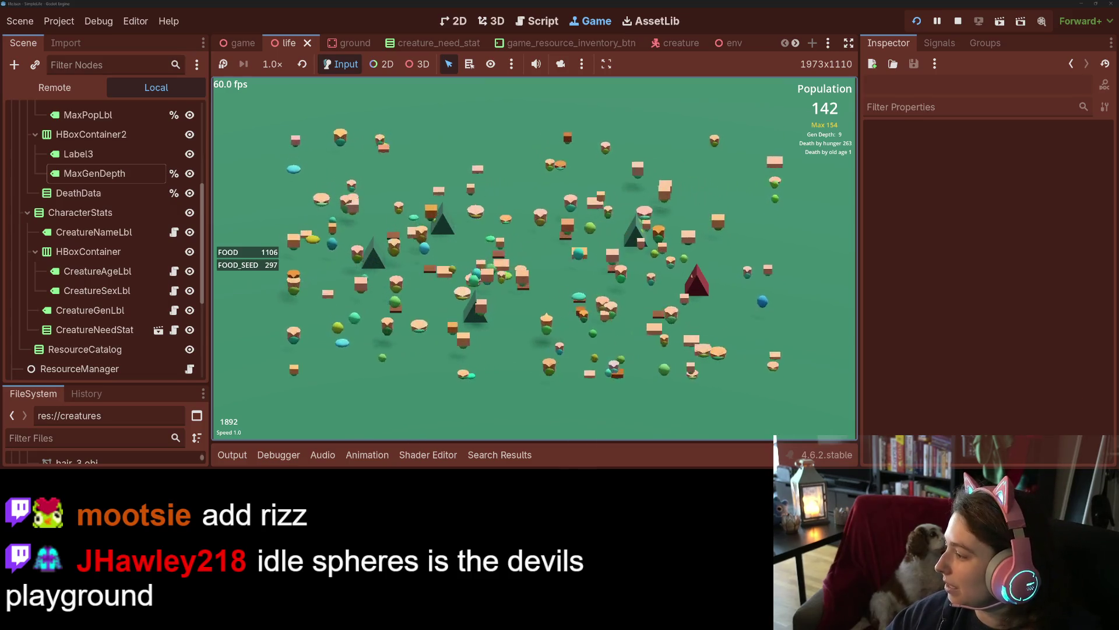
{"action": "key", "text": "alt+Tab"}
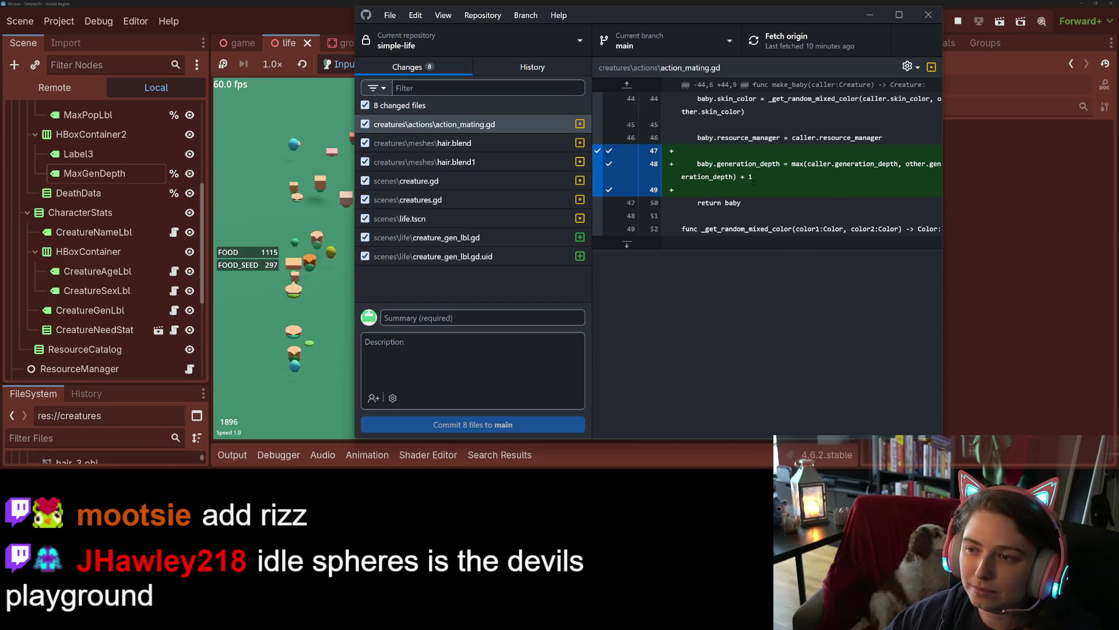
Step: Review the changed files and uncheck hair.blend and hair.blend1 from the commit
{"action": "left_click", "coordinate": [460, 142]}
{"action": "left_click", "coordinate": [467, 161]}
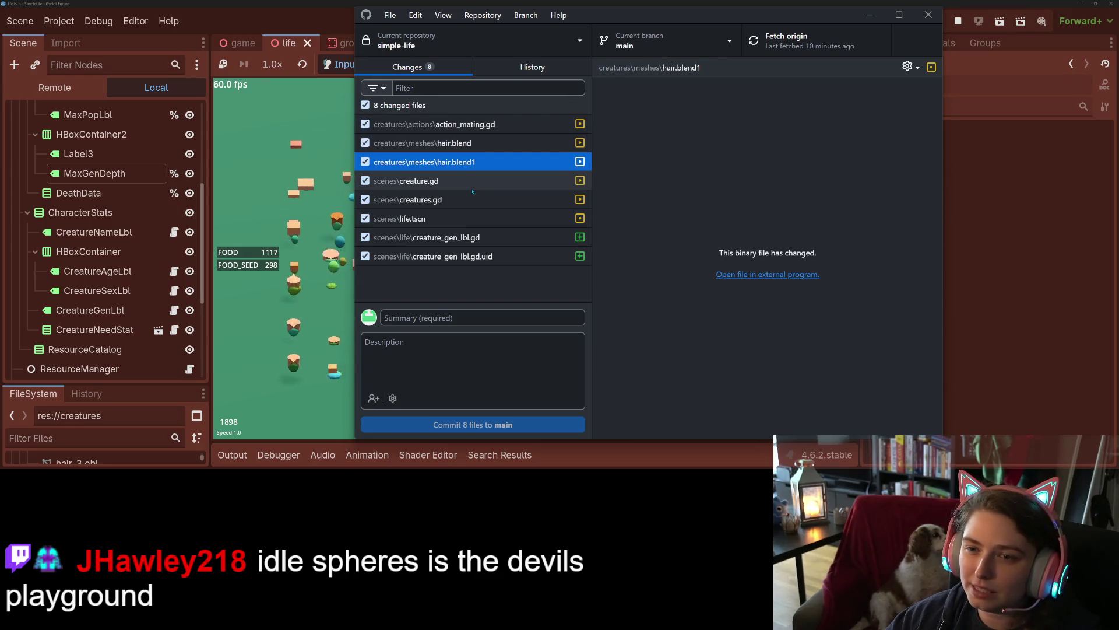
{"action": "left_click", "coordinate": [482, 182]}
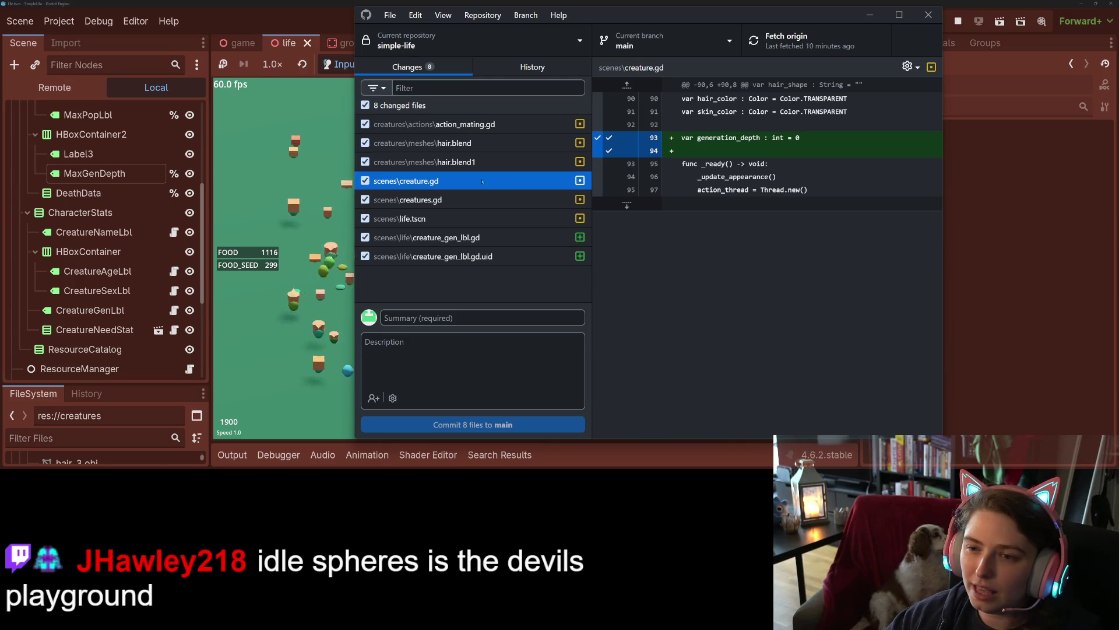
{"action": "key", "text": "Up"}
{"action": "key", "text": "Up"}
{"action": "key", "text": "Down"}
{"action": "key", "text": "Down"}
{"action": "key", "text": "Down"}
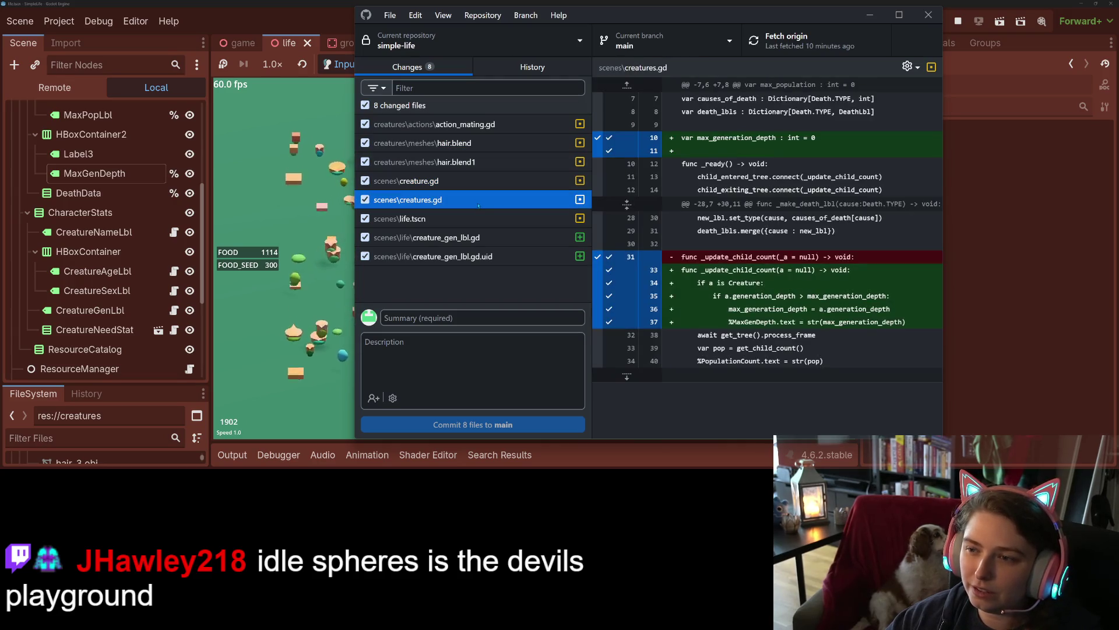
{"action": "key", "text": "Up"}
{"action": "key", "text": "Up"}
{"action": "key", "text": "Up"}
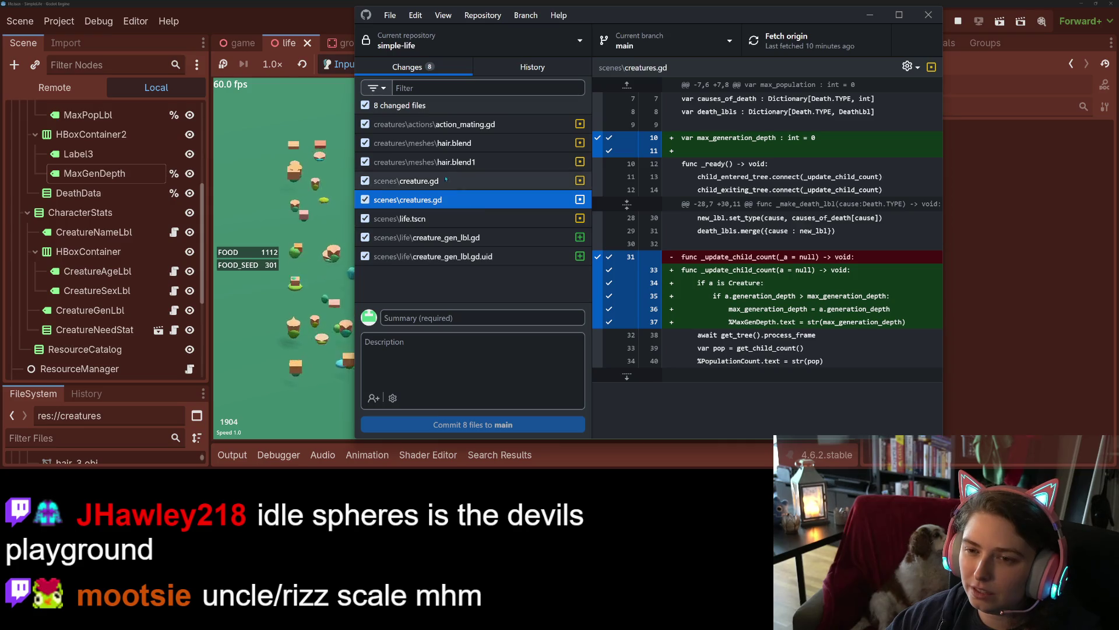
{"action": "left_click", "coordinate": [454, 155]}
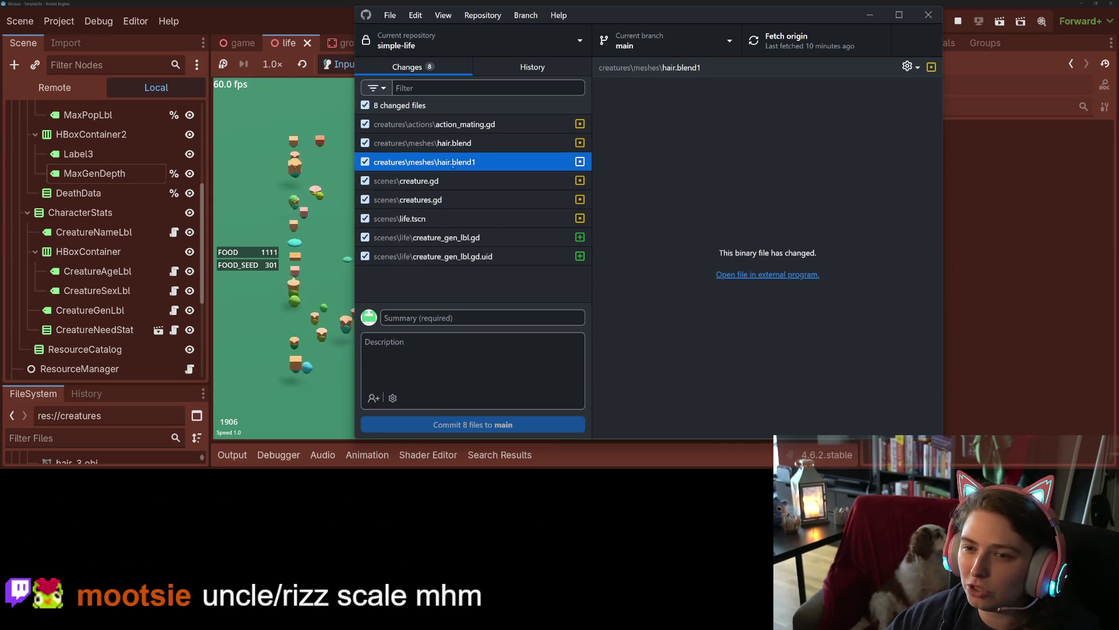
{"action": "left_click", "coordinate": [464, 143]}
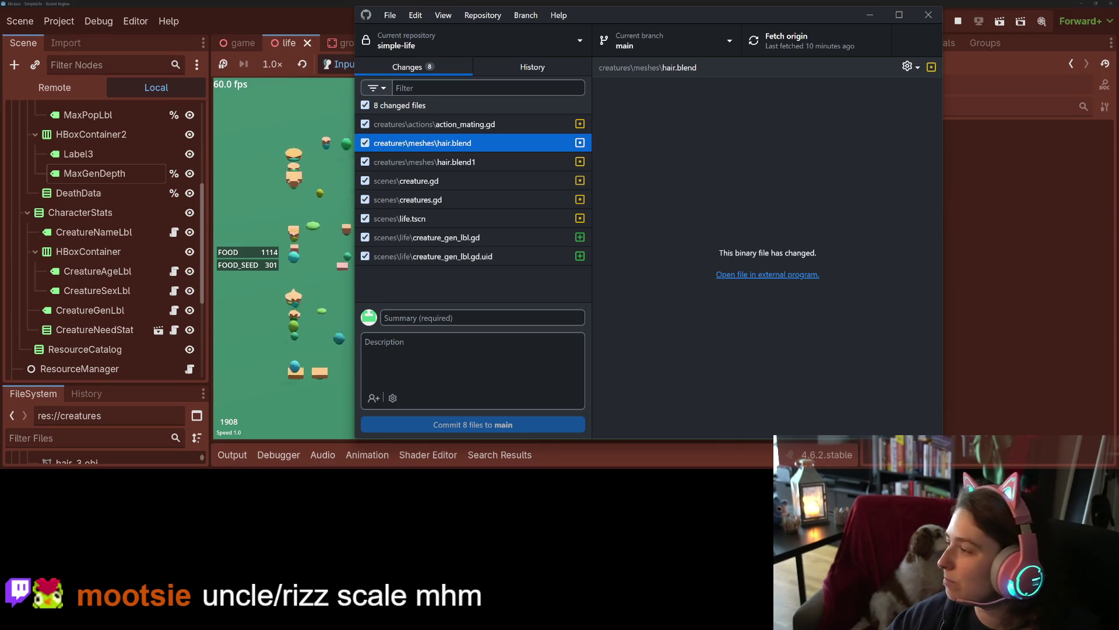
{"action": "left_click", "coordinate": [365, 143]}
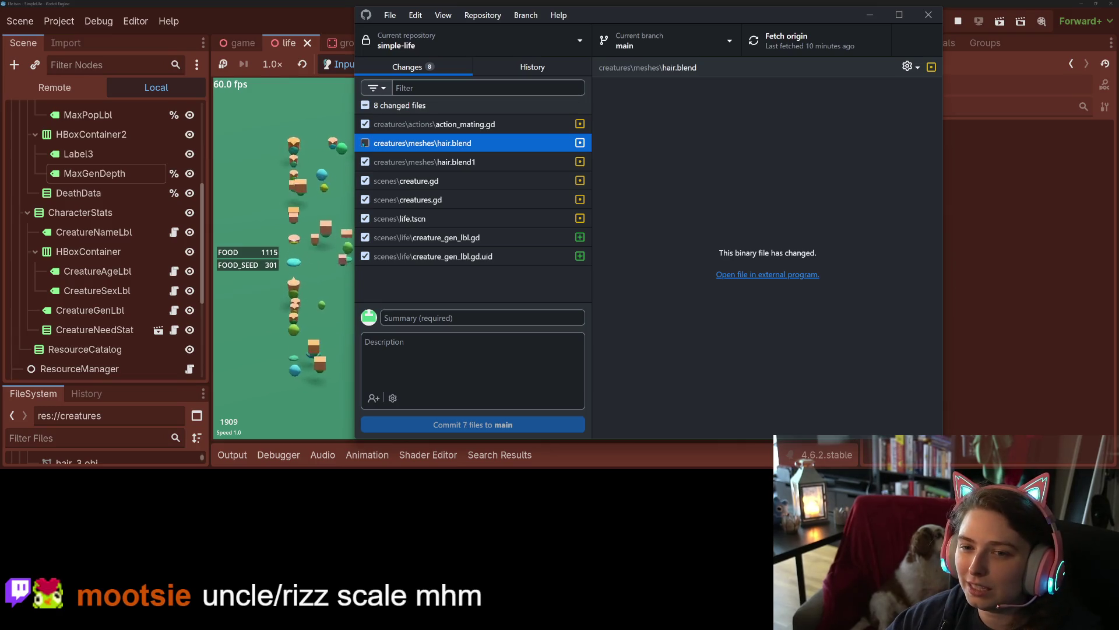
{"action": "left_click", "coordinate": [365, 143]}
{"action": "left_click", "coordinate": [366, 162]}
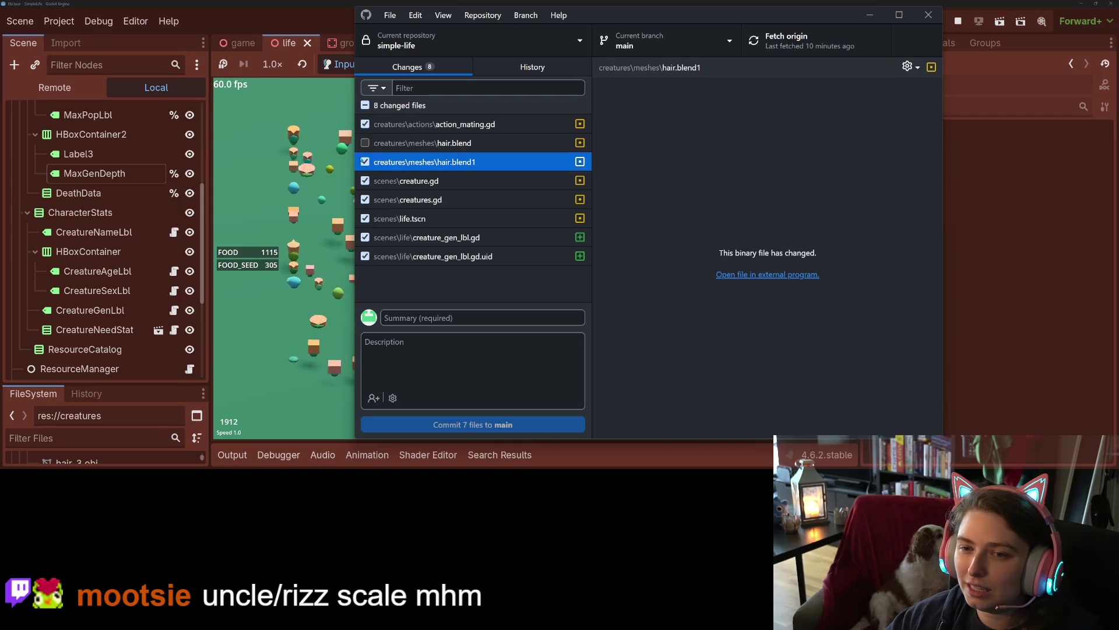
{"action": "left_click", "coordinate": [365, 162]}
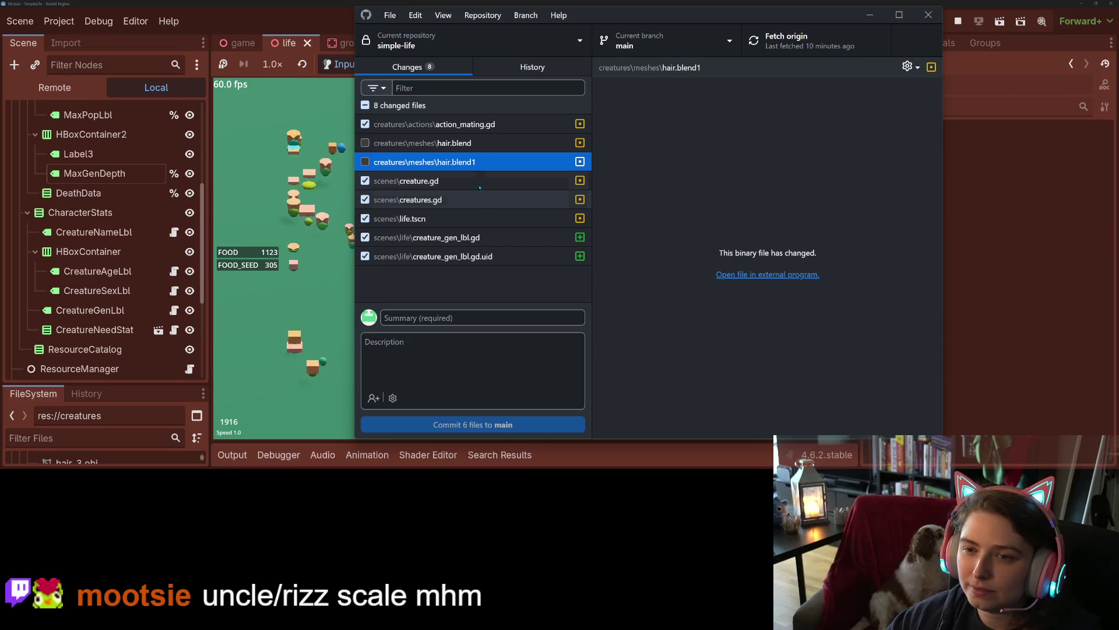
Step: Review the action_mating.gd, life.tscn and new creature_gen_lbl.gd changes
{"action": "left_click", "coordinate": [490, 126]}
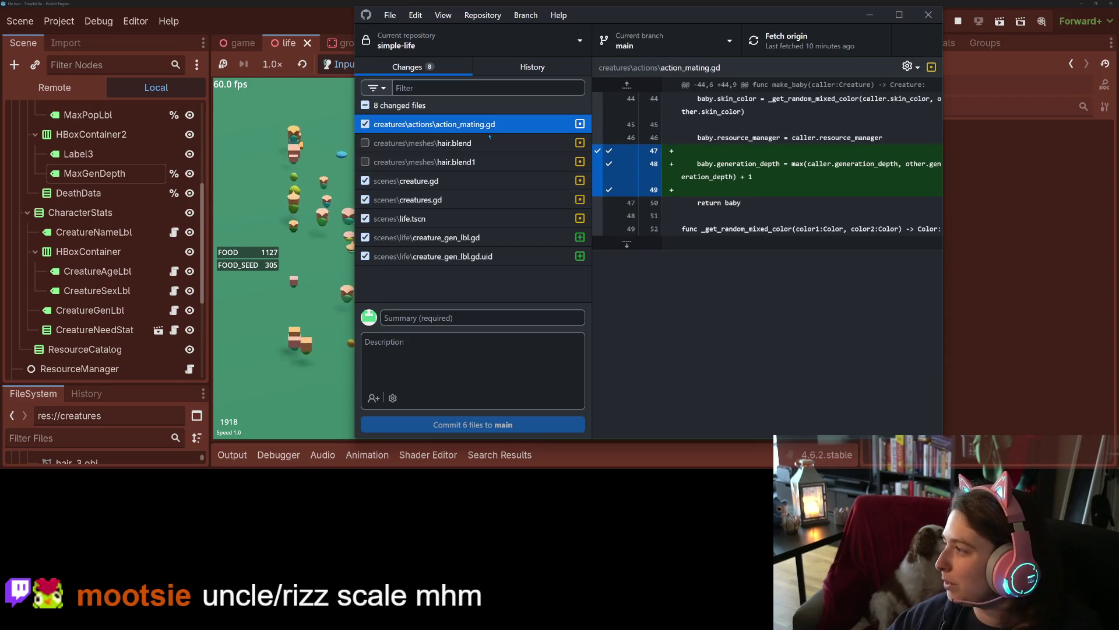
{"action": "left_click", "coordinate": [479, 181]}
{"action": "left_click", "coordinate": [478, 199]}
{"action": "left_click", "coordinate": [476, 219]}
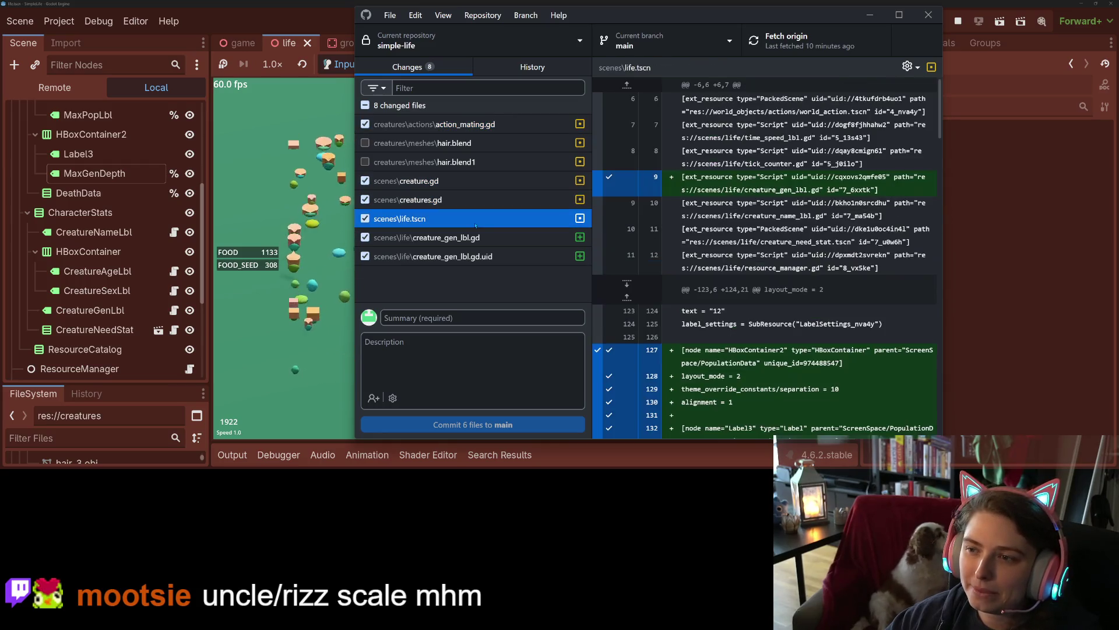
{"action": "left_click", "coordinate": [477, 240]}
{"action": "left_click", "coordinate": [474, 255]}
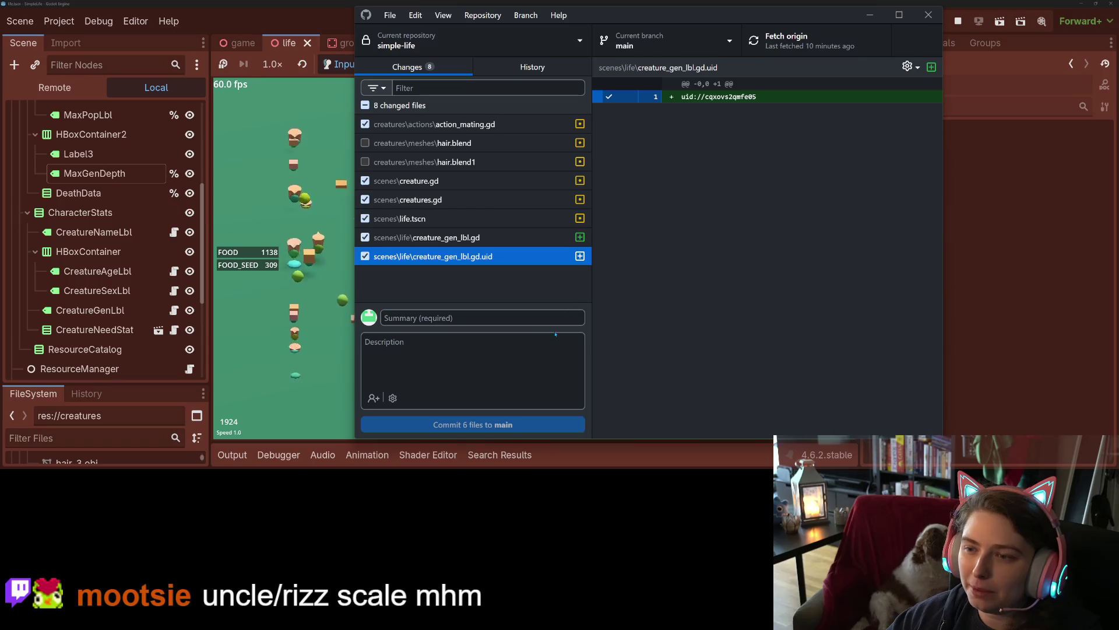
{"action": "left_click", "coordinate": [477, 238]}
Step: Commit the six files to main as 'adds generation depth tracking' and push to origin
{"action": "left_click", "coordinate": [466, 318]}
{"action": "type", "text": "adds"}
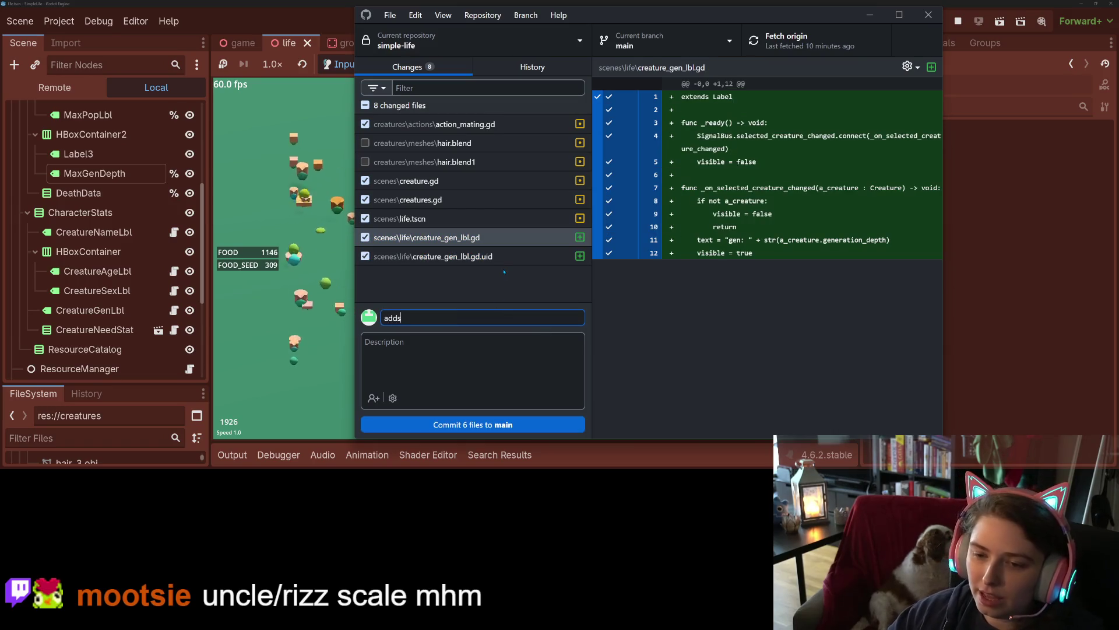
{"action": "type", "text": " generati"}
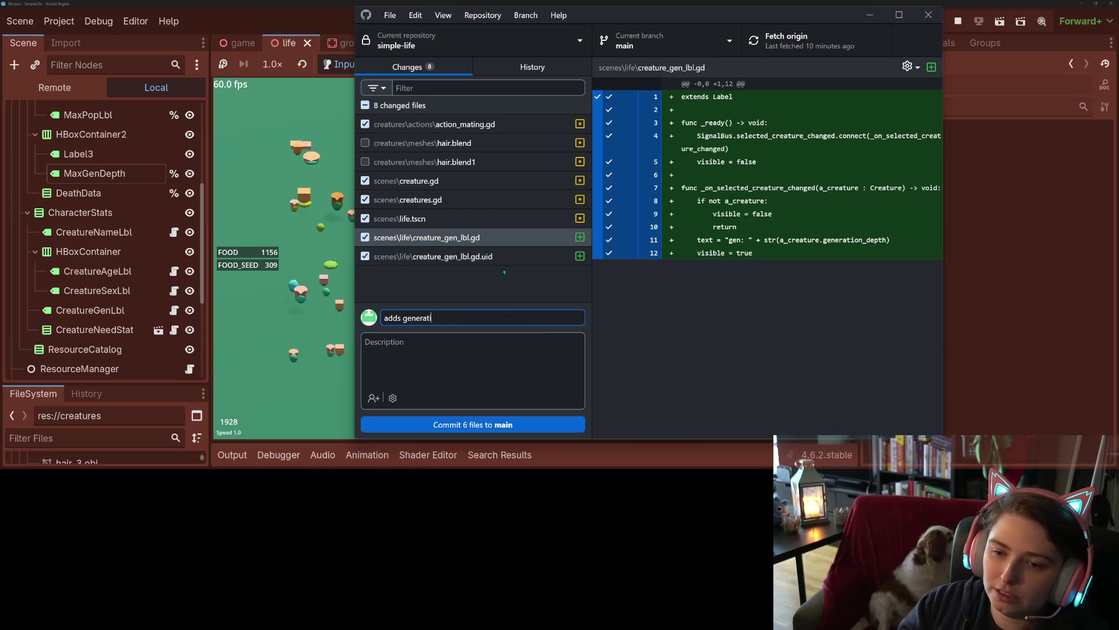
{"action": "type", "text": "on depth track"}
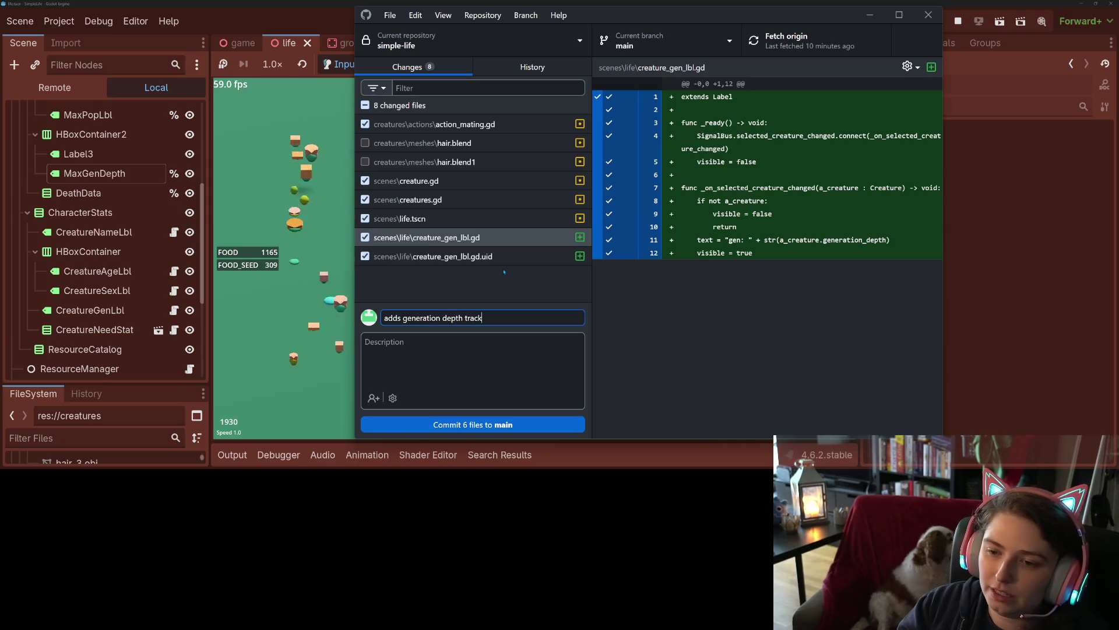
{"action": "type", "text": "ing"}
{"action": "key", "text": "ctrl+Return"}
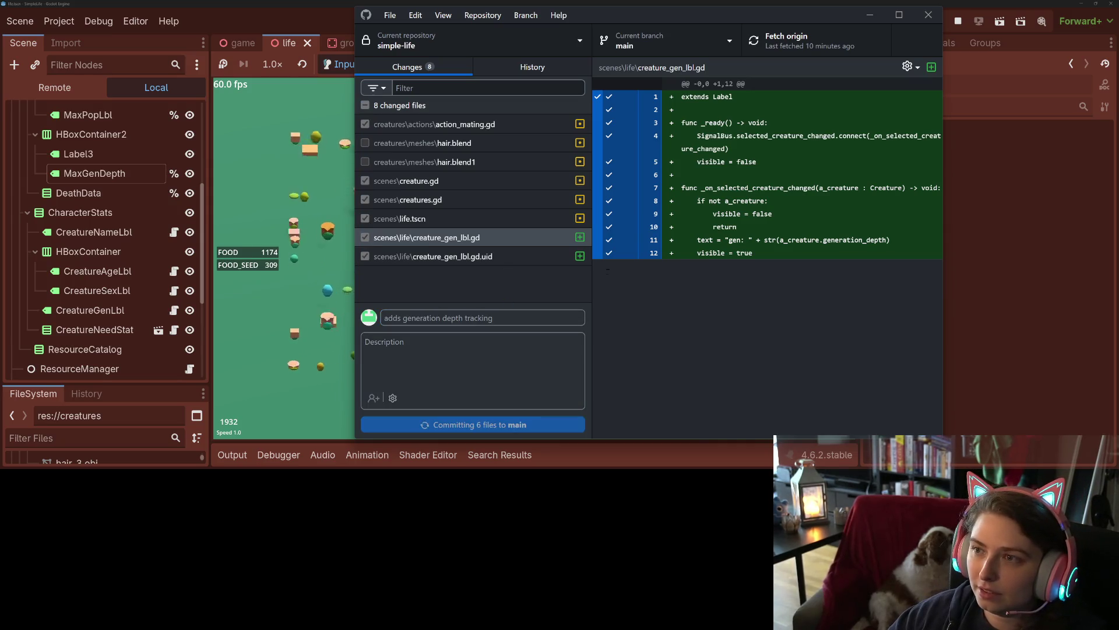
{"action": "key", "text": "ctrl+p"}
{"action": "left_click", "coordinate": [994, 271]}
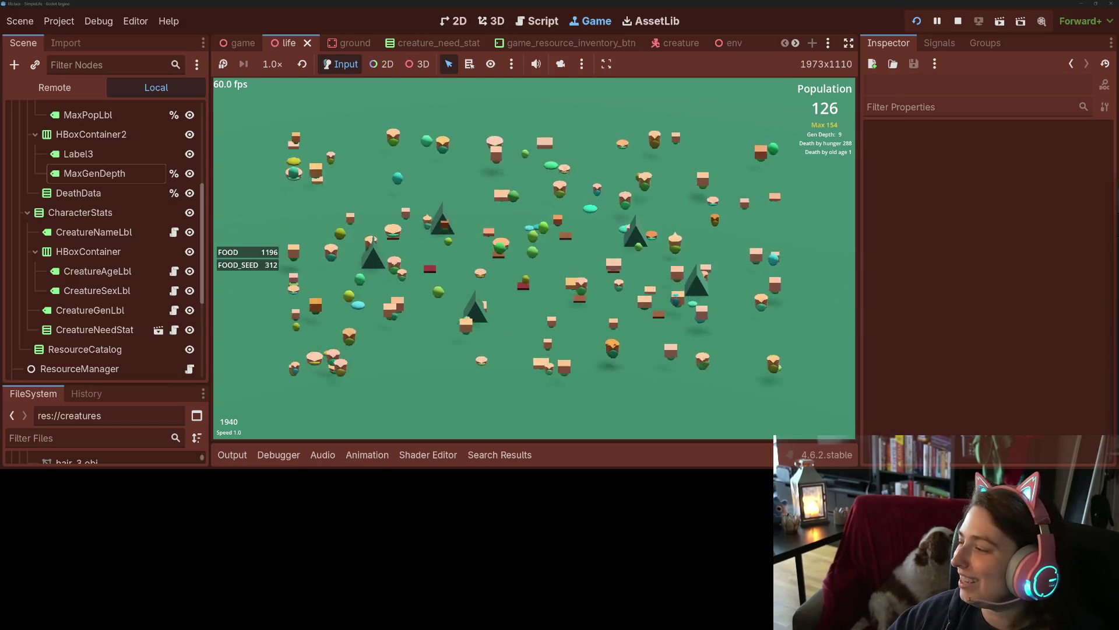
{"action": "key", "text": "alt+Tab"}
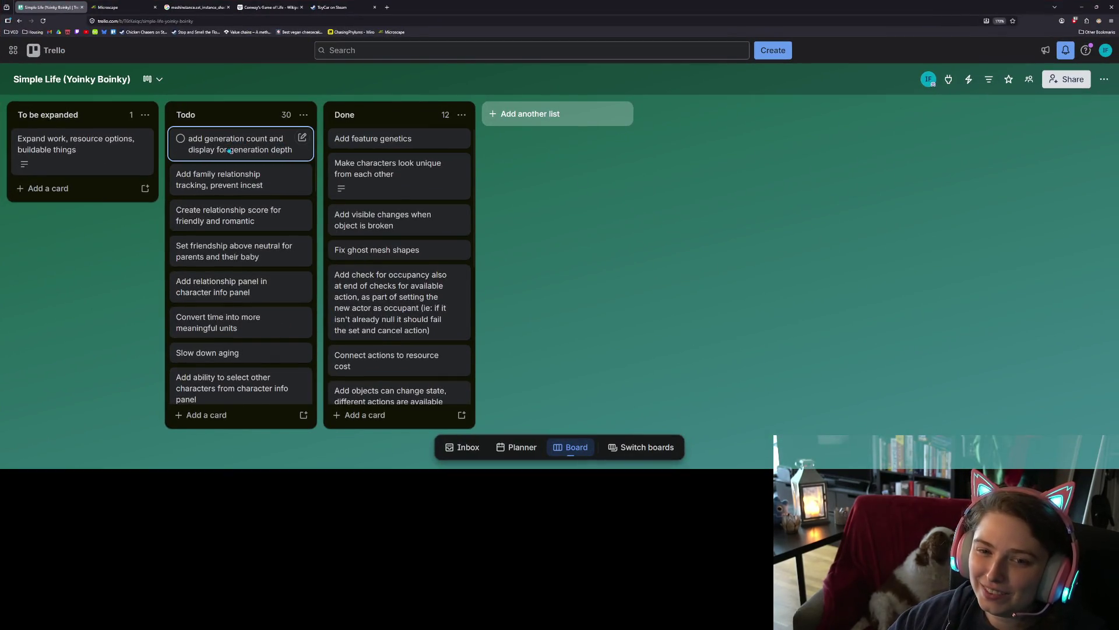
Step: Drag the generation depth card from Todo to Done, then go back to the Godot game
{"action": "left_click_drag", "start_coordinate": [240, 151], "coordinate": [397, 144]}
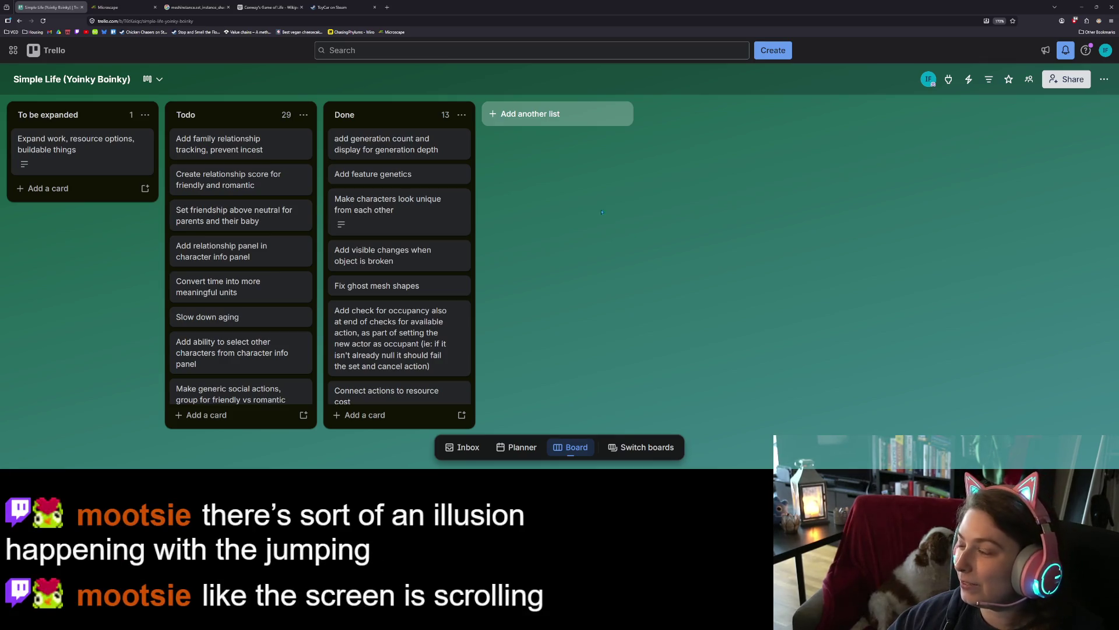
{"action": "key", "text": "alt+Tab"}
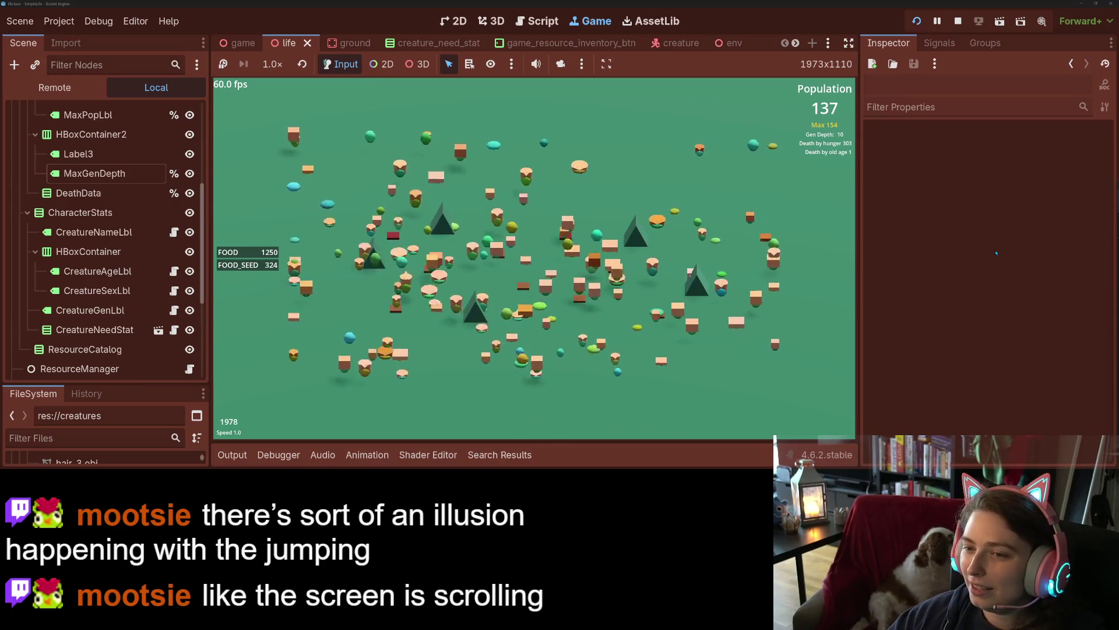
Step: Run the simulation at 4.0 speed, return it to 1.0, then switch to the Trello browser window
{"action": "key", "text": "4"}
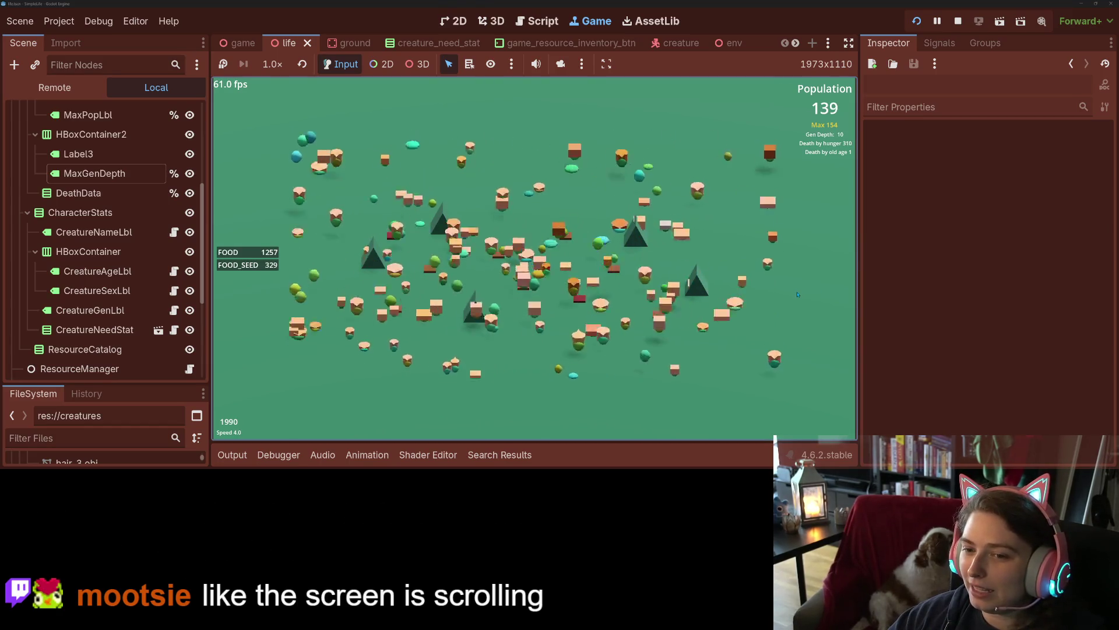
{"action": "key", "text": "1"}
{"action": "key", "text": "1"}
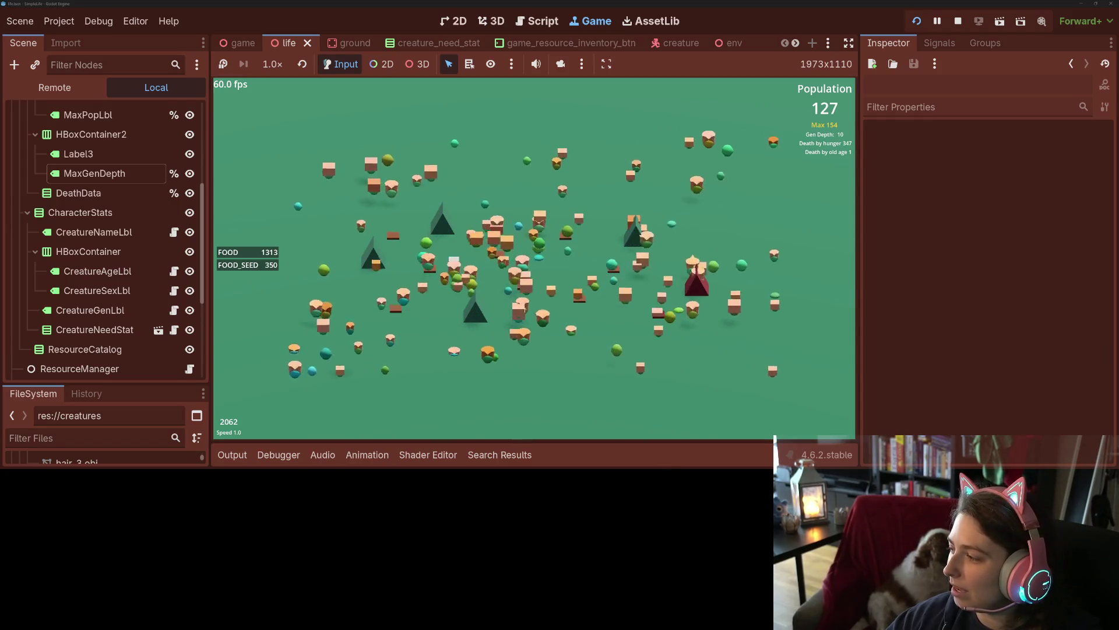
{"action": "key", "text": "alt+Tab"}
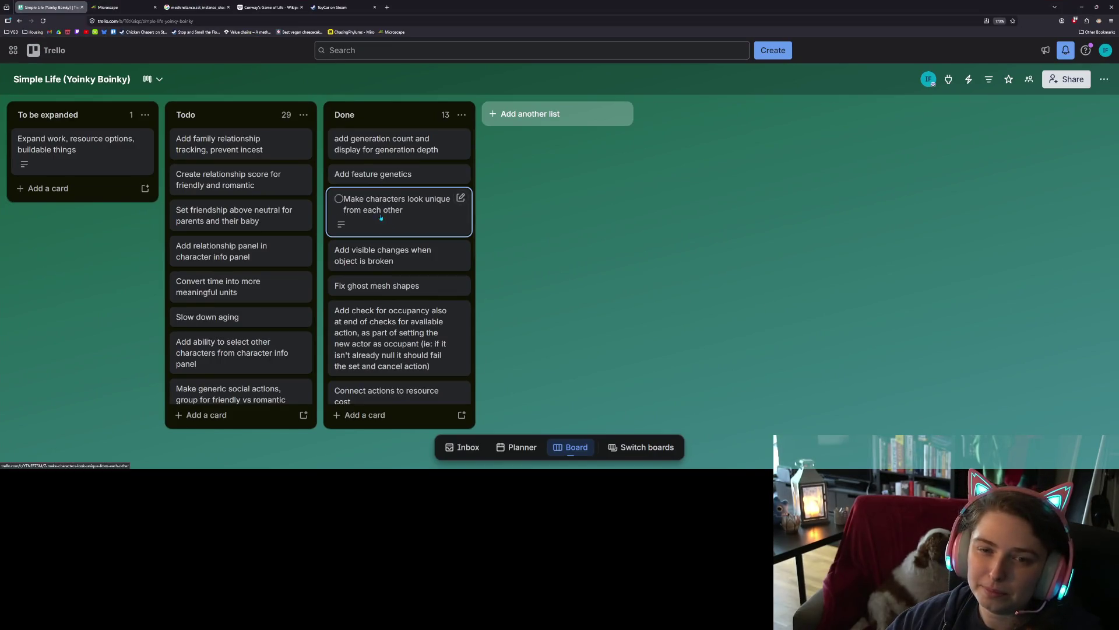
Step: Drag the 'Add creature creator' card to the top of Todo, then minimize the browser
{"action": "scroll", "coordinate": [261, 341], "scroll_direction": "down", "scroll_amount": 5}
{"action": "scroll", "coordinate": [261, 341], "scroll_direction": "down", "scroll_amount": 6}
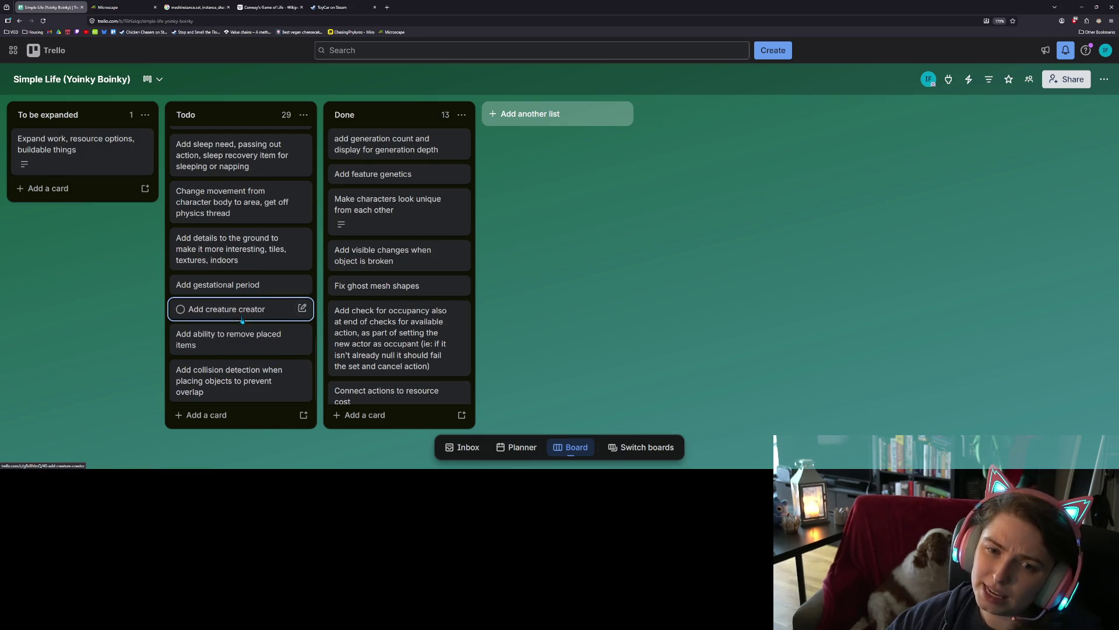
{"action": "scroll", "coordinate": [242, 318], "scroll_direction": "up", "scroll_amount": 3}
{"action": "scroll", "coordinate": [243, 333], "scroll_direction": "down", "scroll_amount": 3}
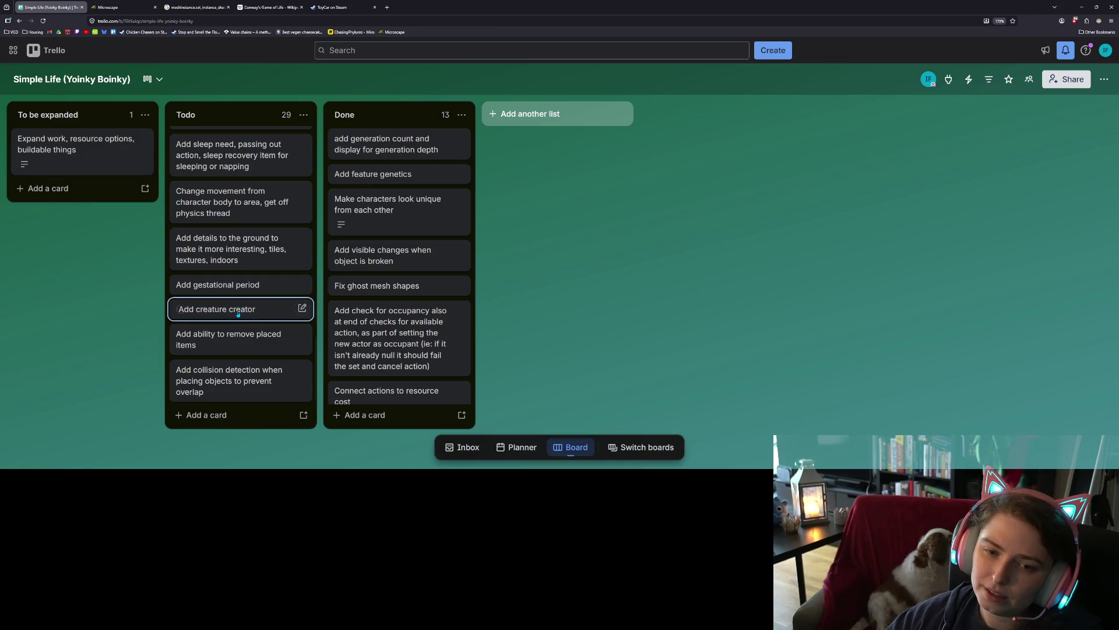
{"action": "left_click_drag", "start_coordinate": [233, 309], "coordinate": [242, 149]}
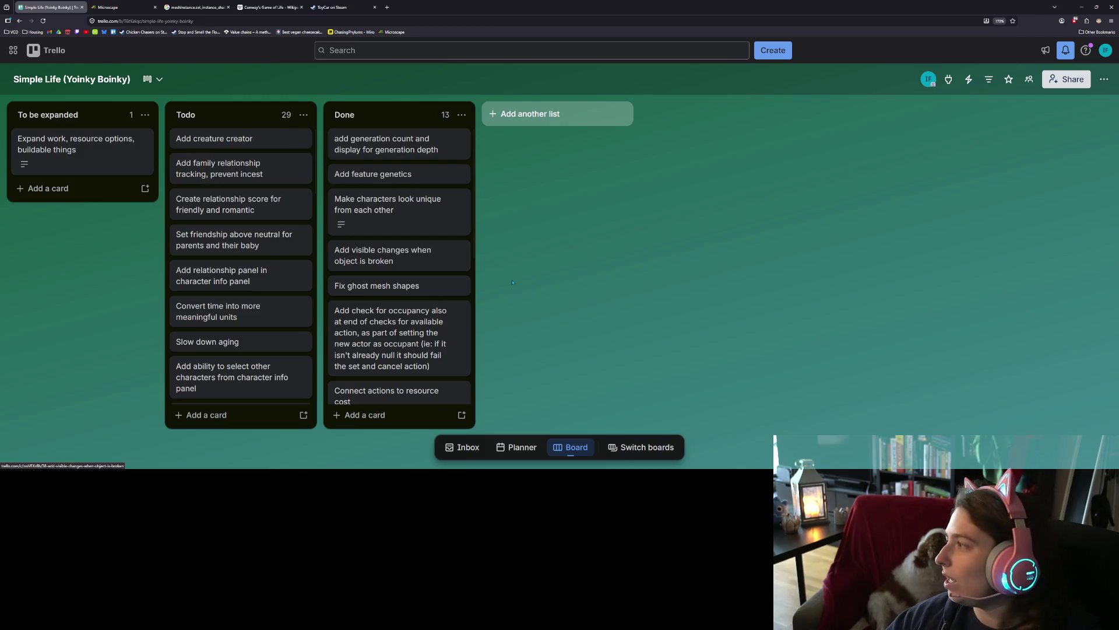
{"action": "left_click", "coordinate": [1082, 7]}
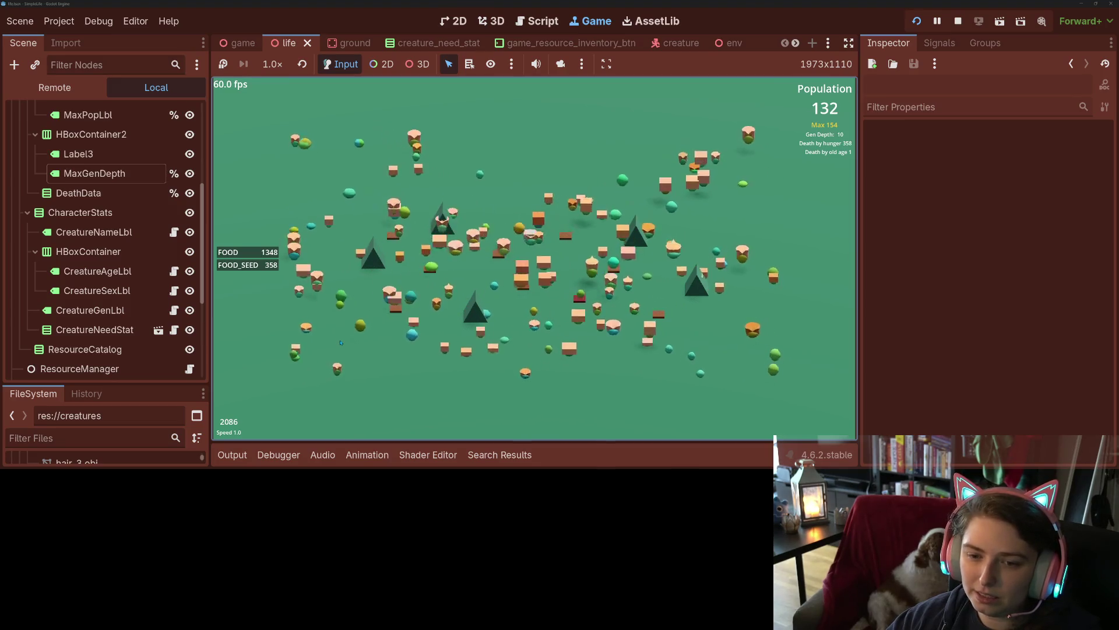
Step: Select a creature in the running game to show its info panel, then view the life scene in 2D
{"action": "left_click", "coordinate": [366, 320]}
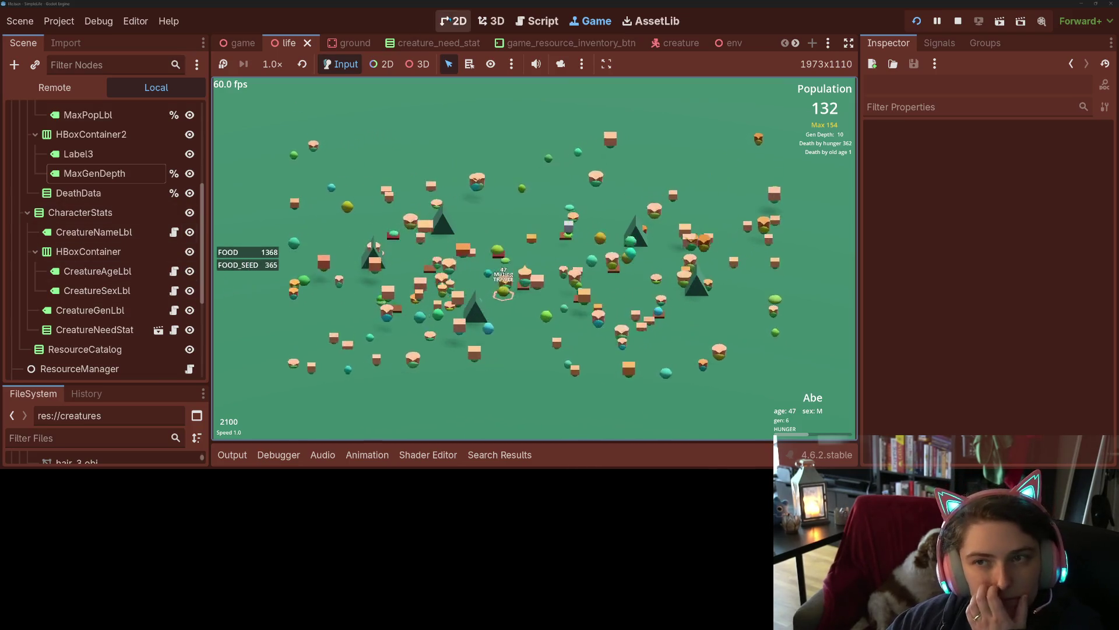
{"action": "scroll", "coordinate": [128, 264], "scroll_direction": "up", "scroll_amount": 5}
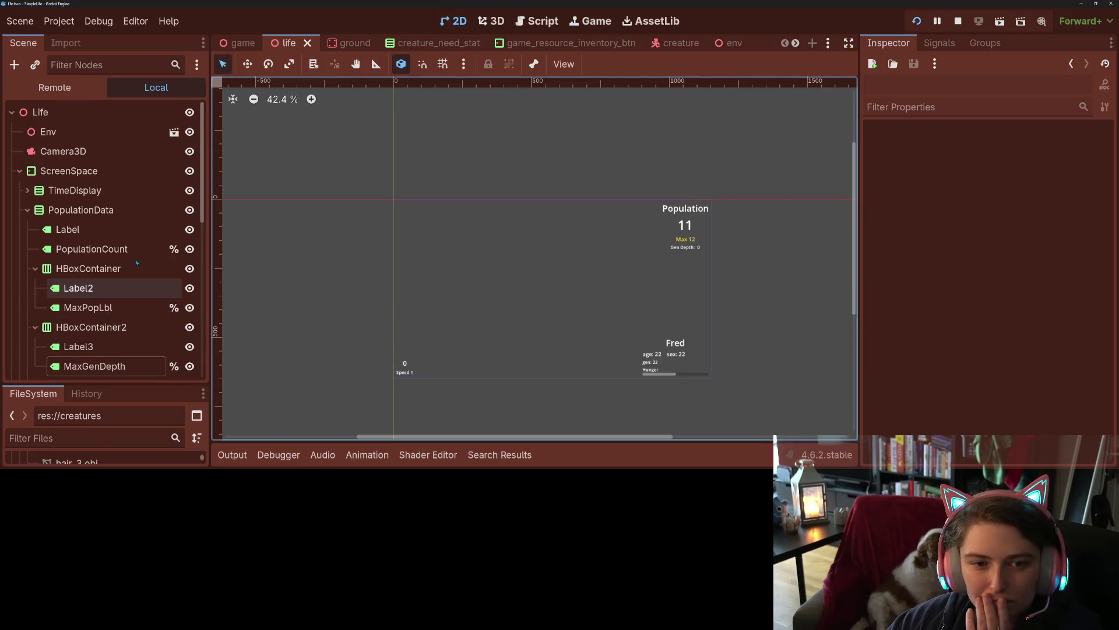
Step: Inspect the ResourceCatalog node, then bring up and dismiss ScreenSpace's node actions
{"action": "scroll", "coordinate": [129, 264], "scroll_direction": "down", "scroll_amount": 8}
{"action": "left_click", "coordinate": [85, 207]}
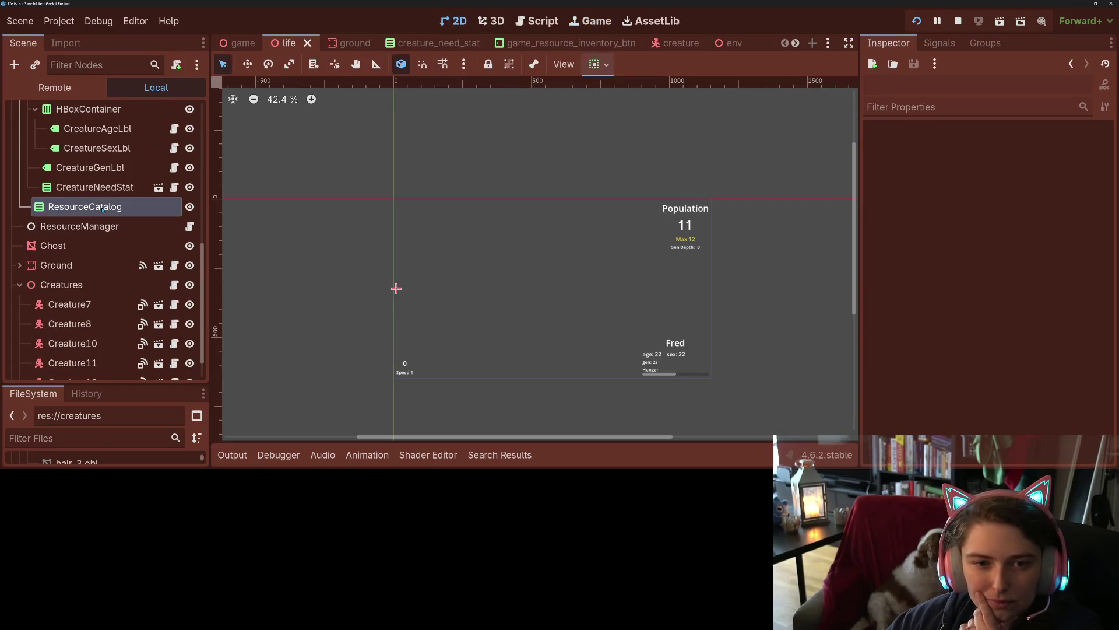
{"action": "scroll", "coordinate": [111, 274], "scroll_direction": "up", "scroll_amount": 3}
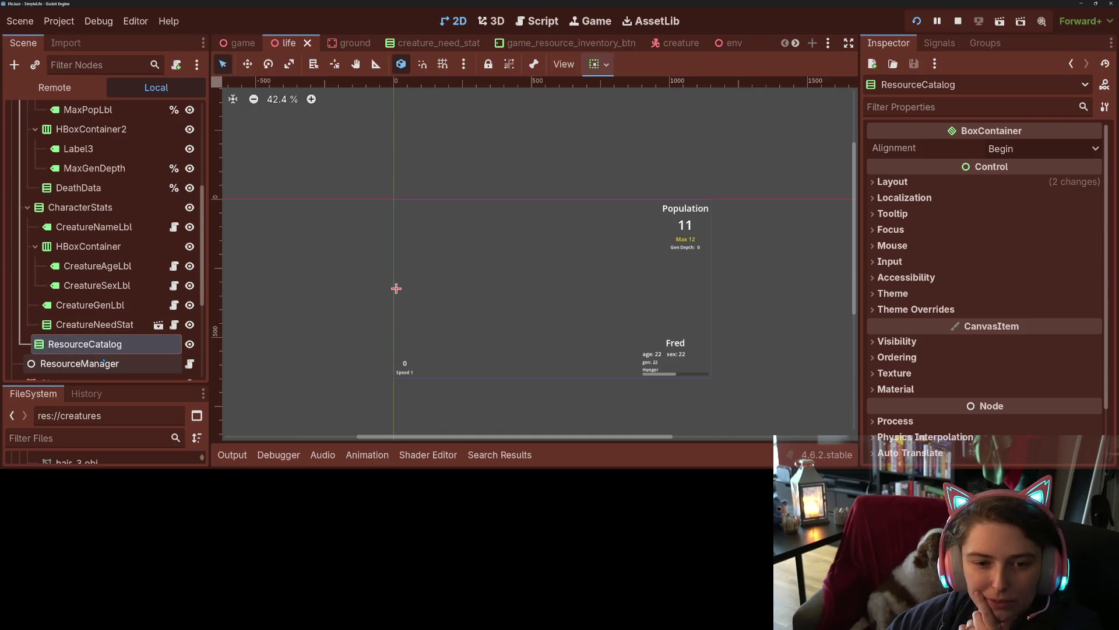
{"action": "scroll", "coordinate": [111, 326], "scroll_direction": "up", "scroll_amount": 2}
{"action": "scroll", "coordinate": [109, 348], "scroll_direction": "up", "scroll_amount": 4}
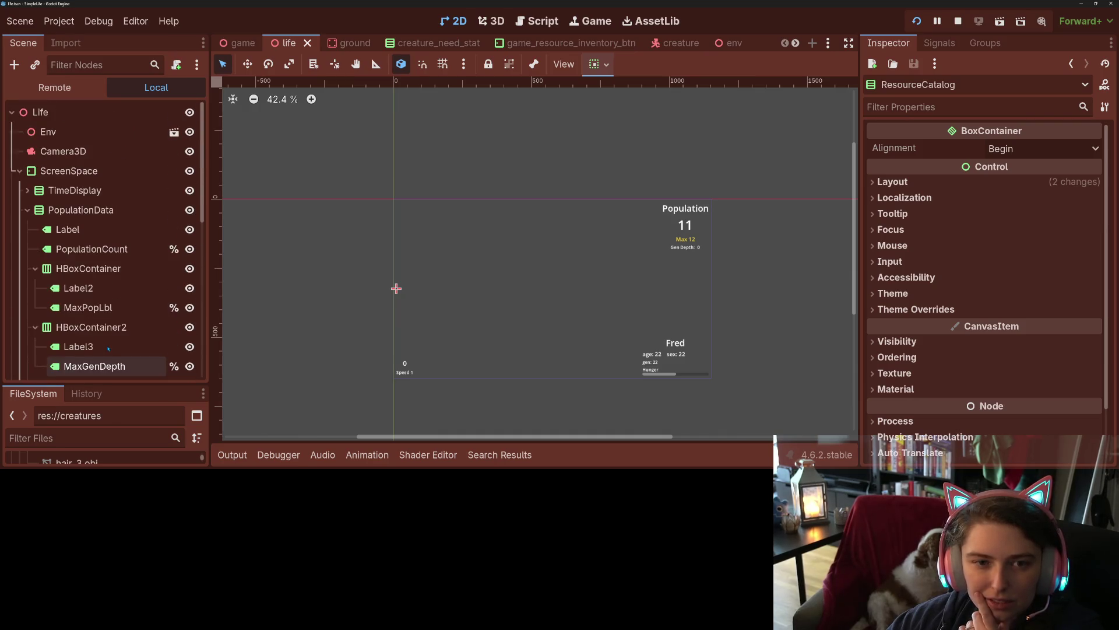
{"action": "right_click", "coordinate": [89, 173]}
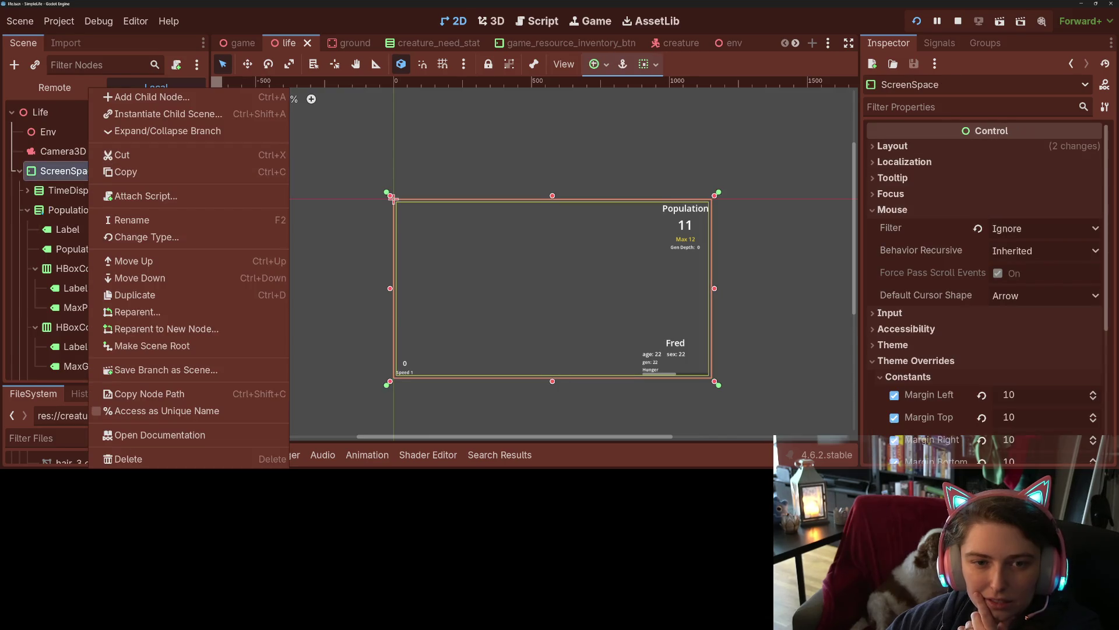
{"action": "key", "text": "Escape"}
{"action": "scroll", "coordinate": [80, 326], "scroll_direction": "down", "scroll_amount": 3}
{"action": "scroll", "coordinate": [80, 326], "scroll_direction": "down", "scroll_amount": 2}
{"action": "scroll", "coordinate": [88, 314], "scroll_direction": "up", "scroll_amount": 1}
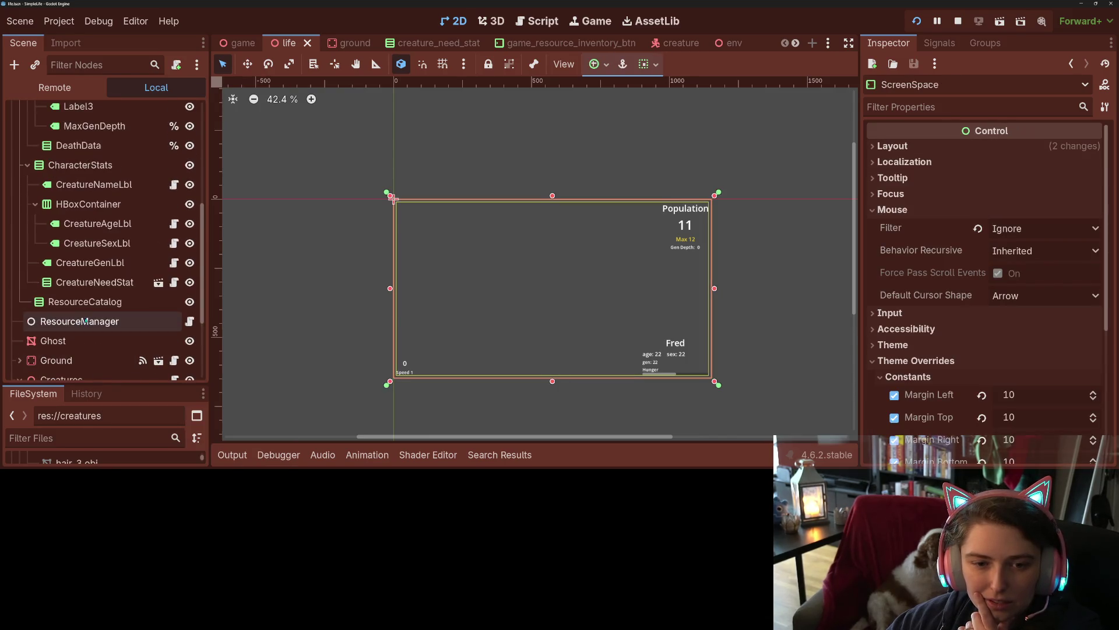
Step: Compare the ResourceCatalog and ResourceManager properties, then bring up ScreenSpace's node actions
{"action": "left_click", "coordinate": [107, 302]}
{"action": "scroll", "coordinate": [102, 315], "scroll_direction": "up", "scroll_amount": 4}
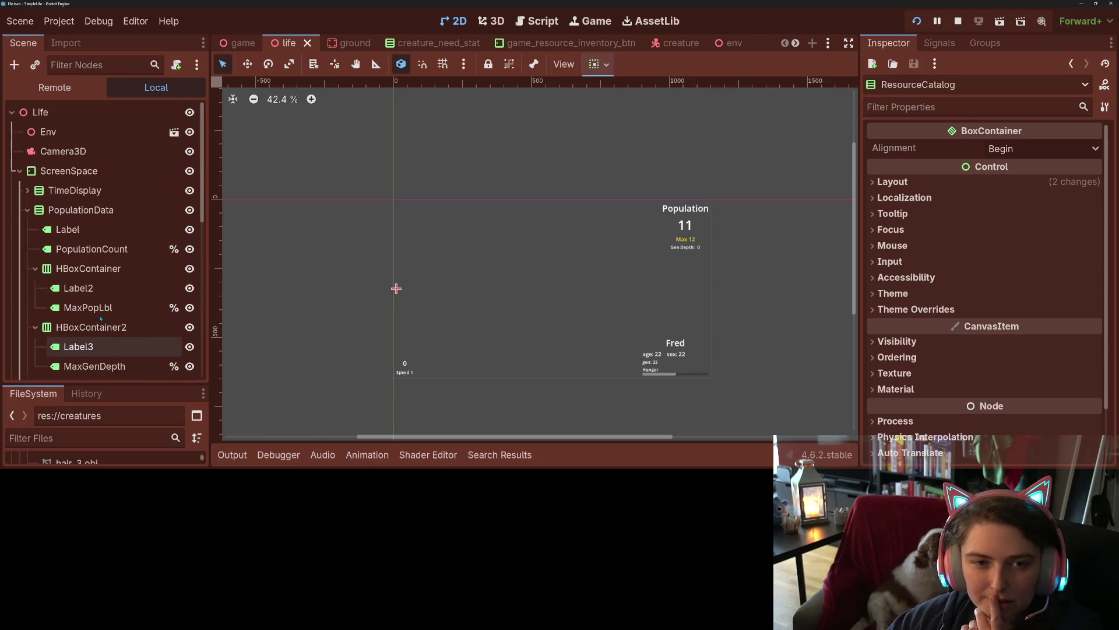
{"action": "scroll", "coordinate": [101, 319], "scroll_direction": "down", "scroll_amount": 4}
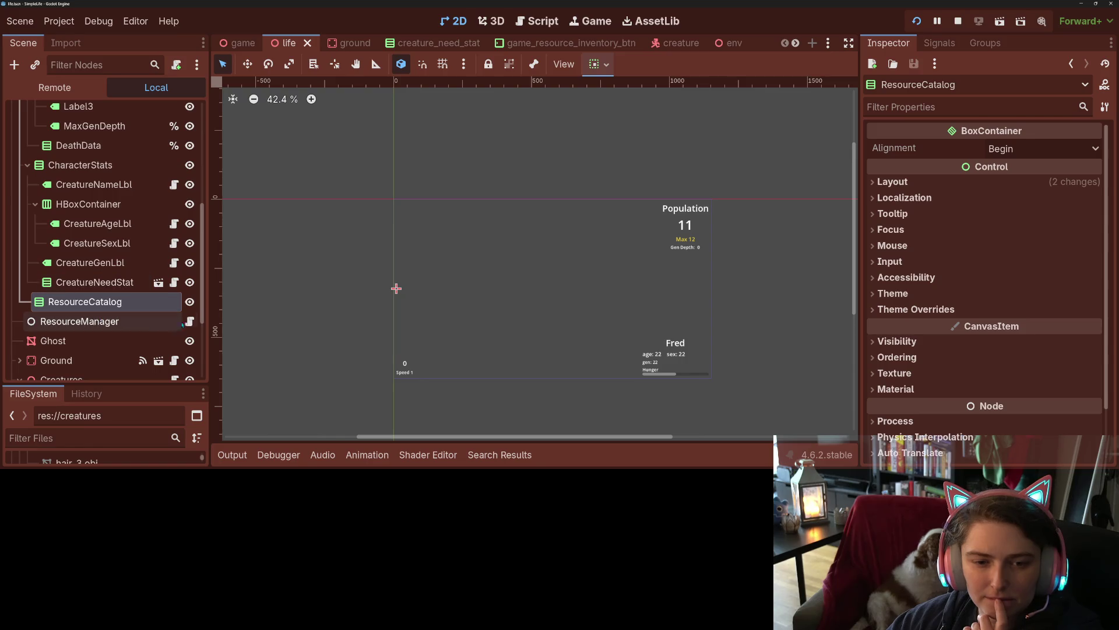
{"action": "left_click", "coordinate": [156, 321]}
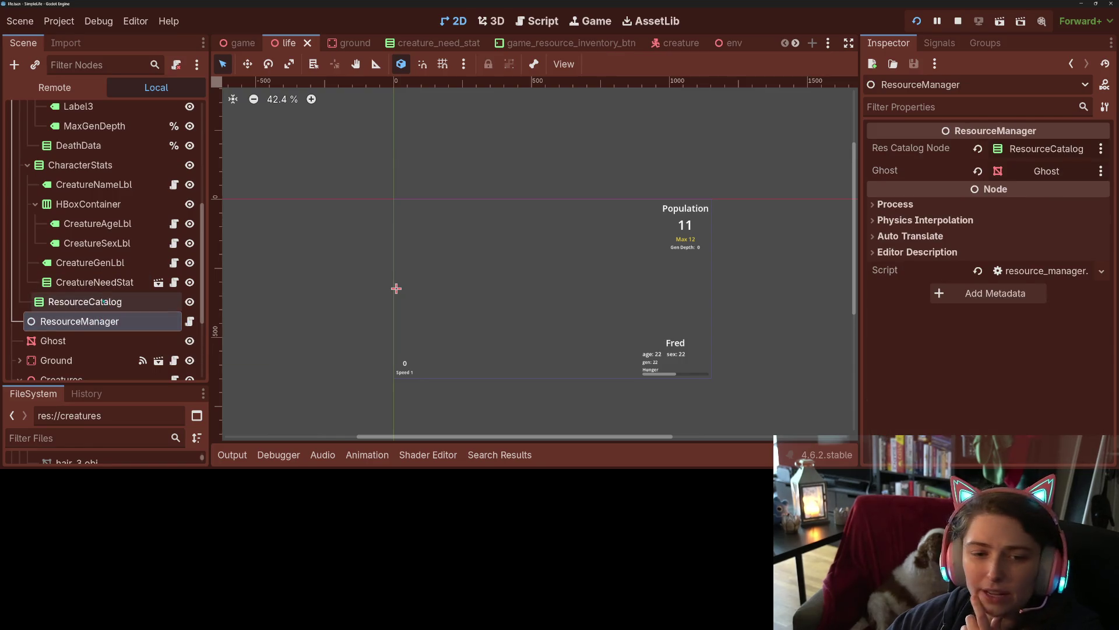
{"action": "left_click", "coordinate": [87, 302]}
{"action": "scroll", "coordinate": [87, 262], "scroll_direction": "up", "scroll_amount": 4}
{"action": "right_click", "coordinate": [81, 175]}
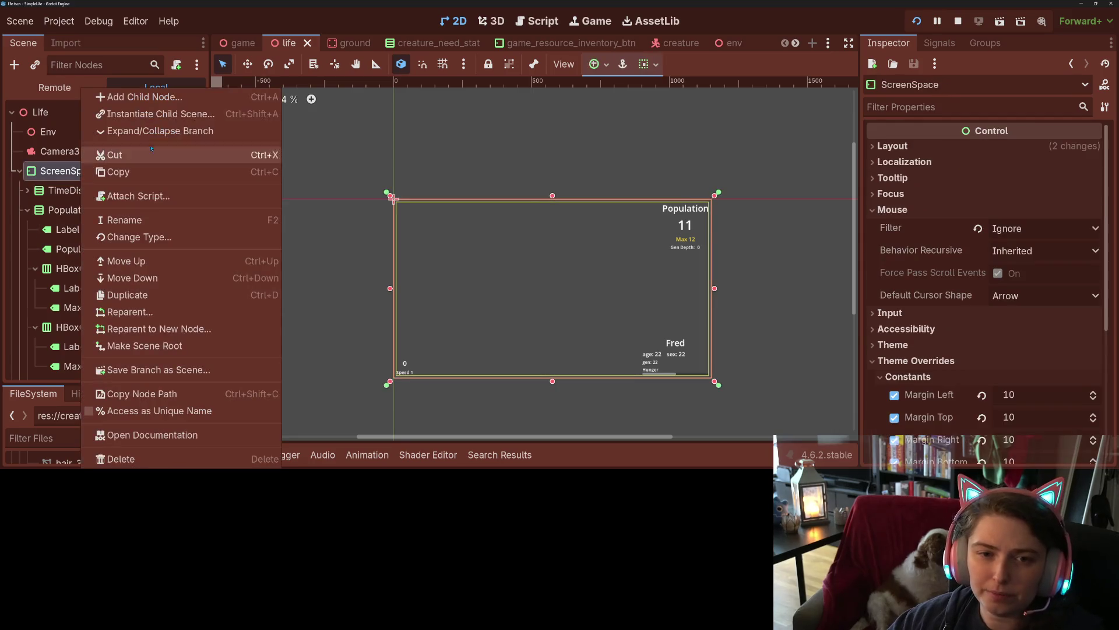
Step: Create a VBoxContainer under ScreenSpace with the Left Wide anchor preset and drag ResourceCatalog into it
{"action": "left_click", "coordinate": [146, 99]}
{"action": "type", "text": "hb"}
{"action": "type", "text": "vb"}
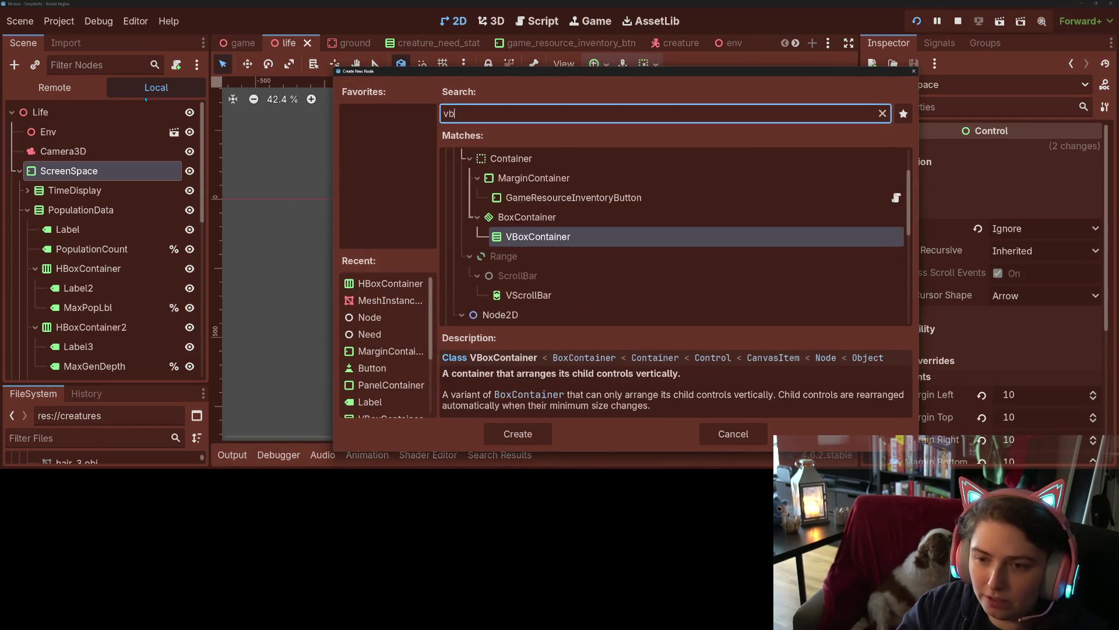
{"action": "key", "text": "Return"}
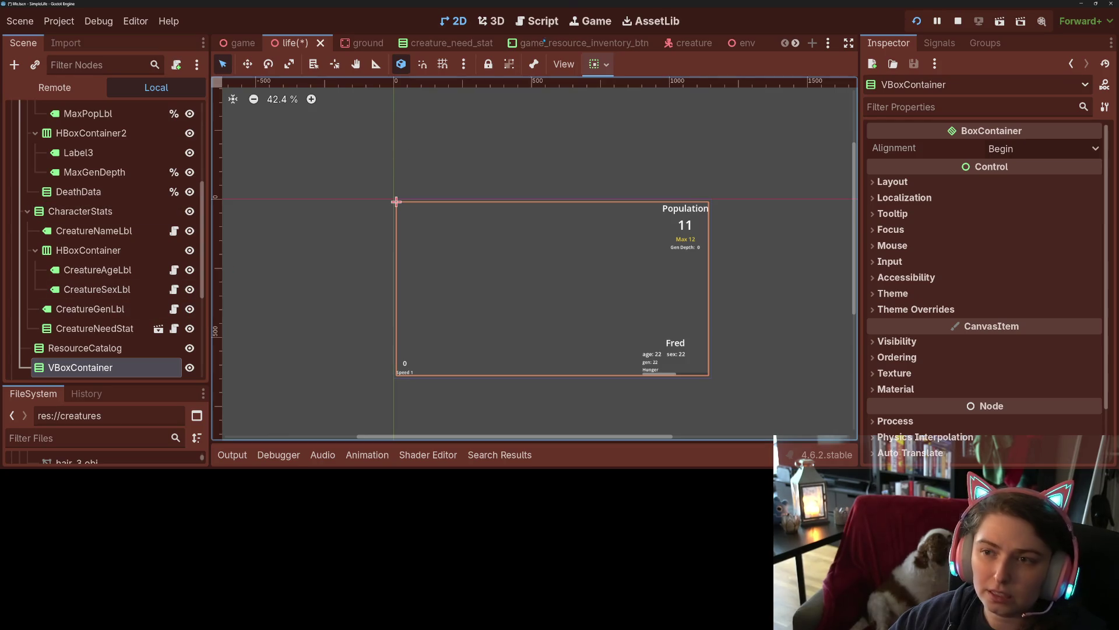
{"action": "left_click", "coordinate": [597, 64]}
{"action": "left_click", "coordinate": [602, 113]}
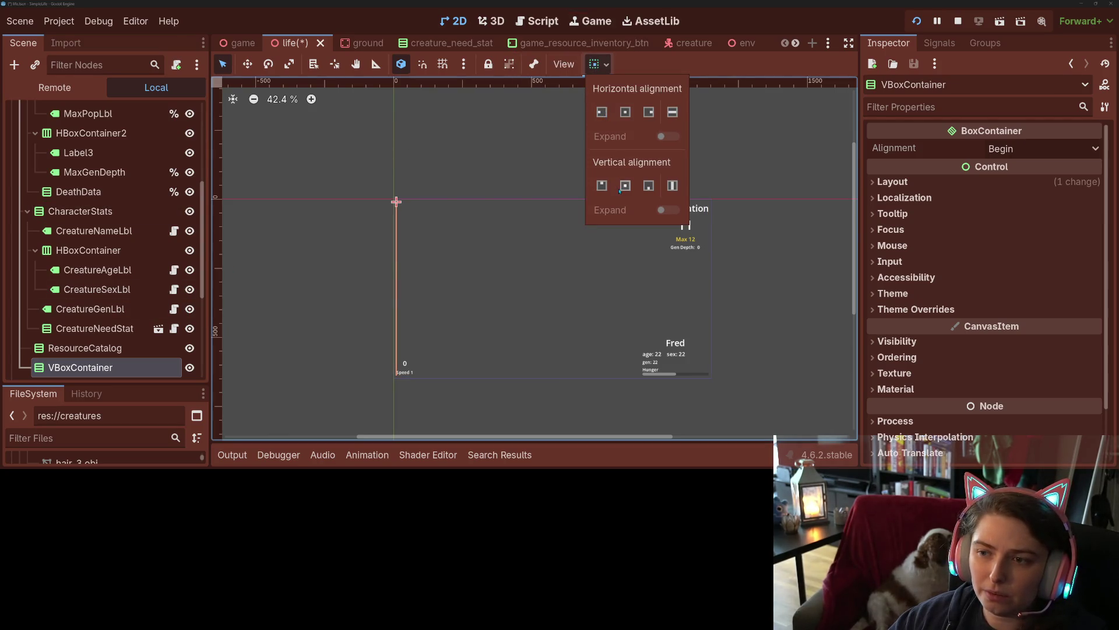
{"action": "mouse_move", "coordinate": [93, 348]}
{"action": "left_mouse_down"}
{"action": "mouse_move", "coordinate": [96, 364]}
{"action": "mouse_move", "coordinate": [100, 337]}
{"action": "left_mouse_up"}
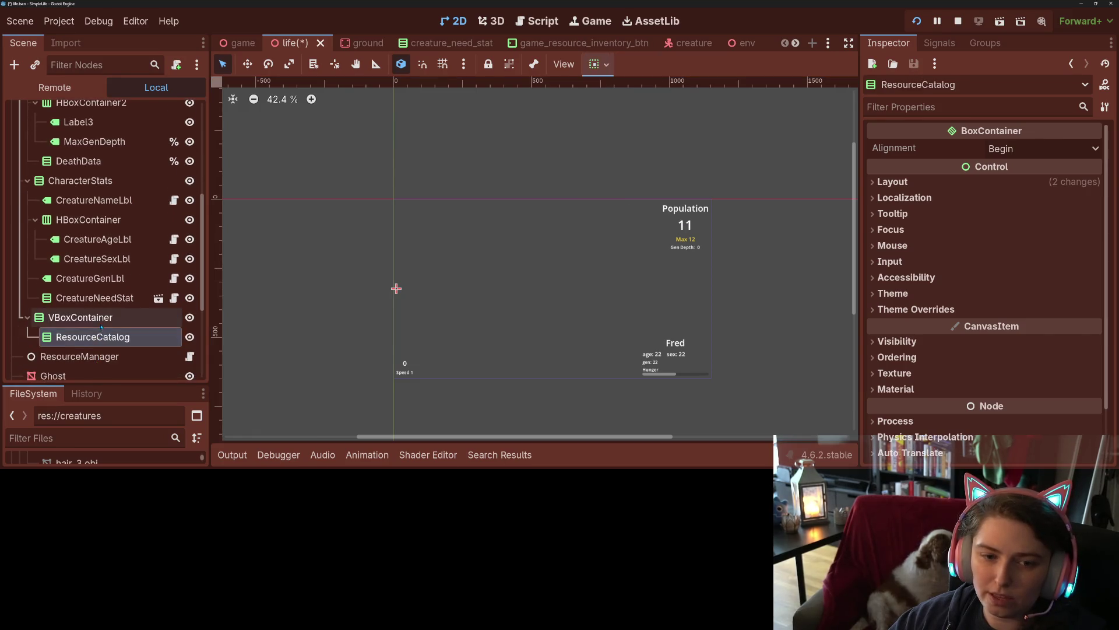
{"action": "left_click", "coordinate": [117, 319]}
Step: Add a Button child node under the VBoxContainer
{"action": "right_click", "coordinate": [130, 321]}
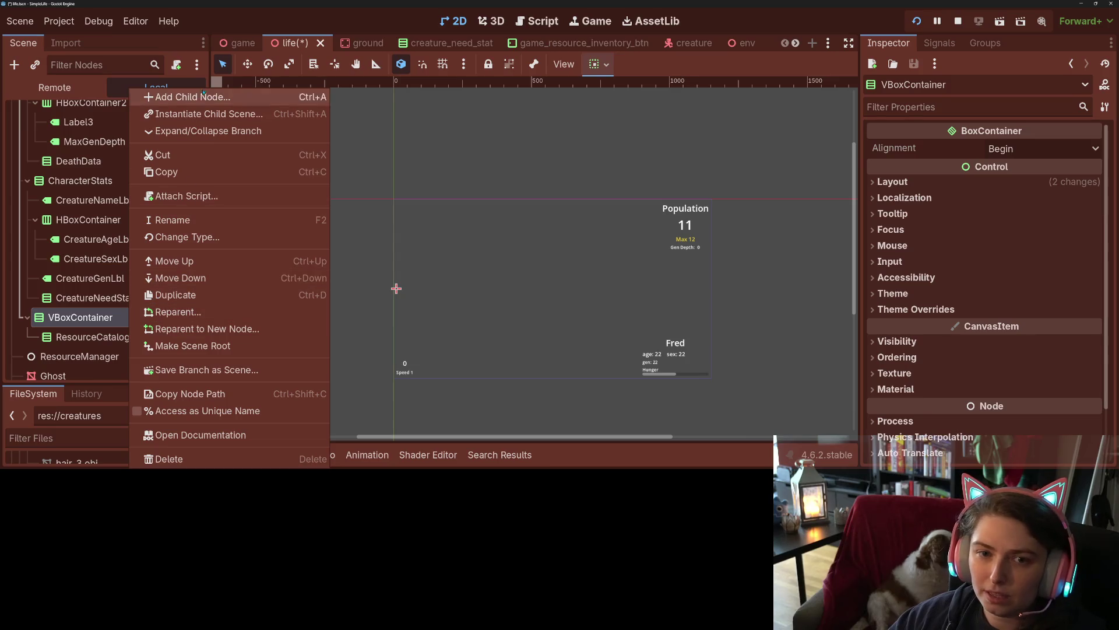
{"action": "left_click", "coordinate": [270, 96]}
{"action": "type", "text": "button"}
{"action": "key", "text": "Return"}
{"action": "right_click", "coordinate": [139, 356]}
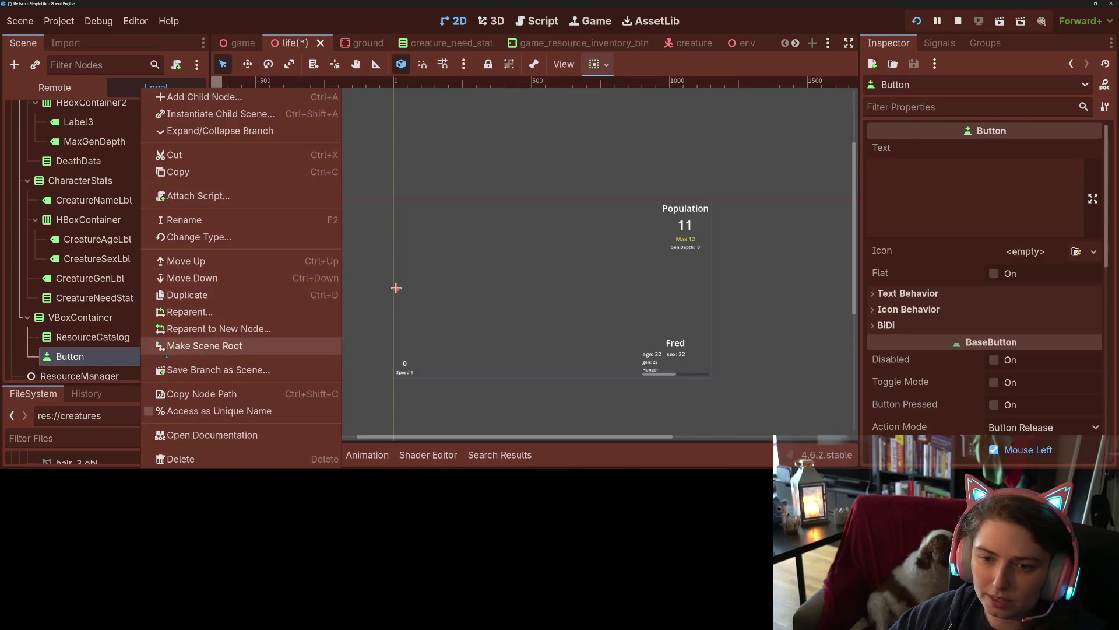
{"action": "left_click", "coordinate": [851, 209]}
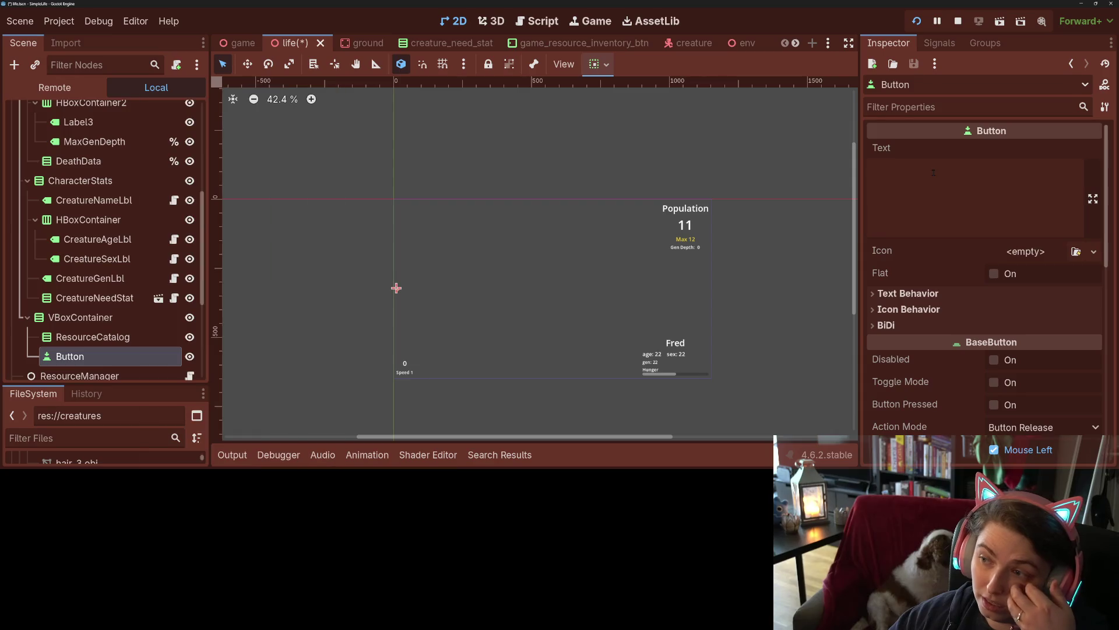
Step: Set the button's text to 'Spawn random' and rename the node SpawnRandomCreatureBtn
{"action": "left_click", "coordinate": [933, 173]}
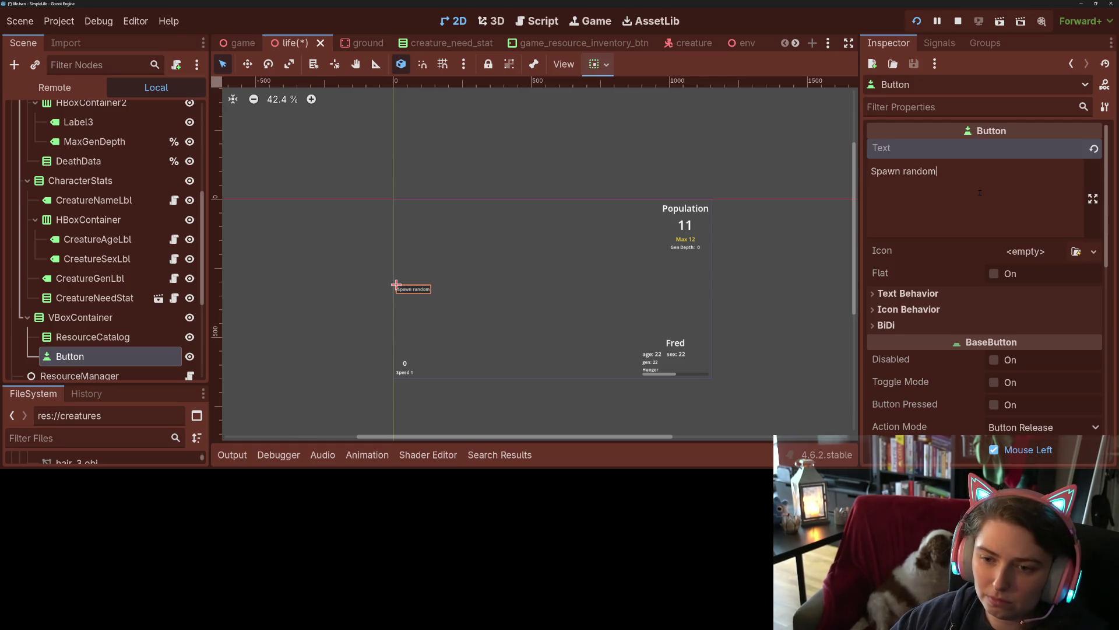
{"action": "double_click", "coordinate": [167, 356]}
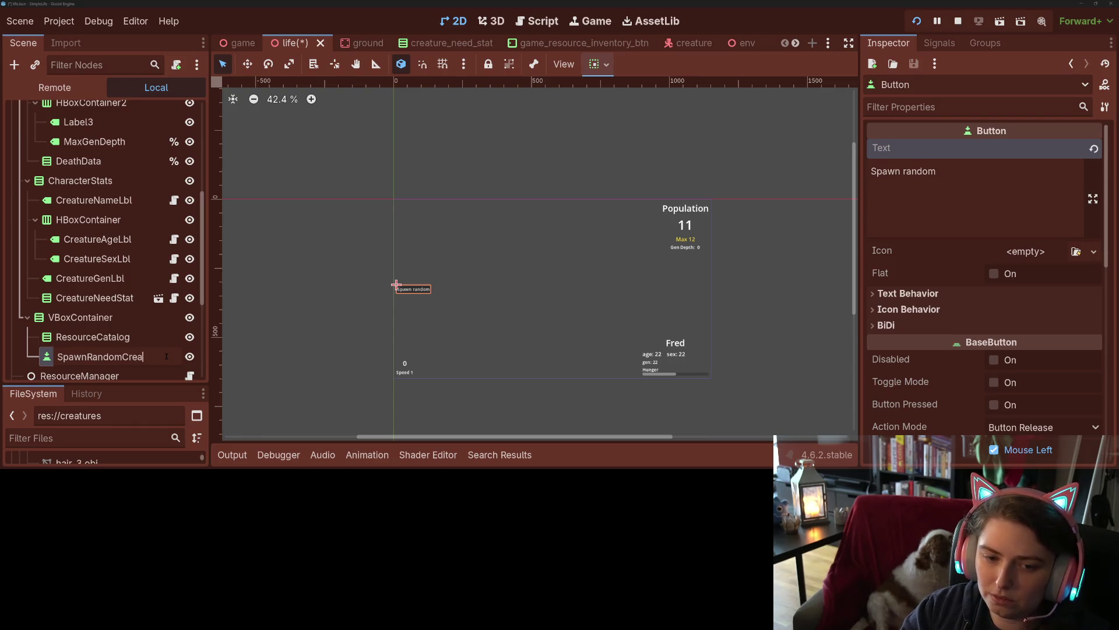
{"action": "key", "text": "Return"}
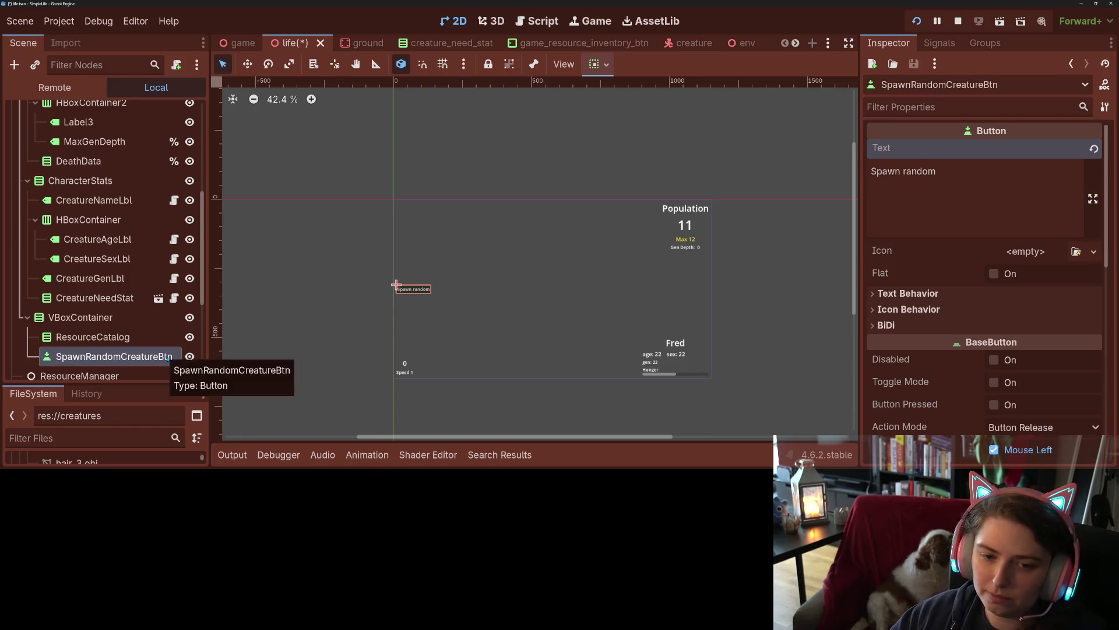
{"action": "right_click", "coordinate": [168, 356]}
{"action": "left_click", "coordinate": [264, 201]}
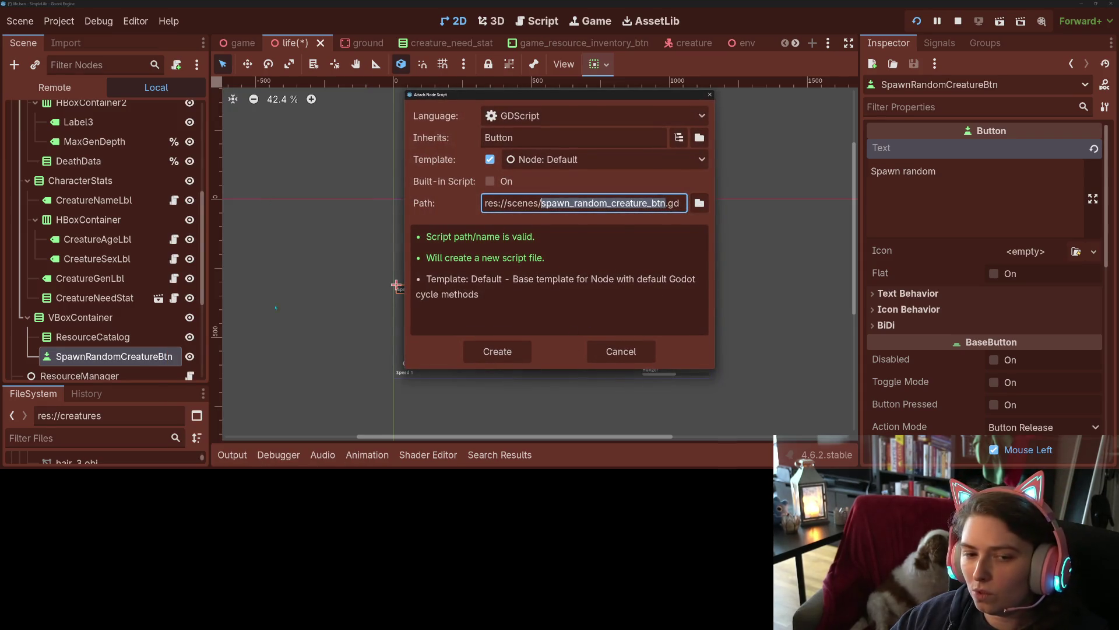
Step: Cancel the Attach Node Script dialog and collapse PopulationData, CharacterStats and VBoxContainer in the tree
{"action": "left_click", "coordinate": [621, 351]}
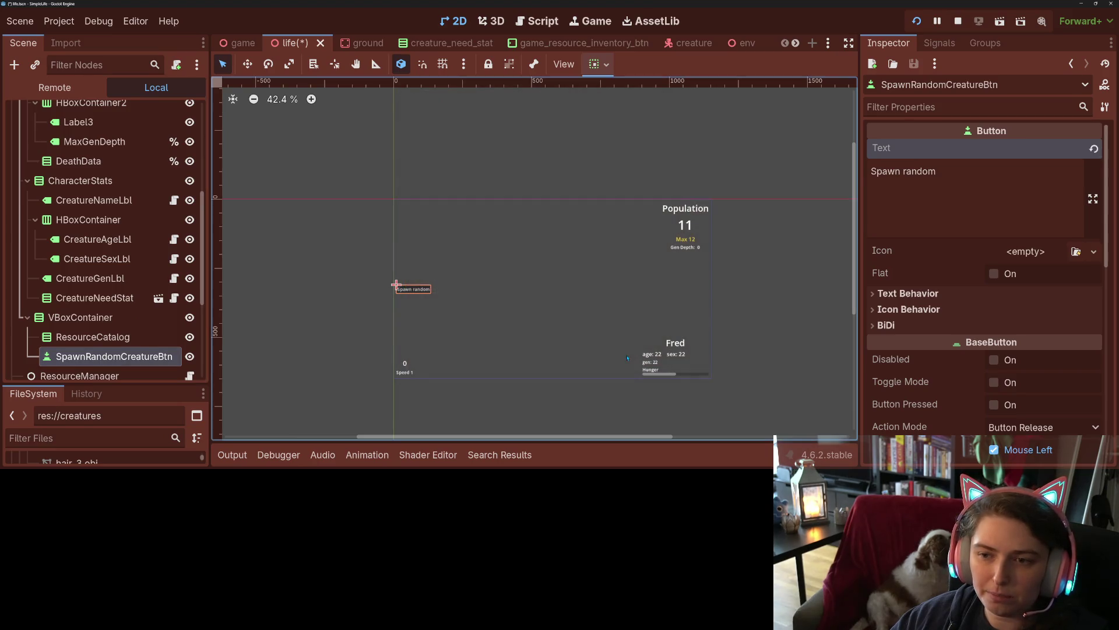
{"action": "scroll", "coordinate": [117, 291], "scroll_direction": "down", "scroll_amount": 3}
{"action": "scroll", "coordinate": [119, 239], "scroll_direction": "up", "scroll_amount": 10}
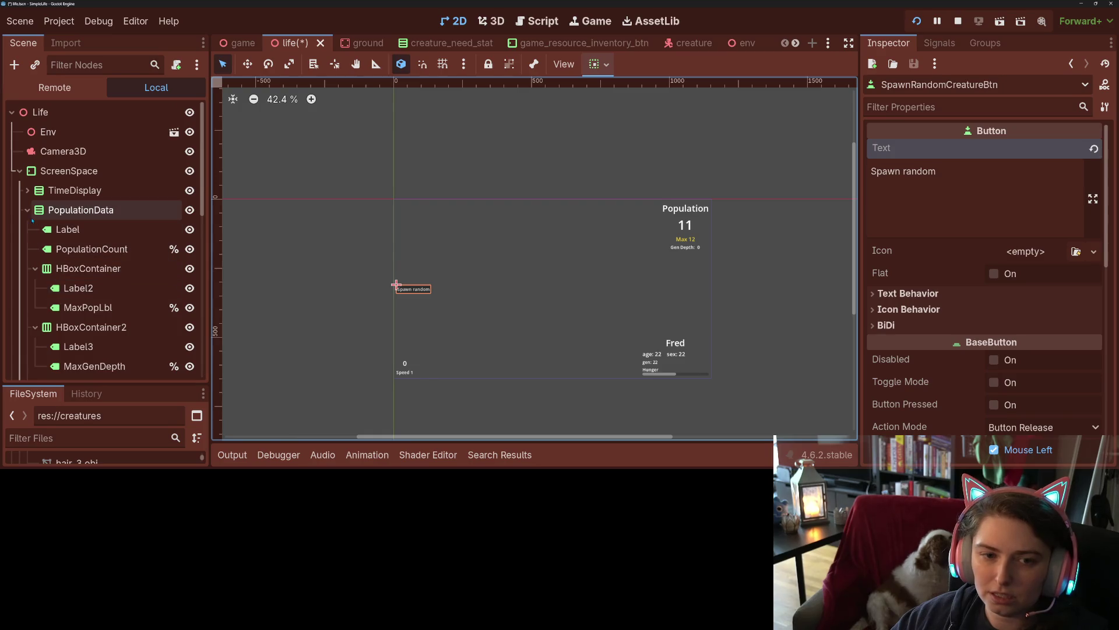
{"action": "left_click", "coordinate": [28, 210]}
{"action": "scroll", "coordinate": [40, 275], "scroll_direction": "down", "scroll_amount": 3}
{"action": "scroll", "coordinate": [40, 276], "scroll_direction": "up", "scroll_amount": 2}
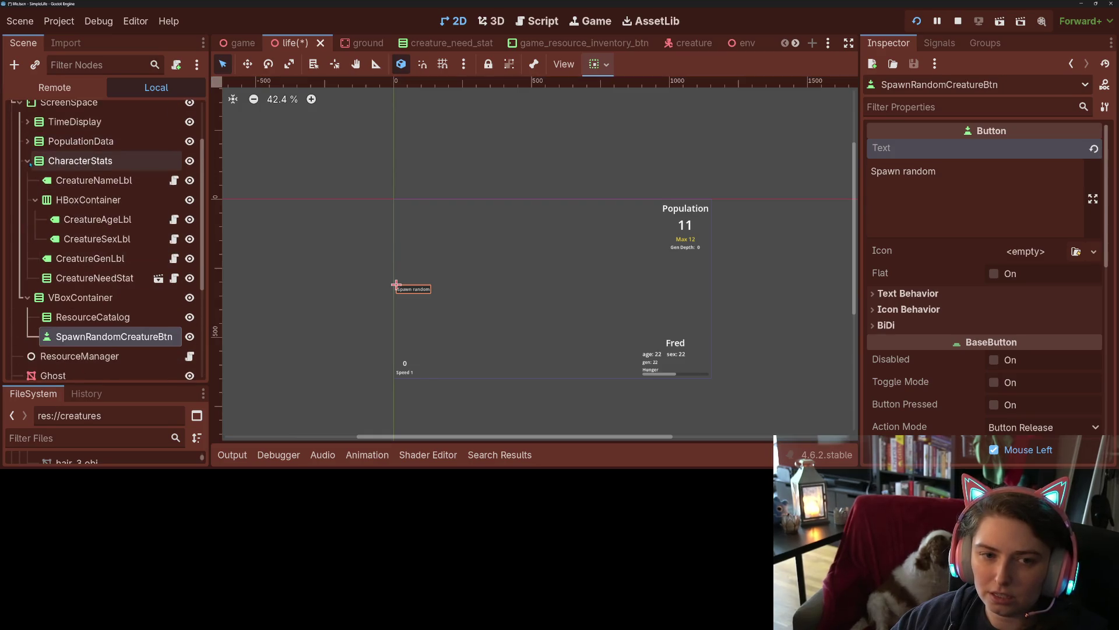
{"action": "left_click", "coordinate": [27, 161]}
{"action": "left_click", "coordinate": [28, 180]}
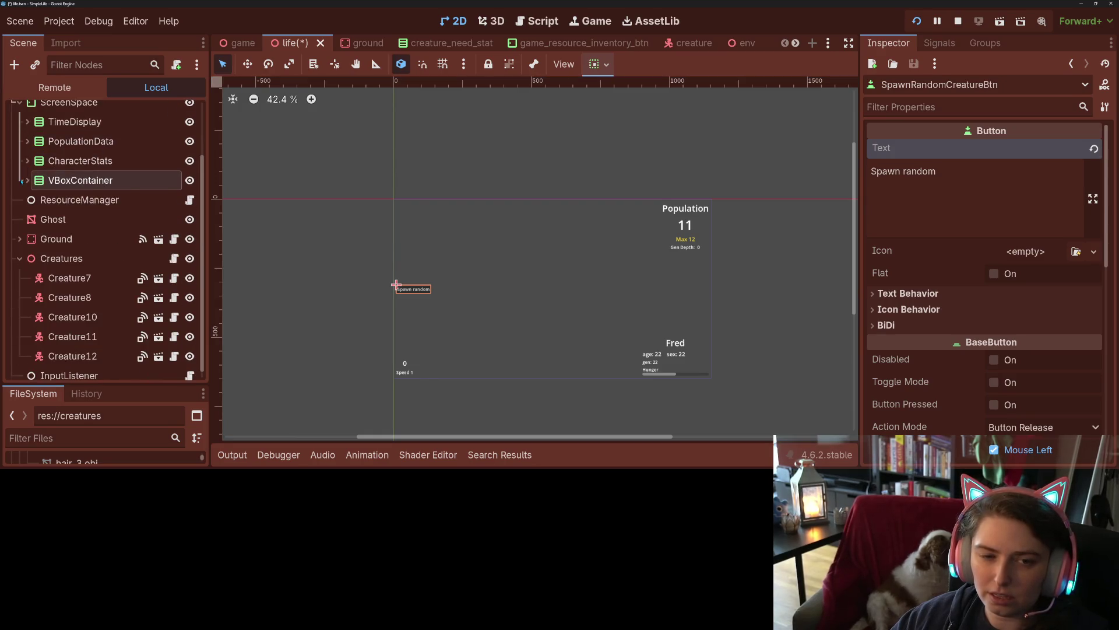
Step: Select the Creatures node, collapse its children, and open its script creatures.gd
{"action": "left_click", "coordinate": [24, 261]}
{"action": "left_click", "coordinate": [20, 258]}
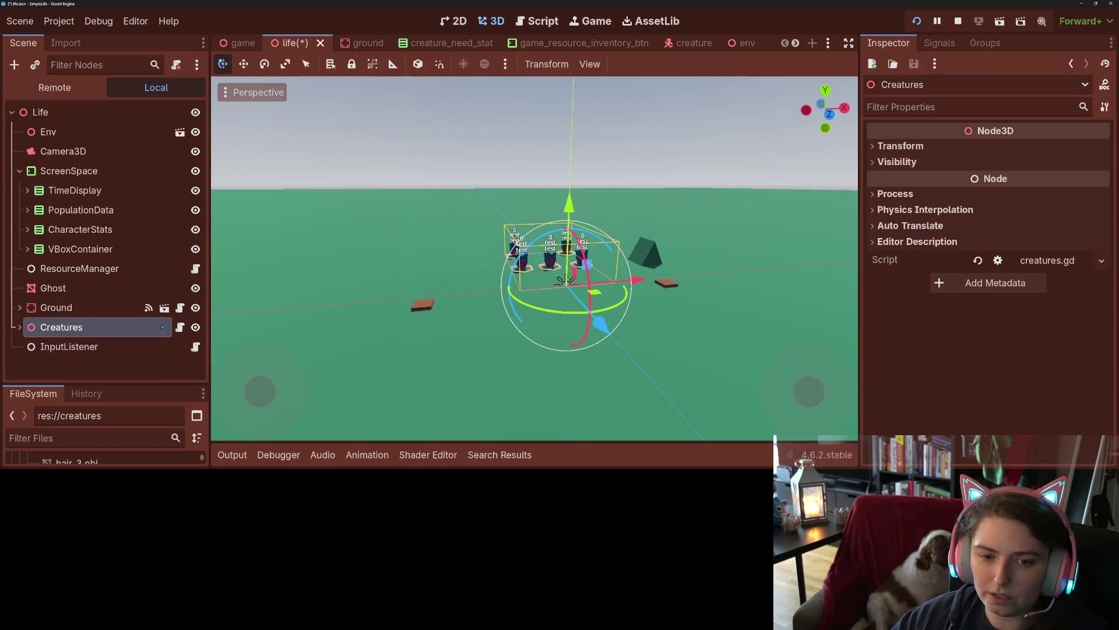
{"action": "left_click", "coordinate": [180, 327]}
Step: Expand VBoxContainer, select SpawnRandomCreatureBtn and show its signals in the Node dock
{"action": "left_click", "coordinate": [574, 357]}
{"action": "scroll", "coordinate": [575, 356], "scroll_direction": "up", "scroll_amount": 6}
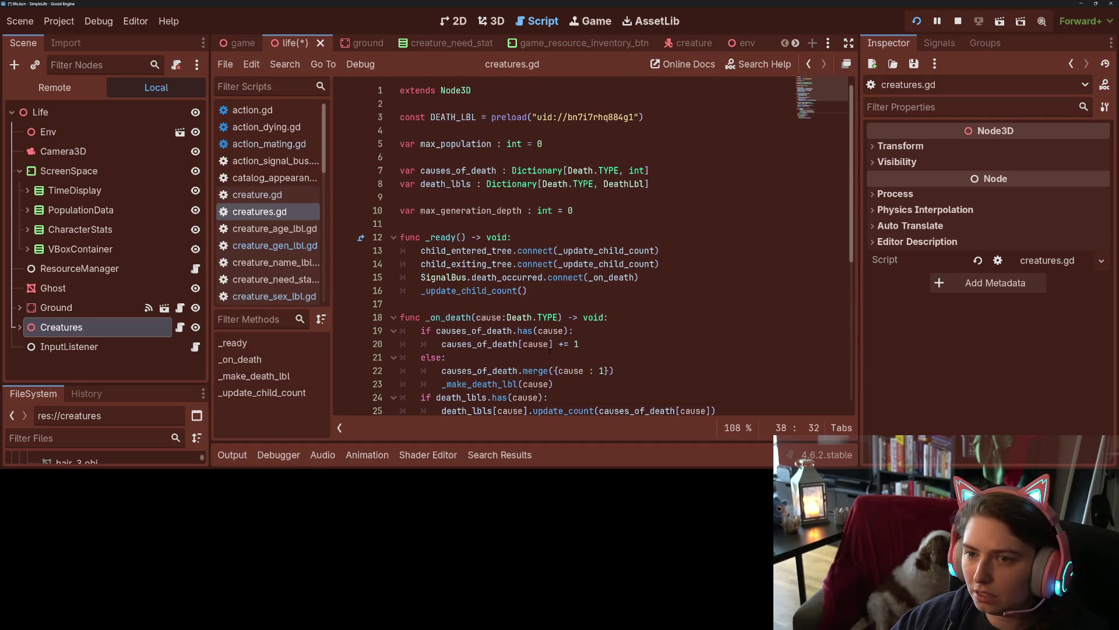
{"action": "left_click", "coordinate": [24, 249]}
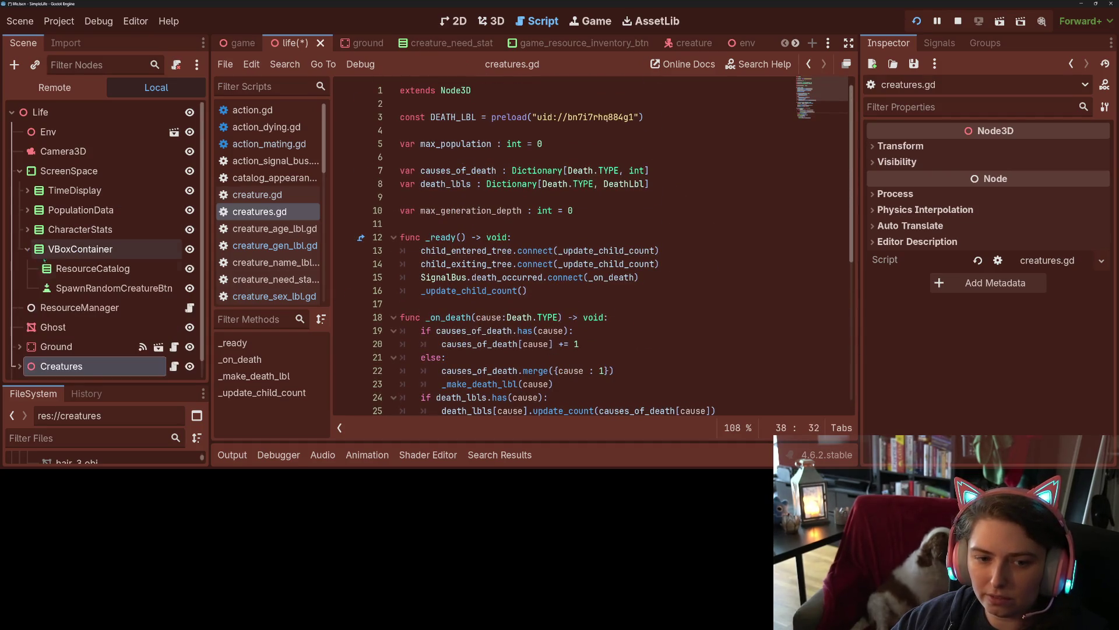
{"action": "left_click", "coordinate": [109, 267]}
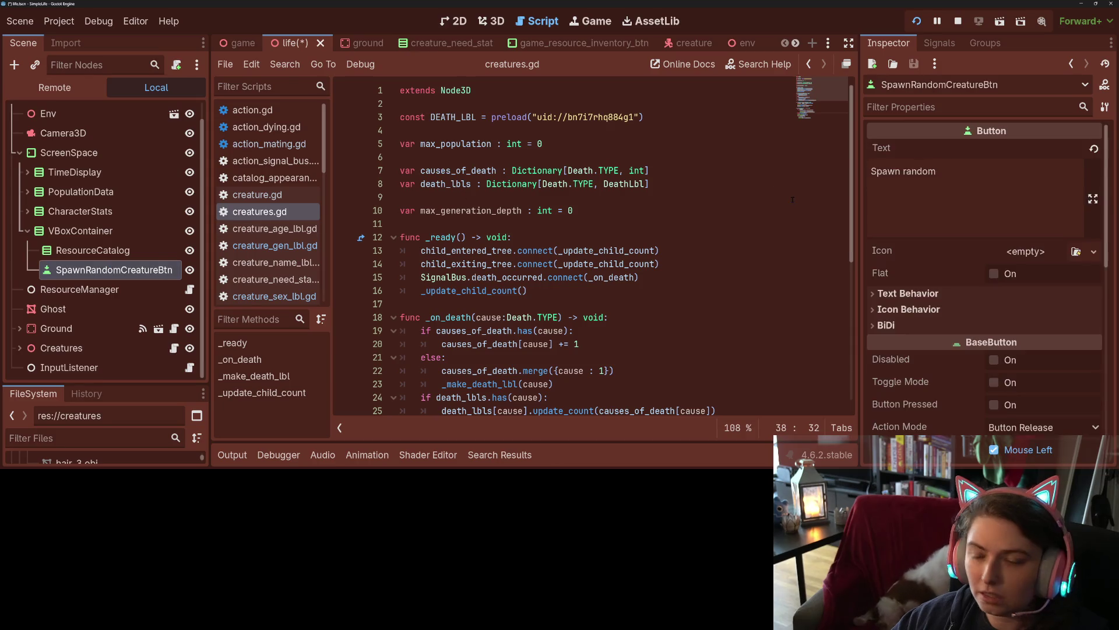
{"action": "left_click", "coordinate": [939, 43]}
{"action": "scroll", "coordinate": [921, 176], "scroll_direction": "up", "scroll_amount": 3}
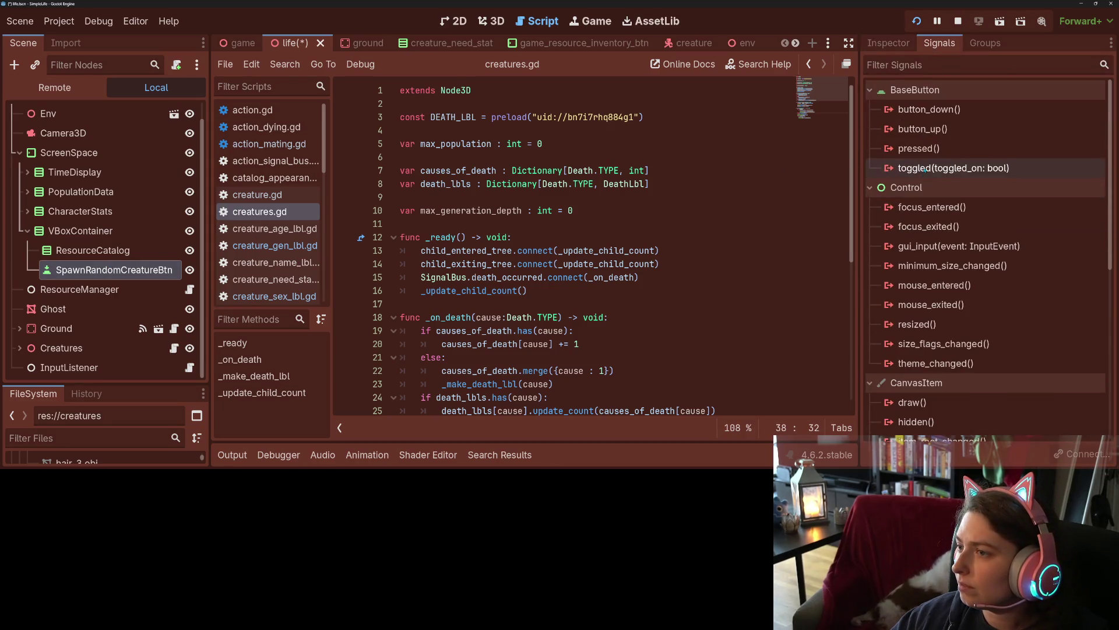
Step: Connect the pressed() signal to the Creatures node, creating its handler in creatures.gd
{"action": "right_click", "coordinate": [926, 150]}
{"action": "left_click", "coordinate": [945, 162]}
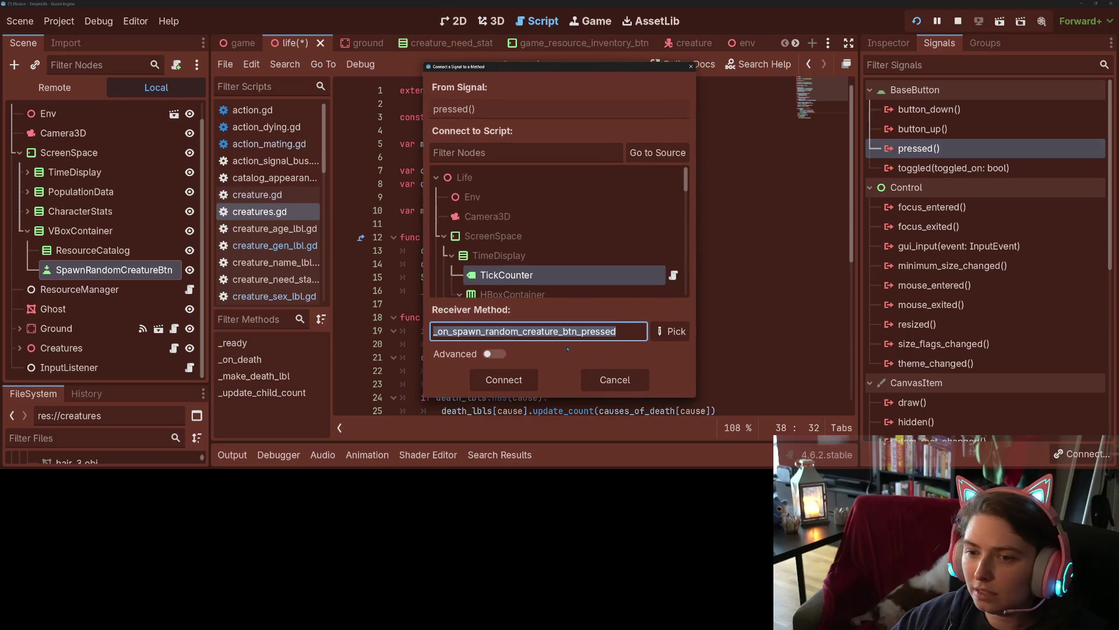
{"action": "scroll", "coordinate": [513, 268], "scroll_direction": "down", "scroll_amount": 10}
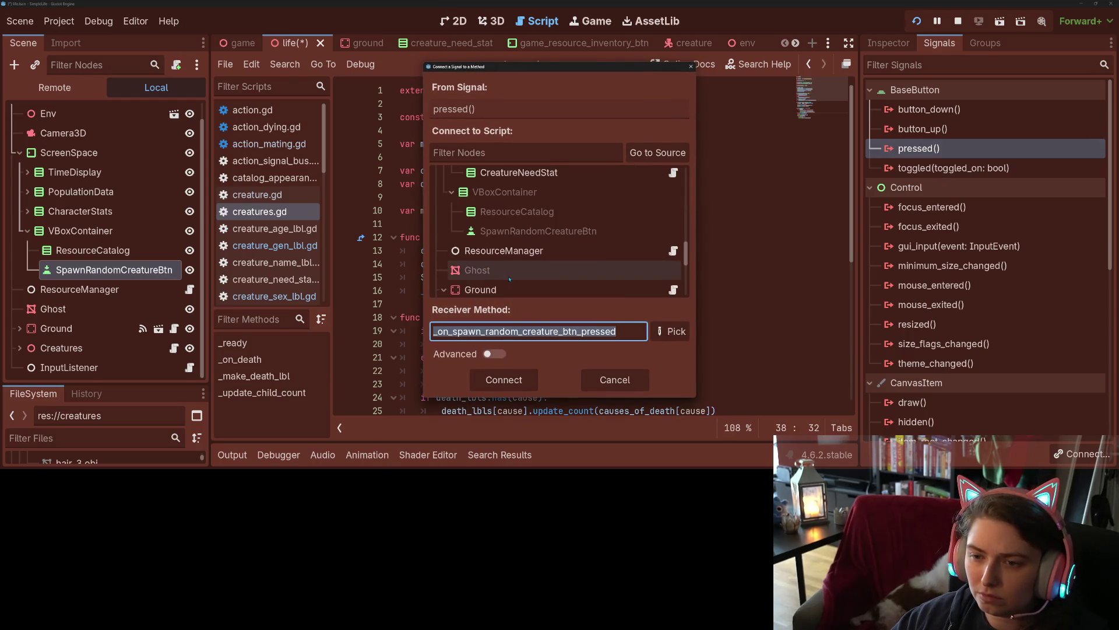
{"action": "scroll", "coordinate": [520, 260], "scroll_direction": "down", "scroll_amount": 3}
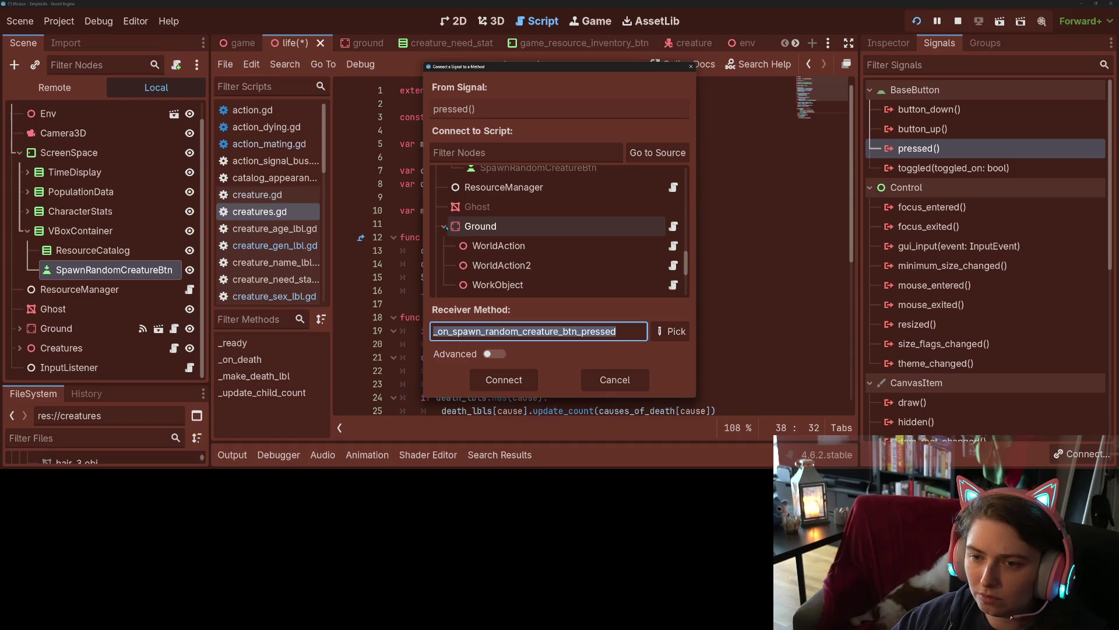
{"action": "left_click", "coordinate": [444, 226]}
{"action": "left_click", "coordinate": [475, 251]}
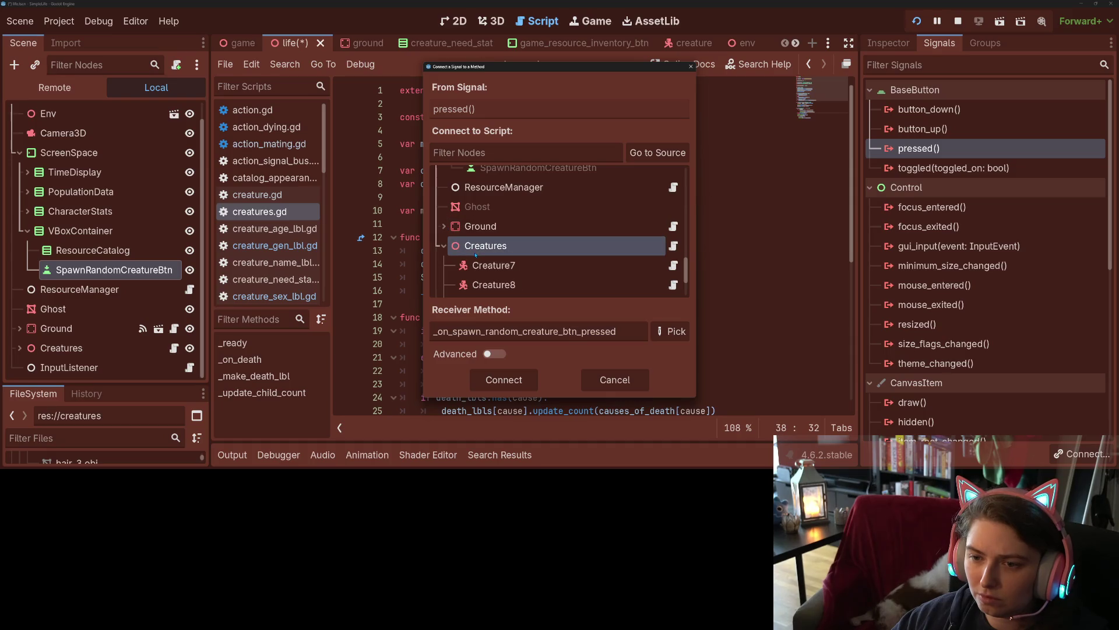
{"action": "left_click", "coordinate": [504, 380]}
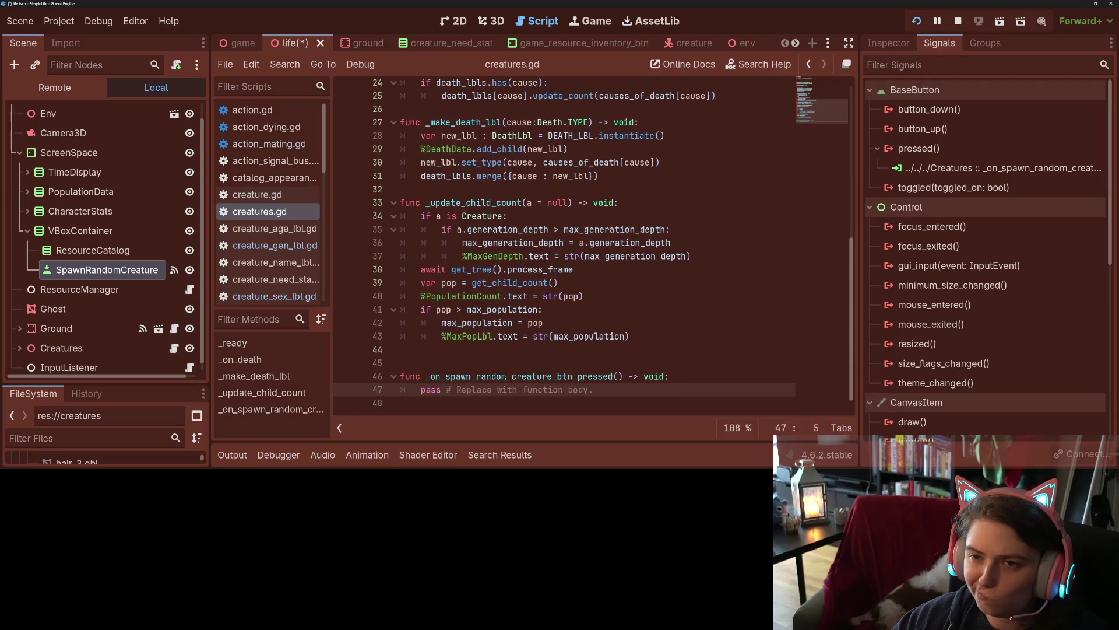
Step: Remove the extra blank line above the new handler and save creatures.gd
{"action": "left_click", "coordinate": [487, 376]}
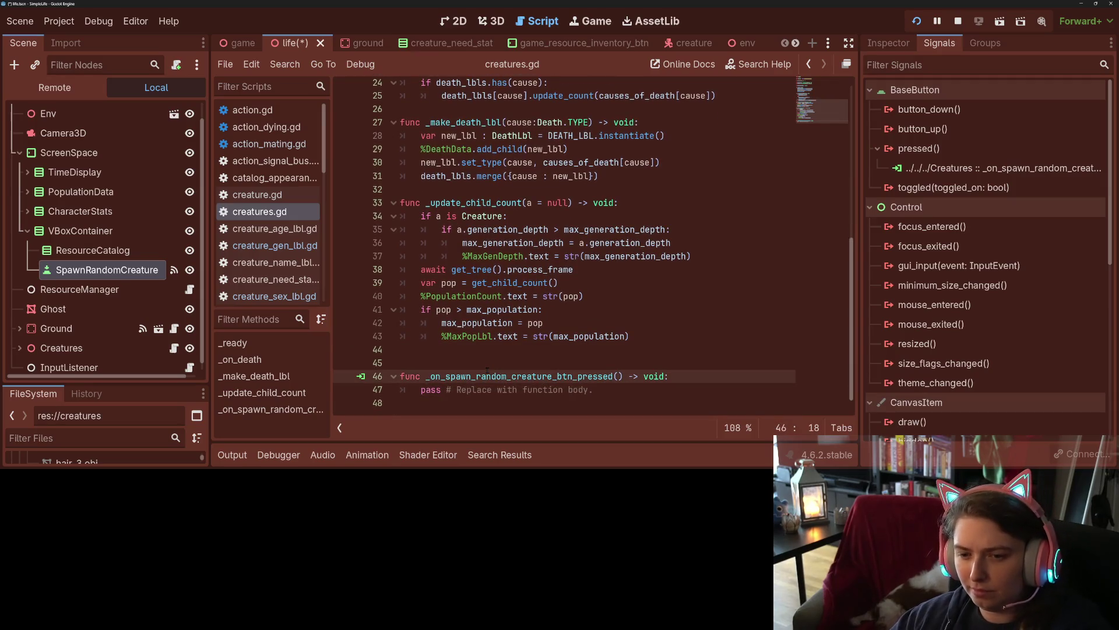
{"action": "key", "text": "Up"}
{"action": "key", "text": "BackSpace"}
{"action": "scroll", "coordinate": [487, 369], "scroll_direction": "up", "scroll_amount": 8}
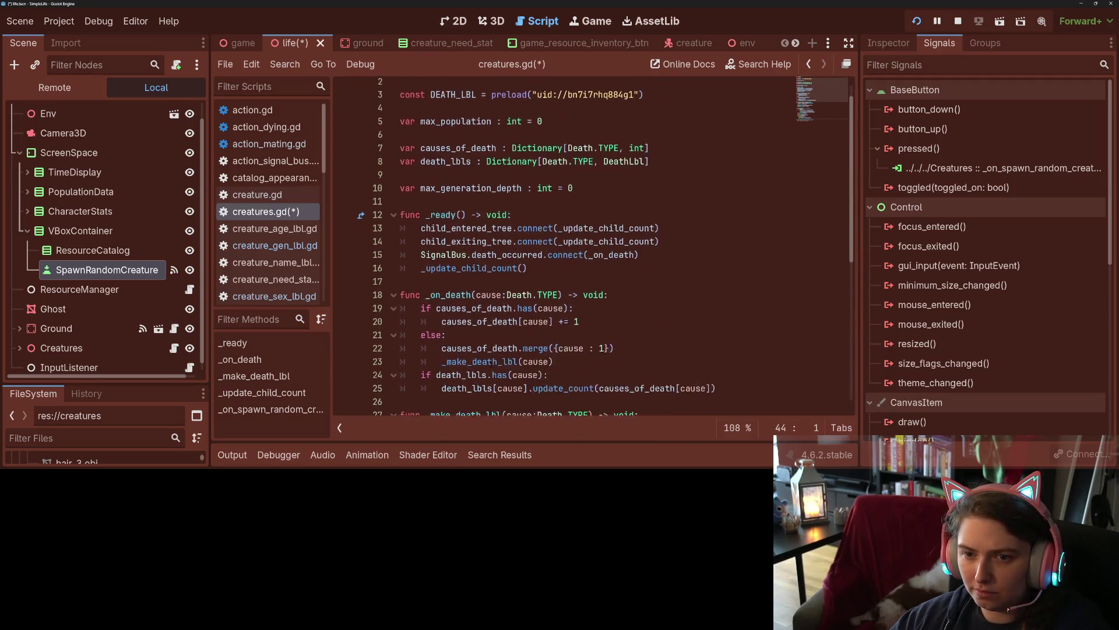
{"action": "scroll", "coordinate": [521, 383], "scroll_direction": "down", "scroll_amount": 8}
{"action": "key", "text": "ctrl+s"}
Step: Give the FileSystem dock more height and open action_mating.gd
{"action": "scroll", "coordinate": [520, 383], "scroll_direction": "up", "scroll_amount": 6}
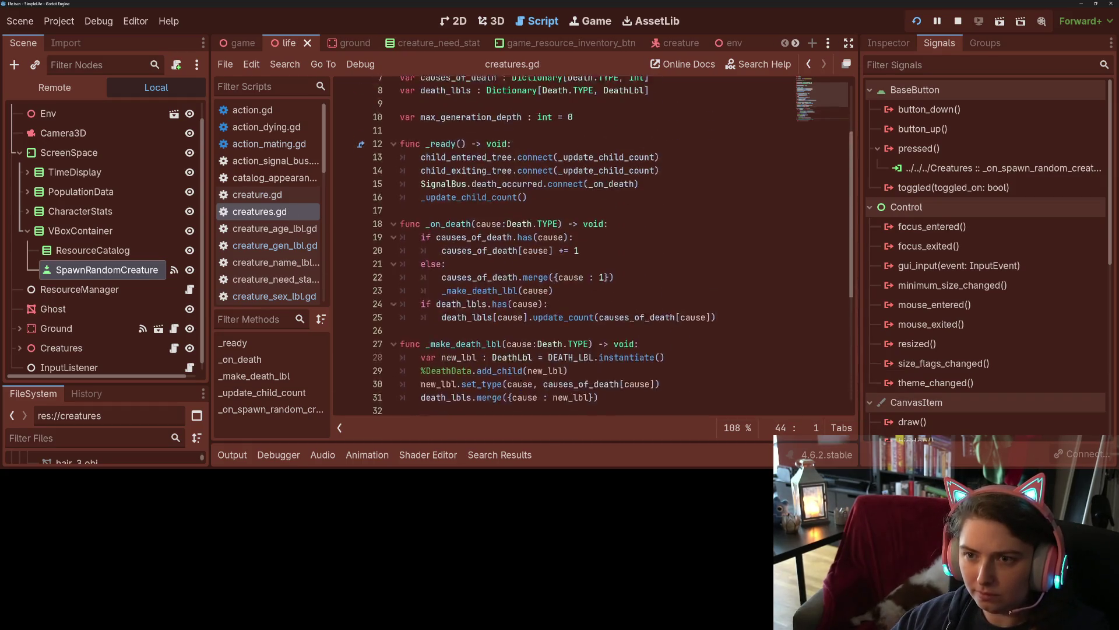
{"action": "scroll", "coordinate": [520, 383], "scroll_direction": "up", "scroll_amount": 2}
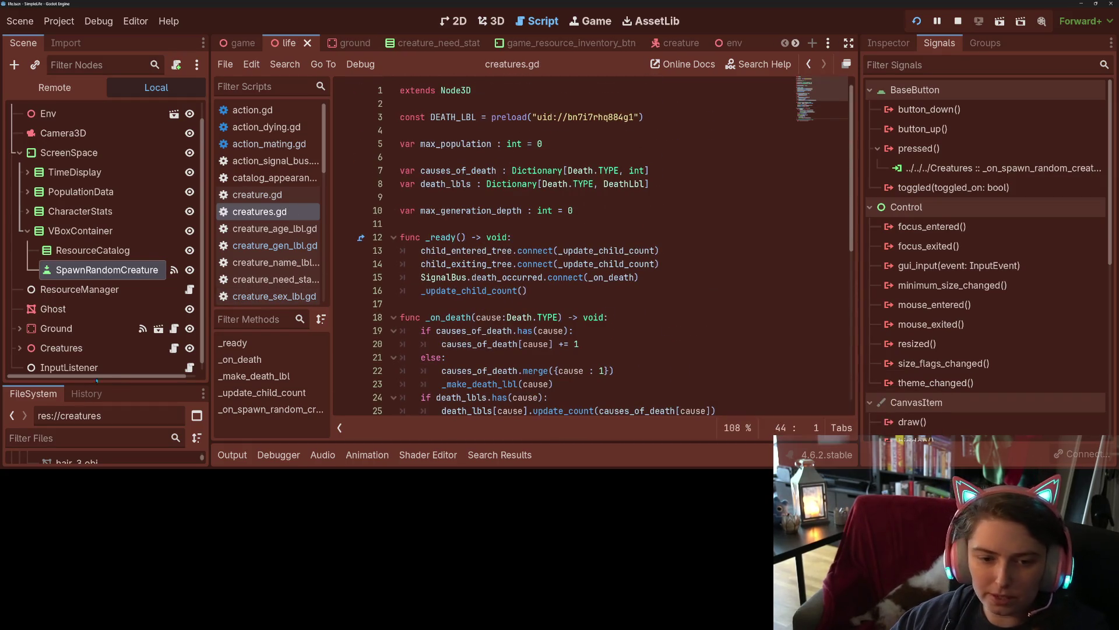
{"action": "mouse_move", "coordinate": [110, 384]}
{"action": "left_mouse_down"}
{"action": "mouse_move", "coordinate": [99, 145]}
{"action": "mouse_move", "coordinate": [91, 343]}
{"action": "left_mouse_up"}
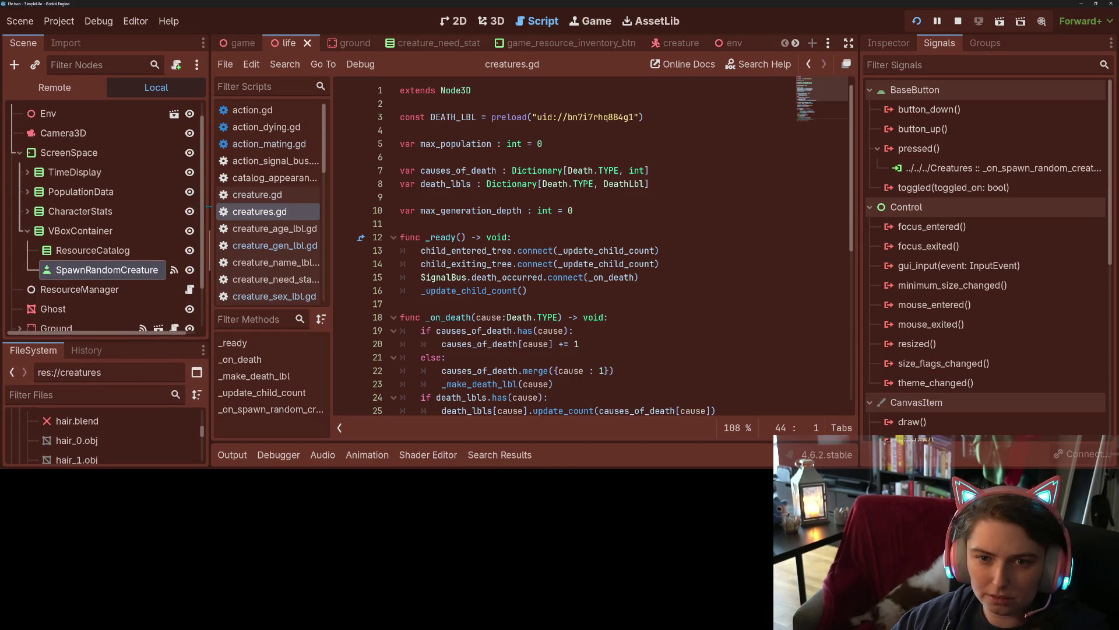
{"action": "left_click", "coordinate": [268, 143]}
{"action": "scroll", "coordinate": [825, 86], "scroll_direction": "up", "scroll_amount": 20}
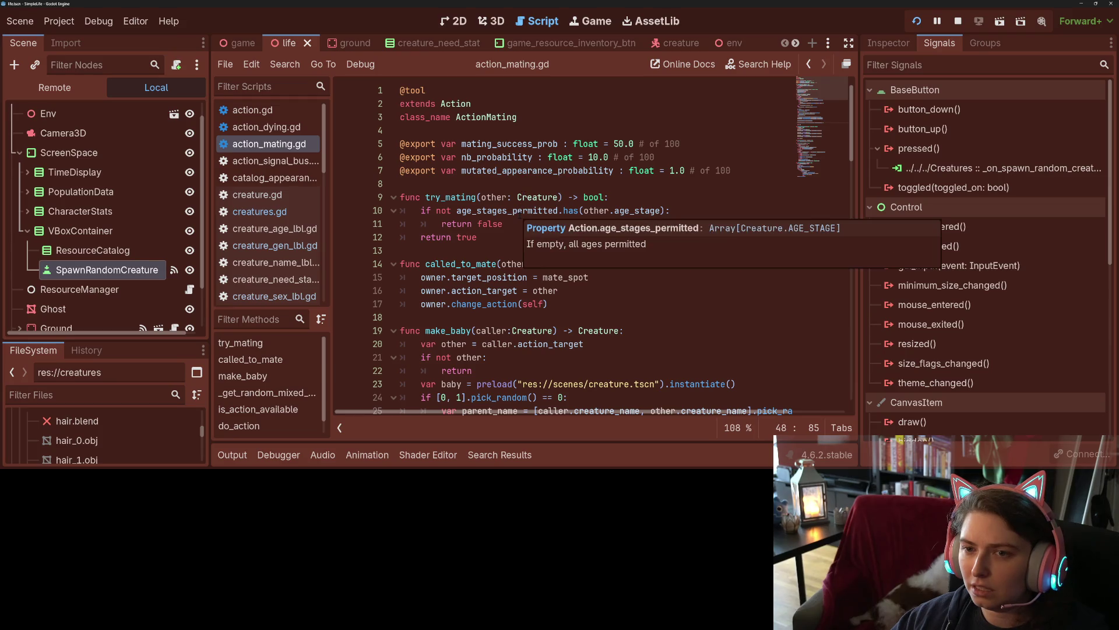
Step: Study the preload of creature.tscn on line 23 and look up preload's documentation
{"action": "left_click", "coordinate": [453, 224]}
{"action": "scroll", "coordinate": [453, 222], "scroll_direction": "down", "scroll_amount": 3}
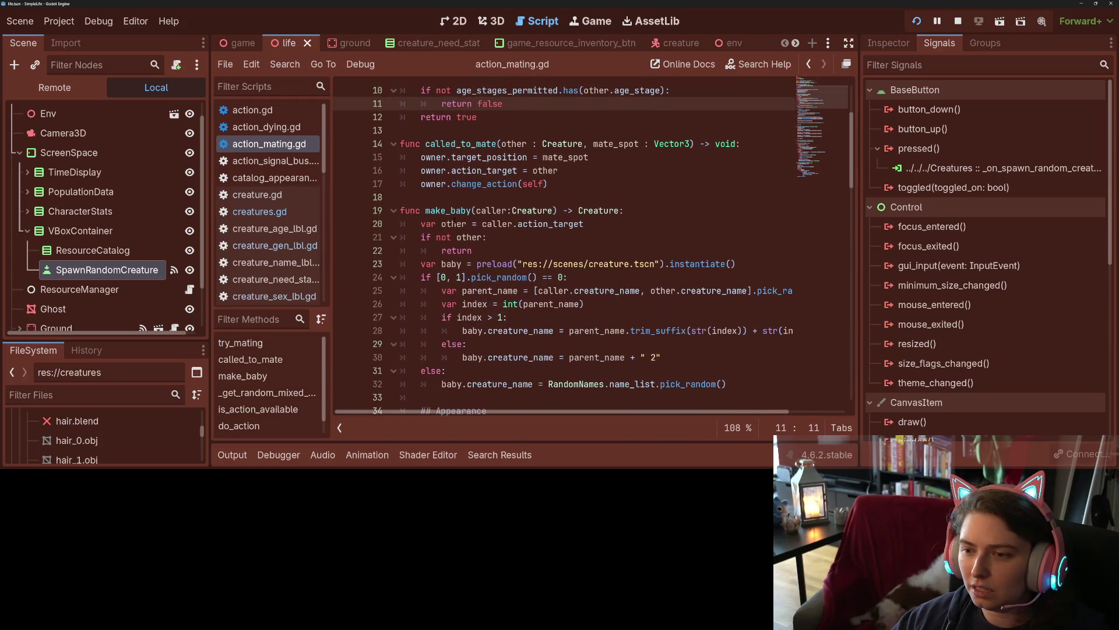
{"action": "double_click", "coordinate": [512, 264]}
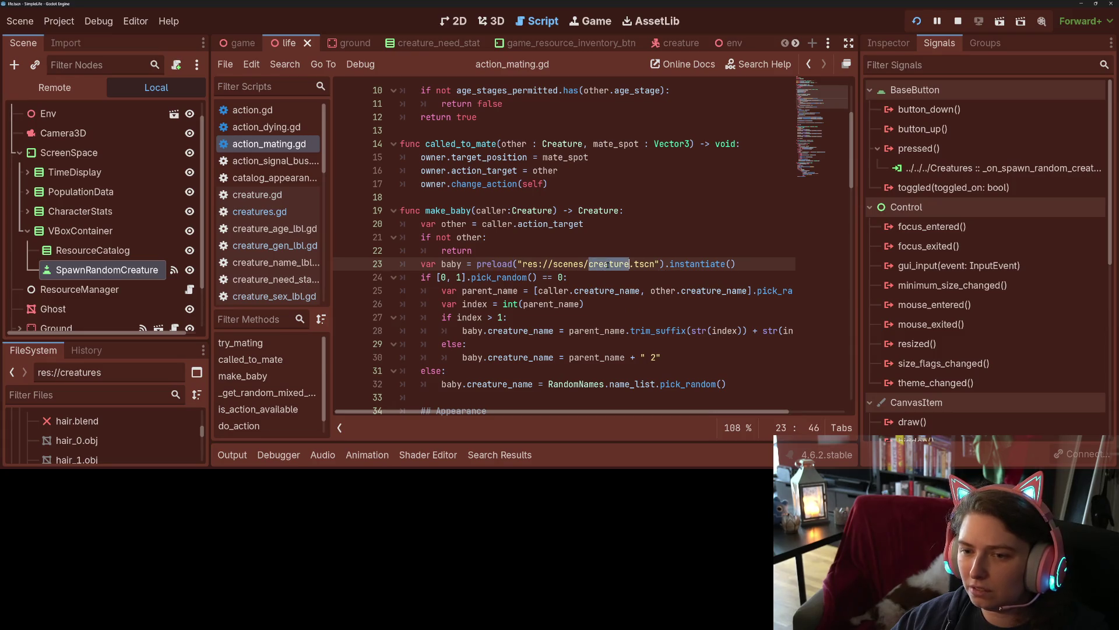
{"action": "scroll", "coordinate": [606, 264], "scroll_direction": "up", "scroll_amount": 1}
{"action": "mouse_move", "coordinate": [592, 269]}
{"action": "left_click", "coordinate": [523, 304]}
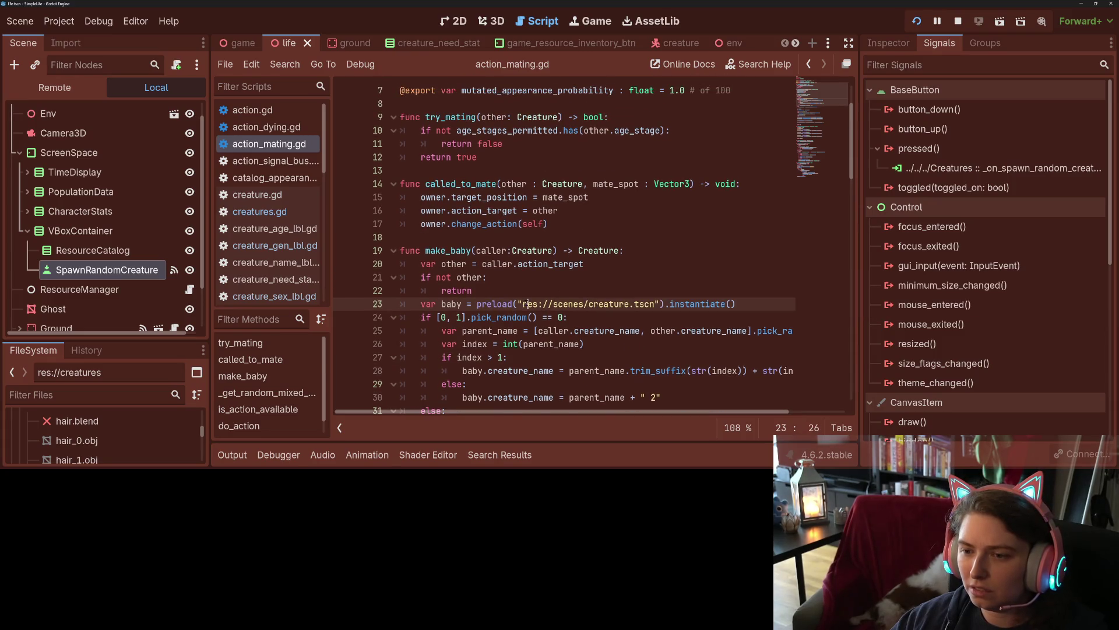
{"action": "scroll", "coordinate": [660, 352], "scroll_direction": "up", "scroll_amount": 2}
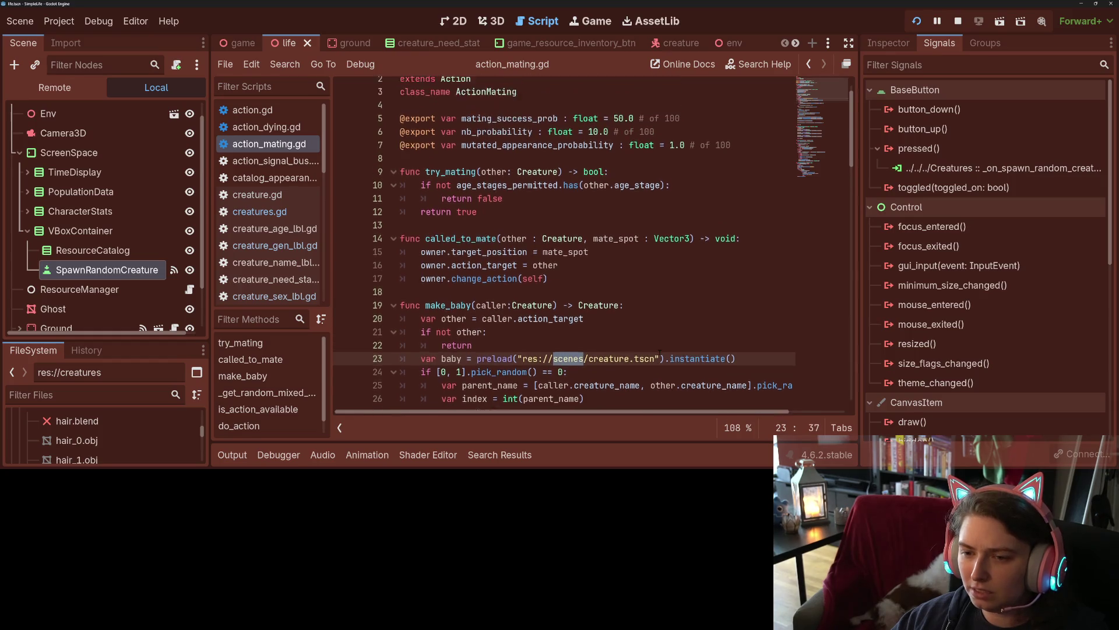
{"action": "scroll", "coordinate": [659, 352], "scroll_direction": "down", "scroll_amount": 1}
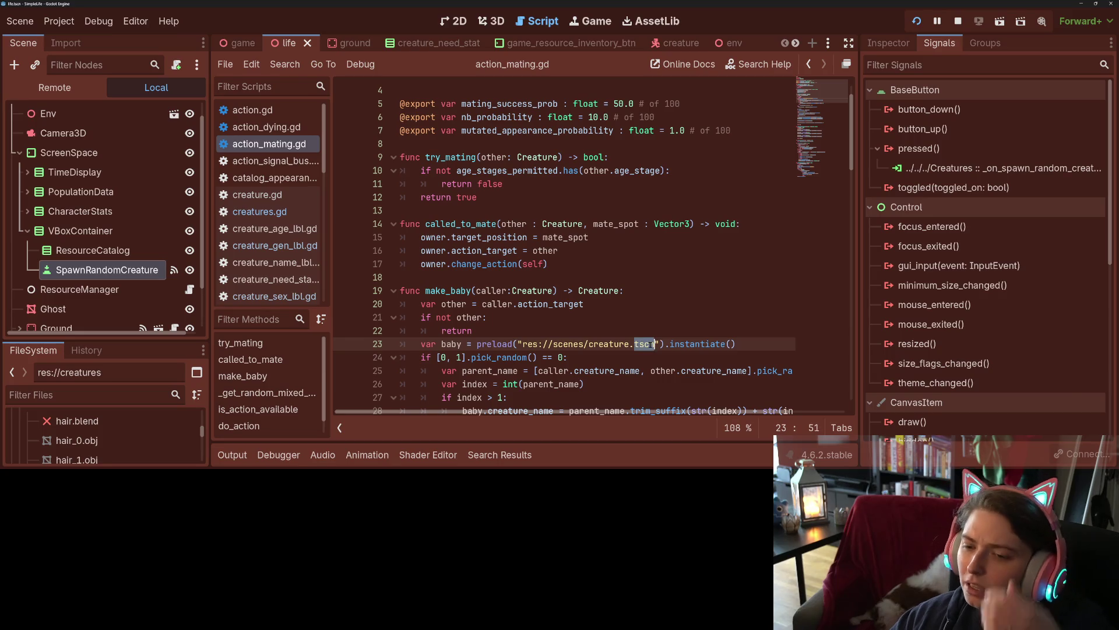
{"action": "double_click", "coordinate": [496, 344]}
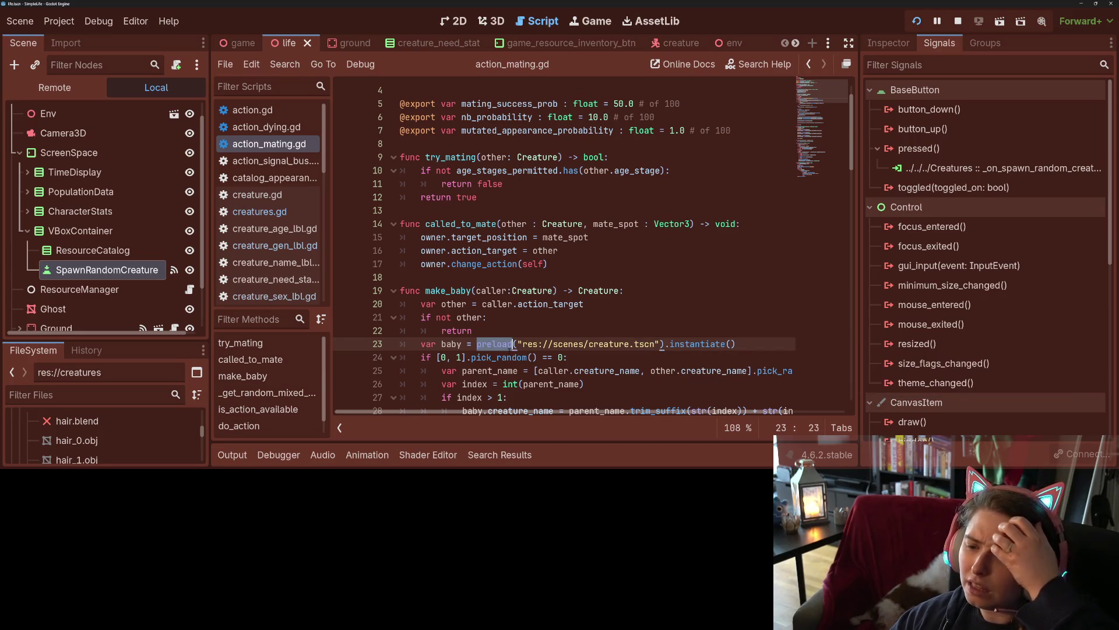
{"action": "left_click", "coordinate": [507, 344]}
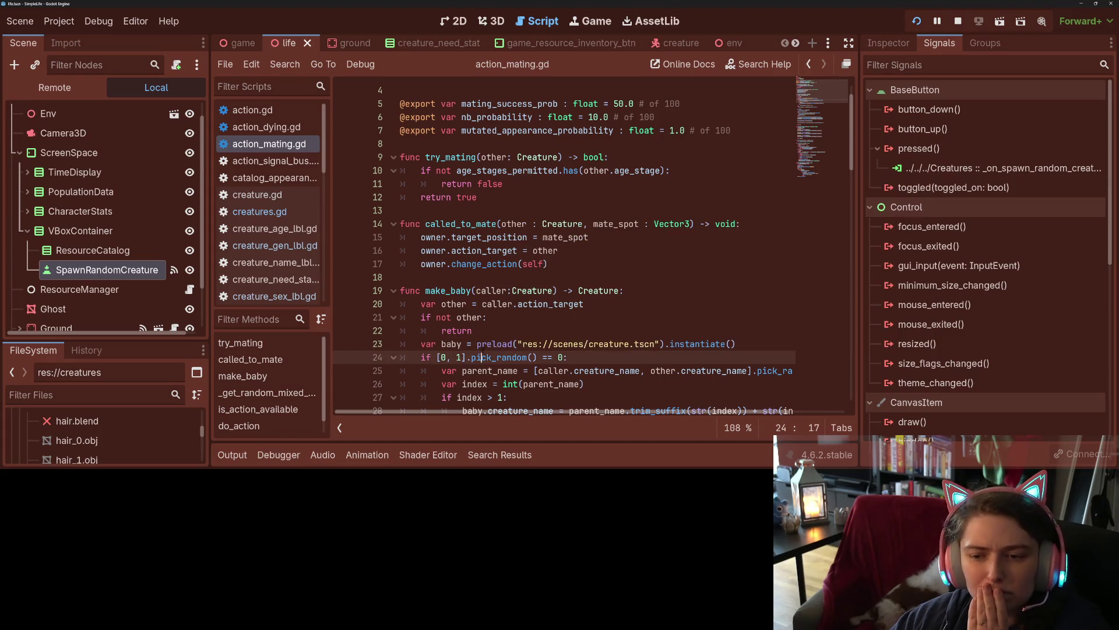
{"action": "double_click", "coordinate": [510, 344]}
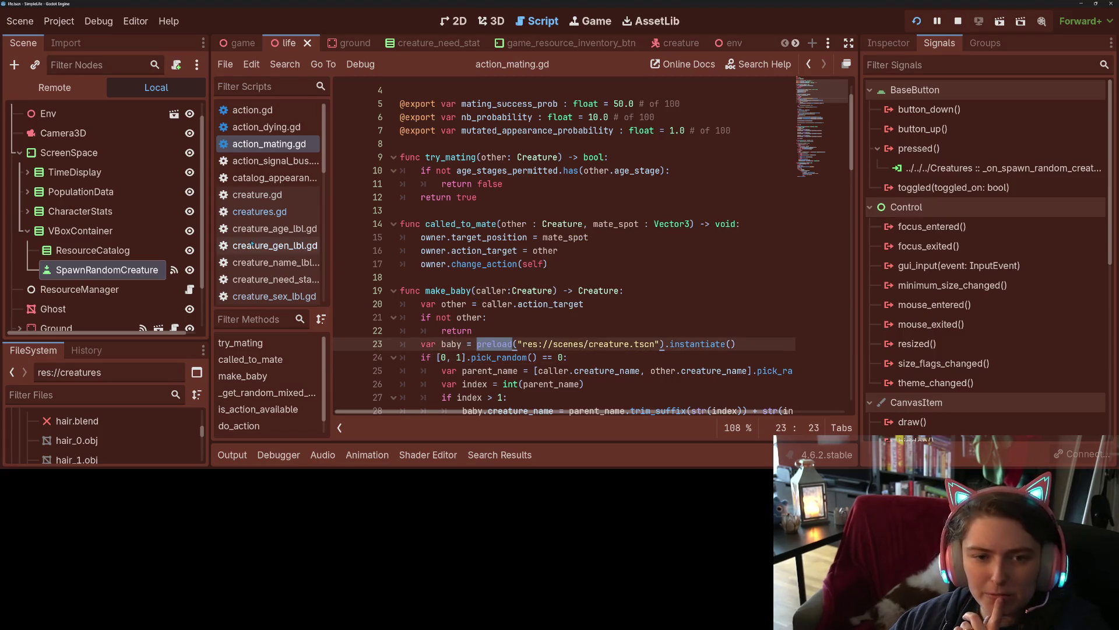
{"action": "scroll", "coordinate": [128, 258], "scroll_direction": "down", "scroll_amount": 3}
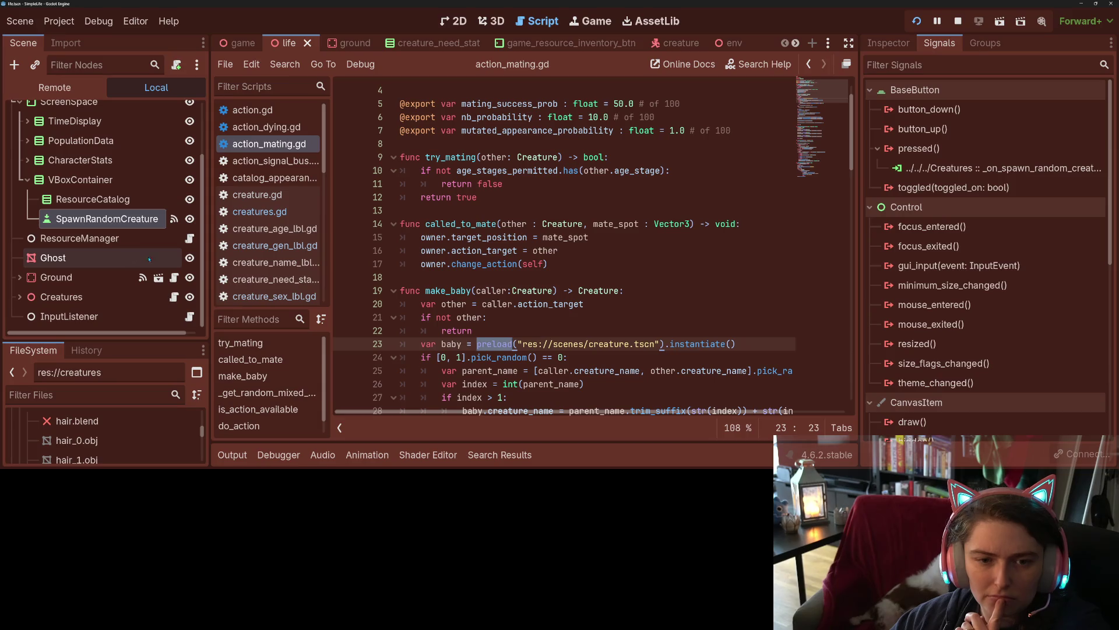
Step: Open the ResourceManager, Ground and then Creatures node scripts, ending on creatures.gd
{"action": "left_click", "coordinate": [189, 237]}
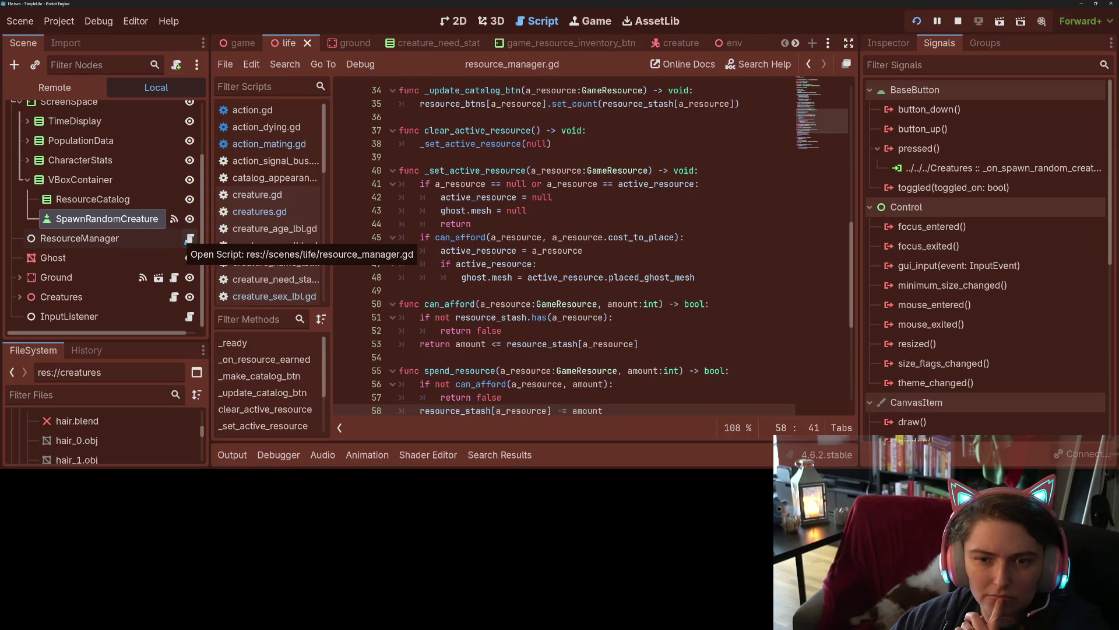
{"action": "scroll", "coordinate": [661, 328], "scroll_direction": "up", "scroll_amount": 5}
{"action": "scroll", "coordinate": [560, 251], "scroll_direction": "down", "scroll_amount": 15}
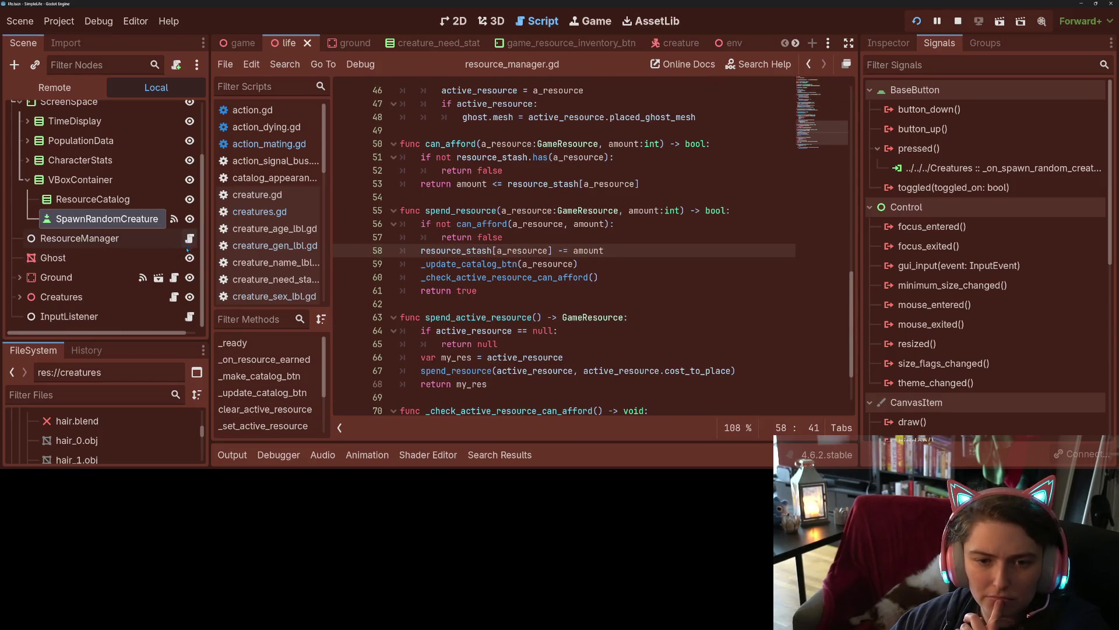
{"action": "scroll", "coordinate": [166, 268], "scroll_direction": "up", "scroll_amount": 3}
{"action": "scroll", "coordinate": [157, 280], "scroll_direction": "down", "scroll_amount": 3}
{"action": "scroll", "coordinate": [157, 281], "scroll_direction": "down", "scroll_amount": 1}
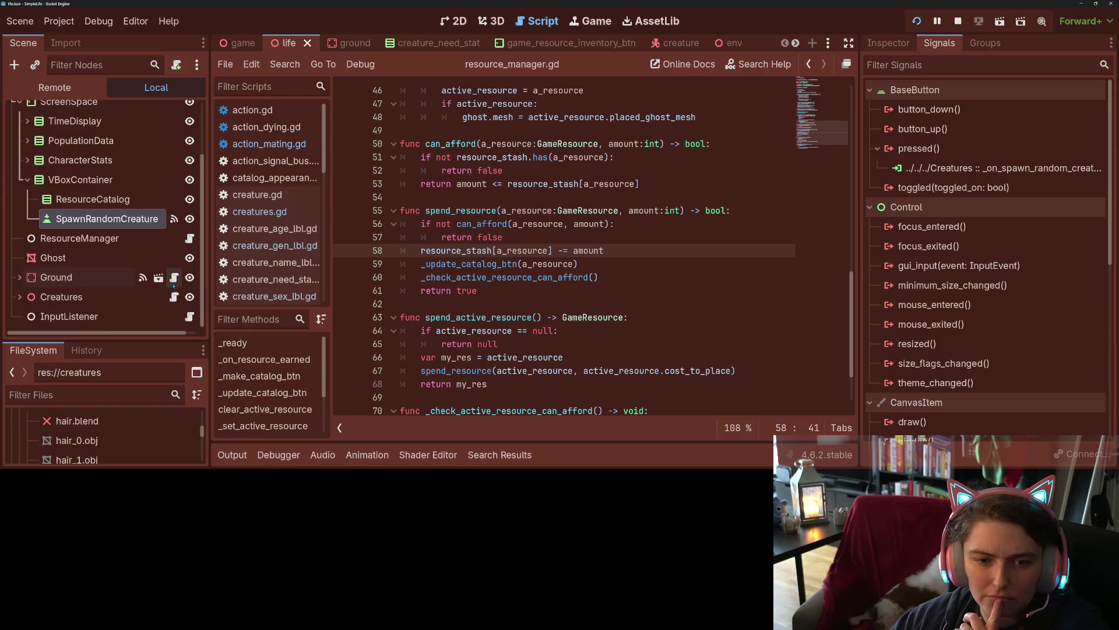
{"action": "left_click", "coordinate": [174, 277]}
{"action": "left_click", "coordinate": [175, 297]}
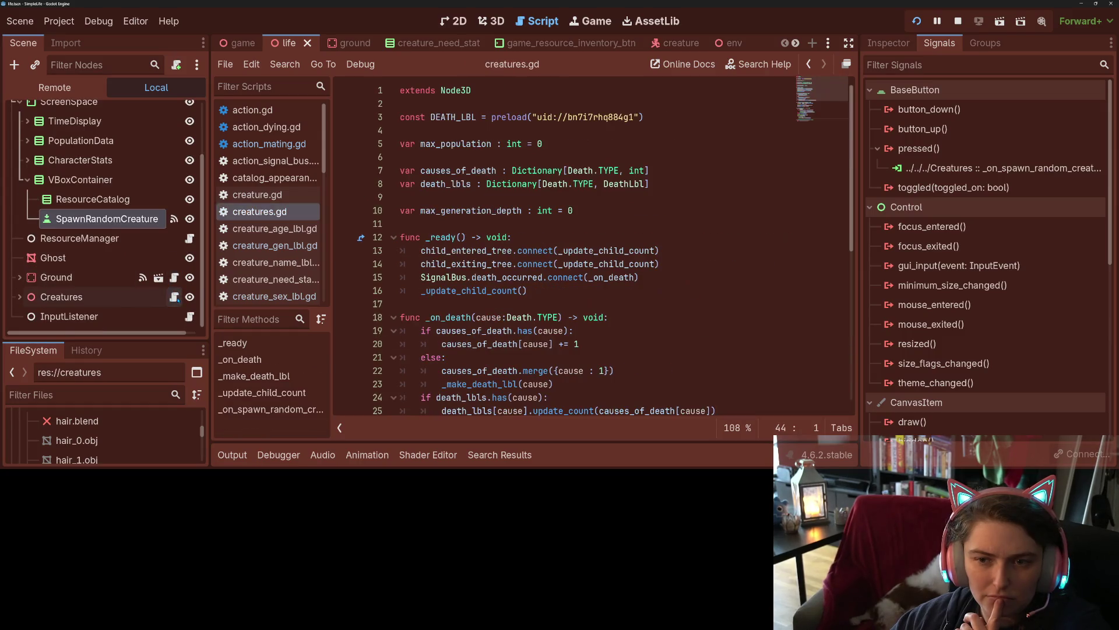
Step: Insert blank lines under extends Node3D in creatures.gd and save
{"action": "left_click", "coordinate": [504, 104]}
{"action": "key", "text": "Return"}
{"action": "key", "text": "Return"}
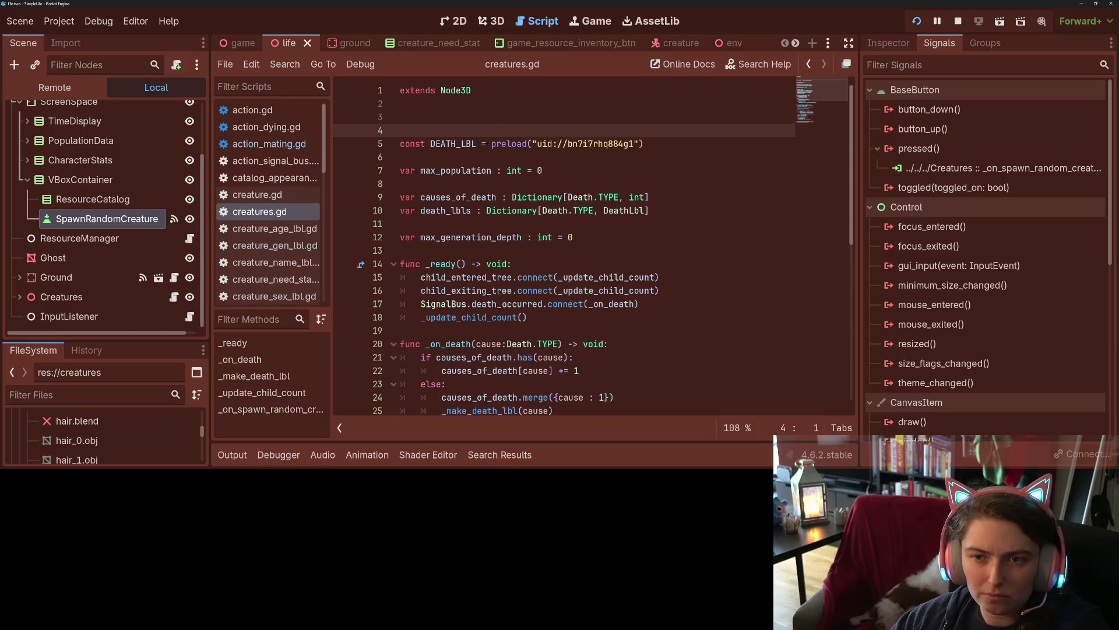
{"action": "left_click", "coordinate": [471, 121]}
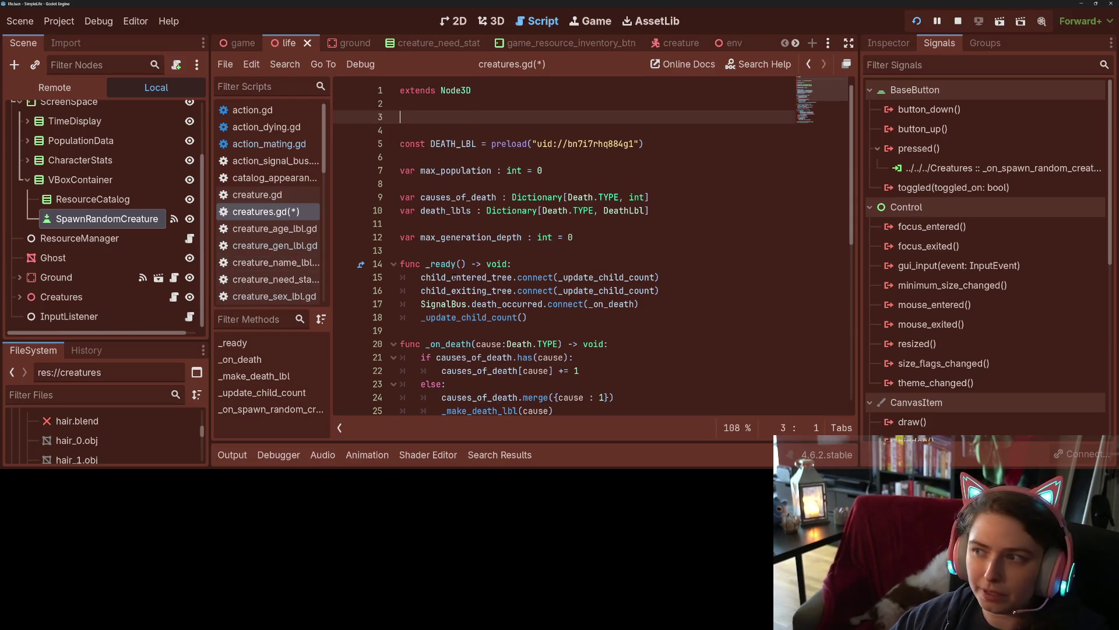
{"action": "key", "text": "ctrl+s"}
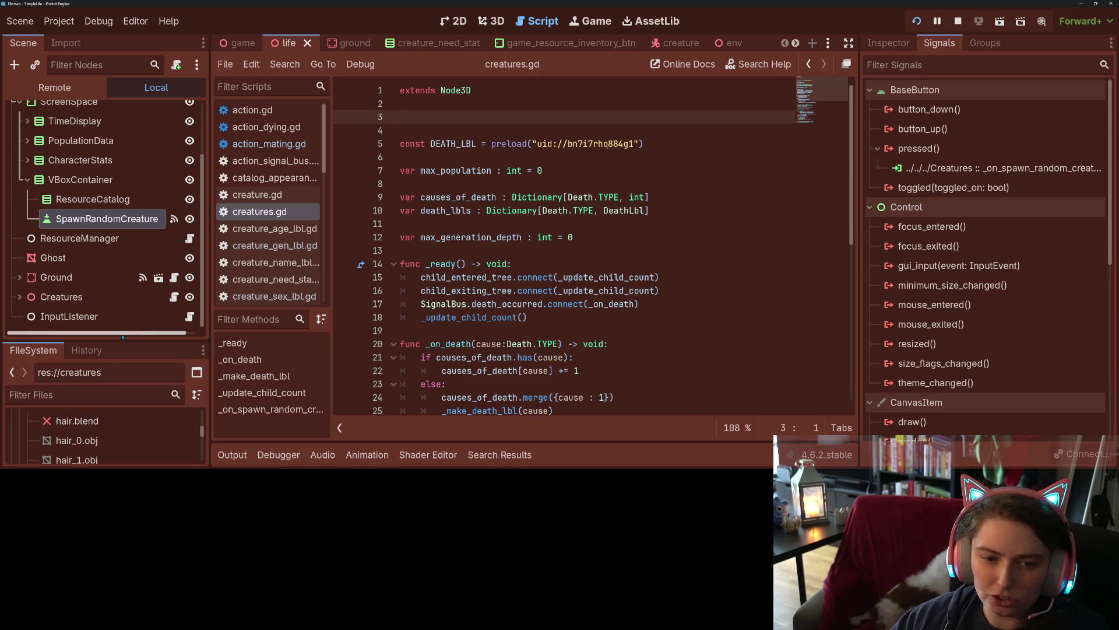
Step: Add a CREATURE const preloading creature.tscn on line 3 and save creatures.gd
{"action": "left_click_drag", "start_coordinate": [126, 341], "coordinate": [126, 183]}
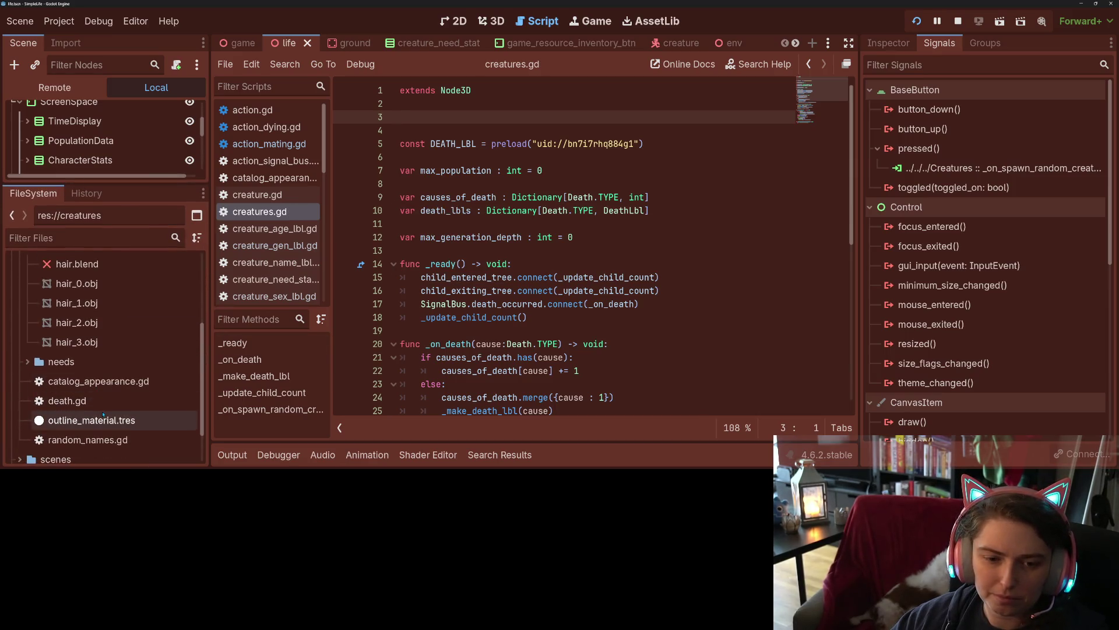
{"action": "scroll", "coordinate": [103, 414], "scroll_direction": "down", "scroll_amount": 2}
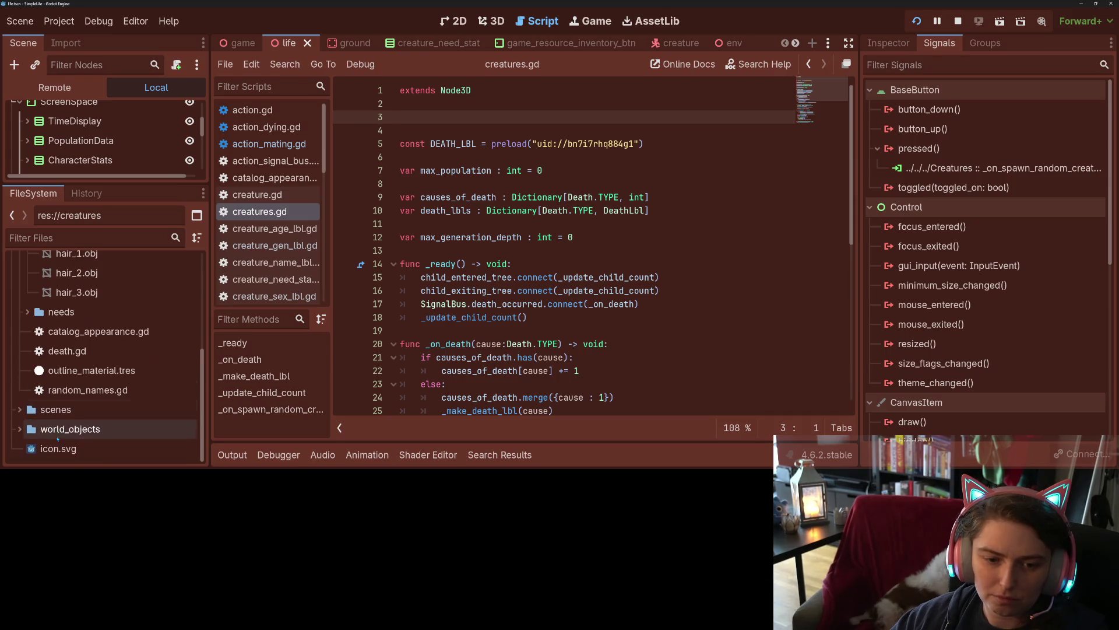
{"action": "left_click", "coordinate": [19, 413]}
{"action": "scroll", "coordinate": [23, 379], "scroll_direction": "down", "scroll_amount": 5}
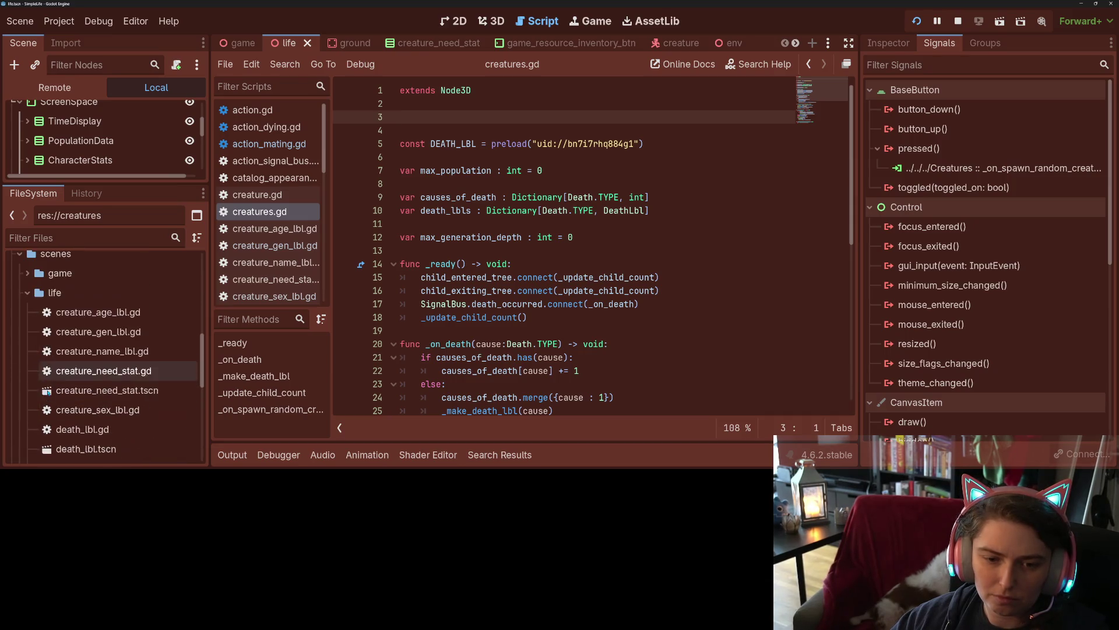
{"action": "left_click", "coordinate": [27, 296]}
{"action": "mouse_move", "coordinate": [64, 332]}
{"action": "left_mouse_down"}
{"action": "mouse_move", "coordinate": [455, 90]}
{"action": "mouse_move", "coordinate": [501, 120]}
{"action": "left_mouse_up"}
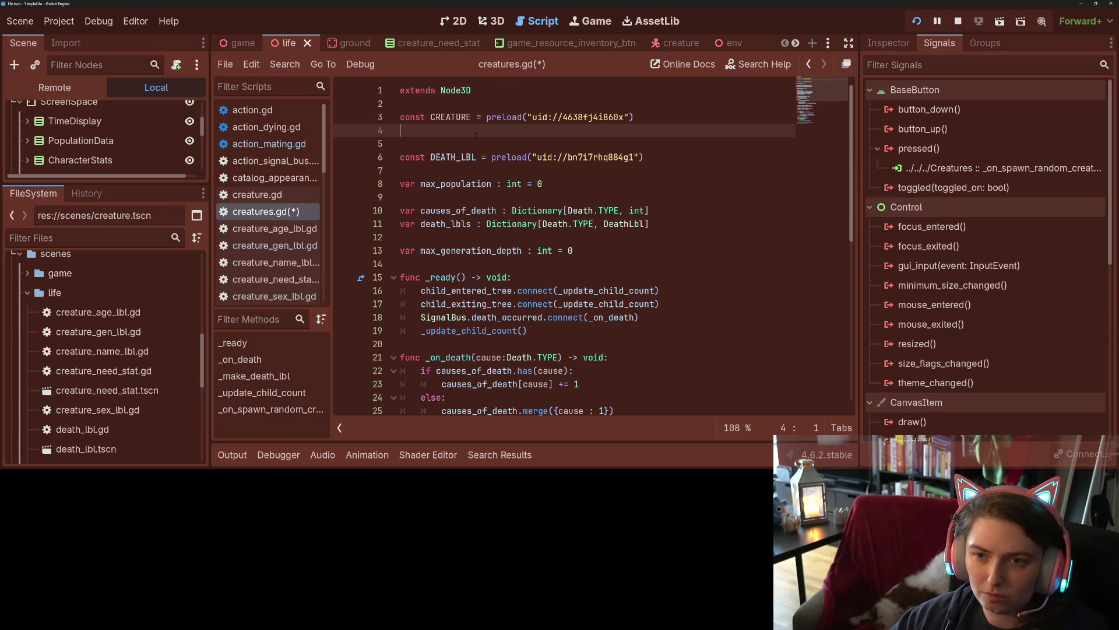
{"action": "key", "text": "Delete"}
{"action": "key", "text": "ctrl+s"}
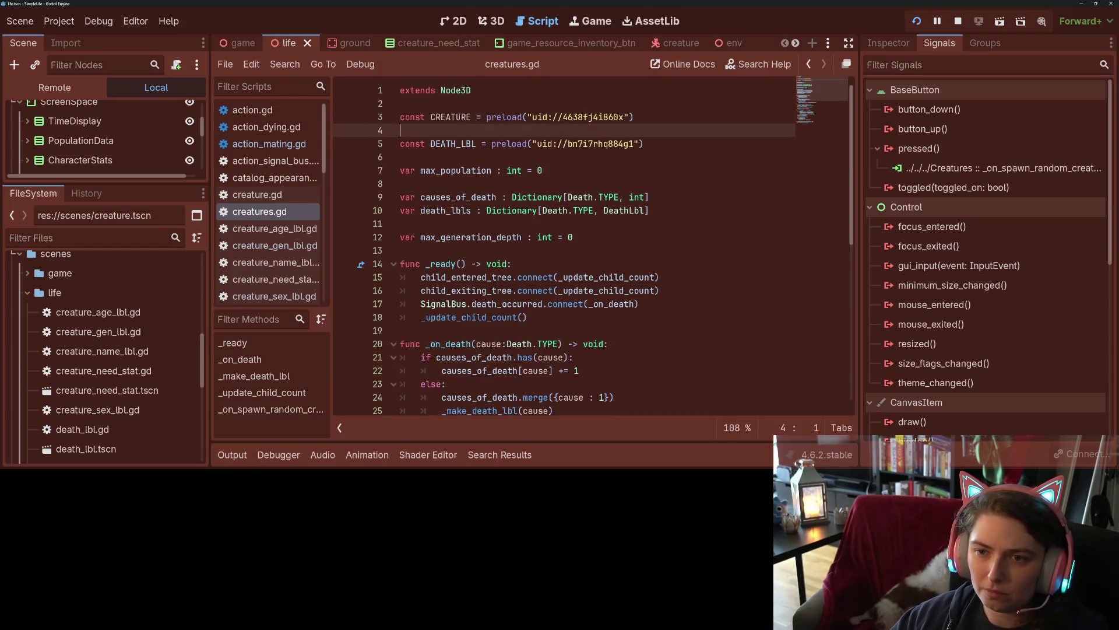
{"action": "double_click", "coordinate": [460, 117]}
{"action": "scroll", "coordinate": [602, 221], "scroll_direction": "down", "scroll_amount": 8}
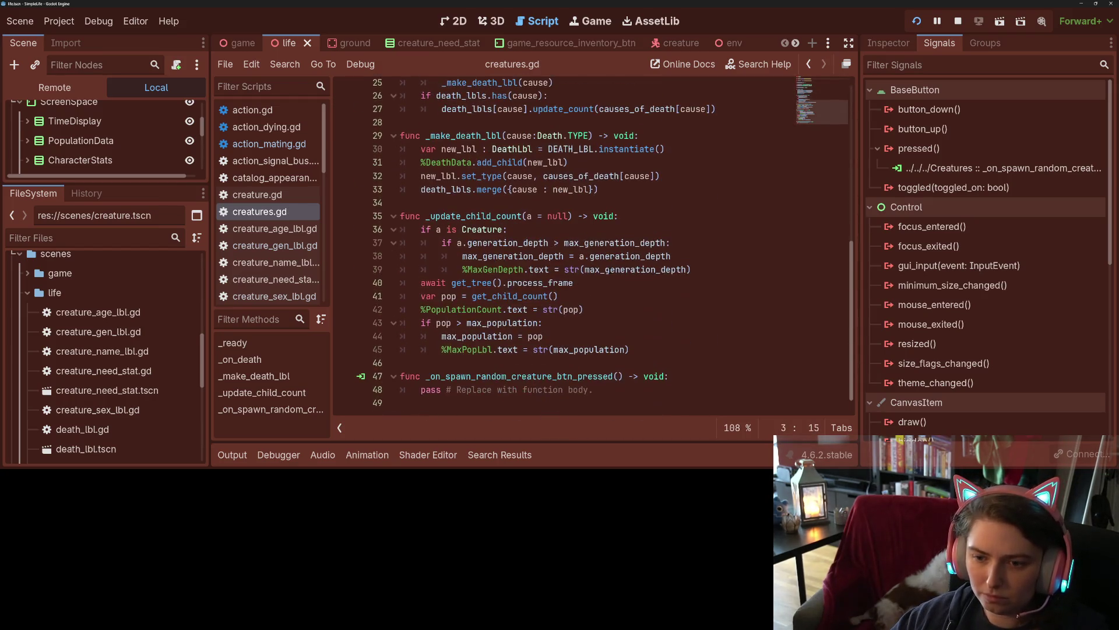
Step: Add 'var new_creature = CREATURE.instantiate()' as the spawn handler's first statement
{"action": "left_click", "coordinate": [685, 384]}
{"action": "left_click", "coordinate": [692, 376]}
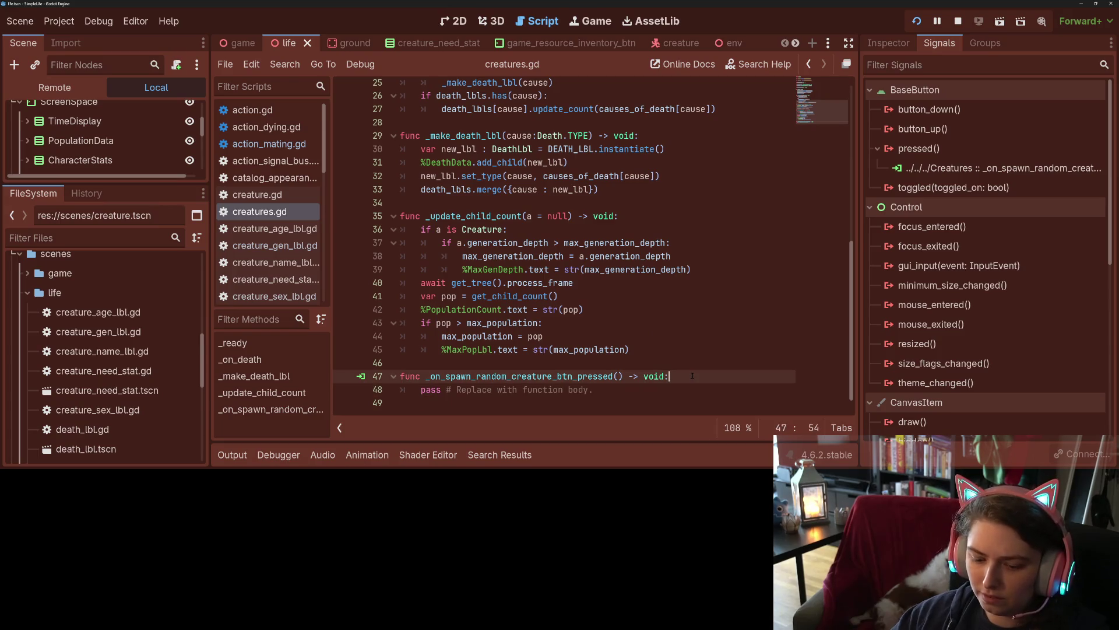
{"action": "key", "text": "Return"}
{"action": "type", "text": "var"}
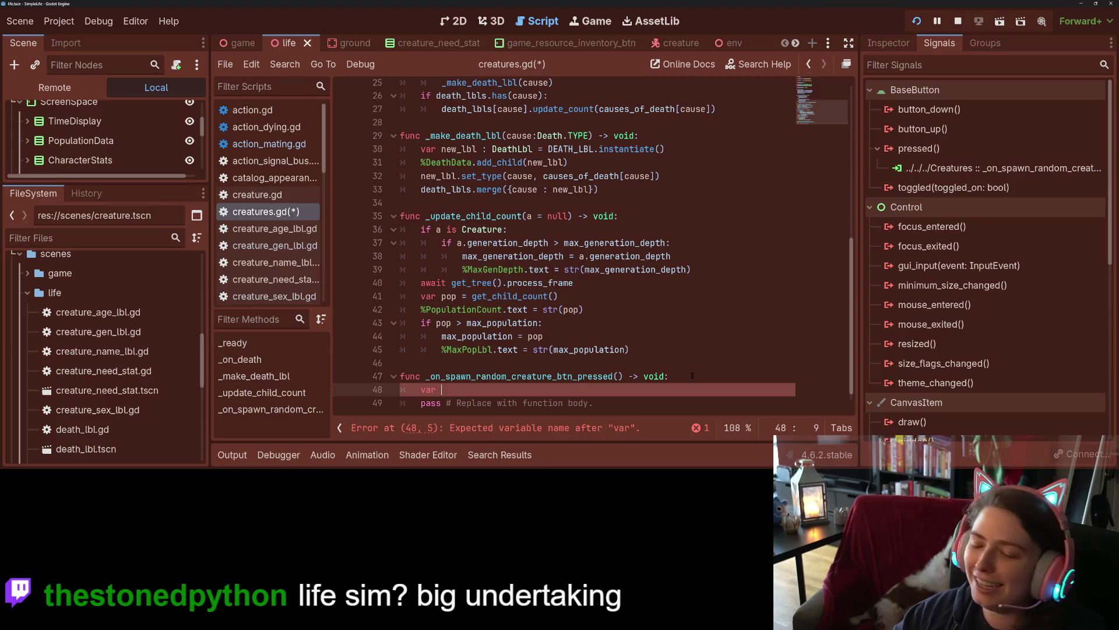
{"action": "type", "text": "new_creature"}
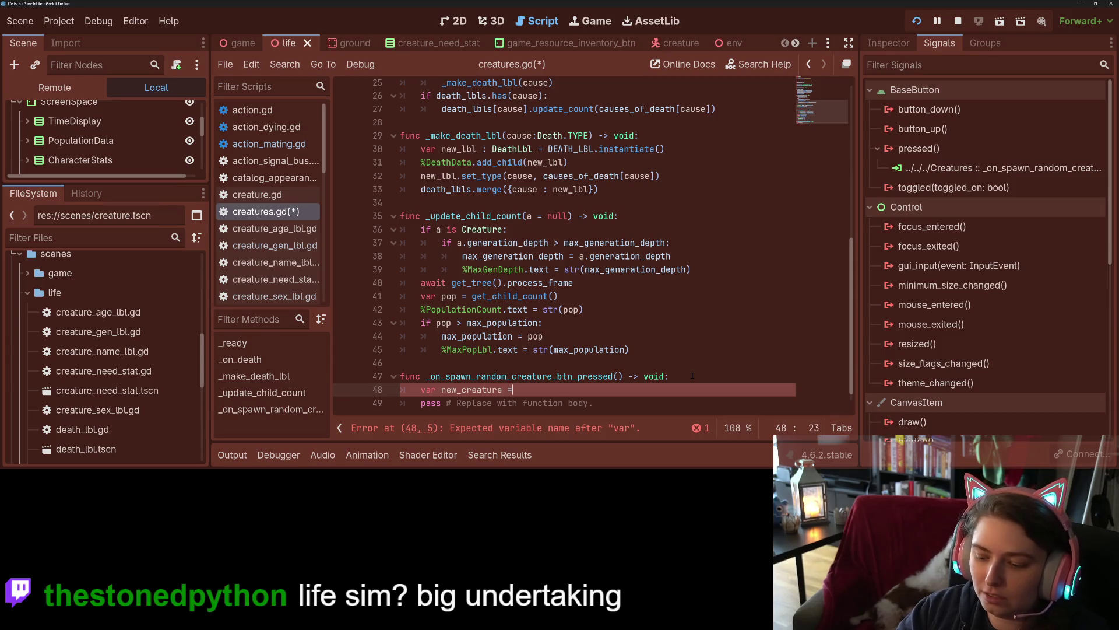
{"action": "type", "text": " = CREATURE"}
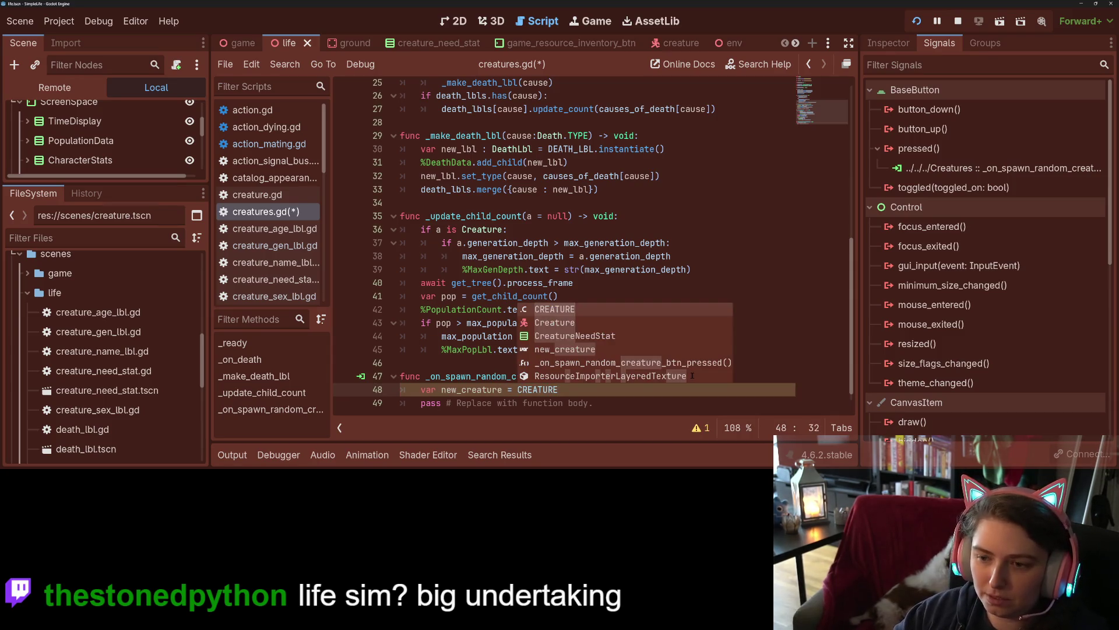
{"action": "type", "text": ".inst"}
{"action": "key", "text": "Return"}
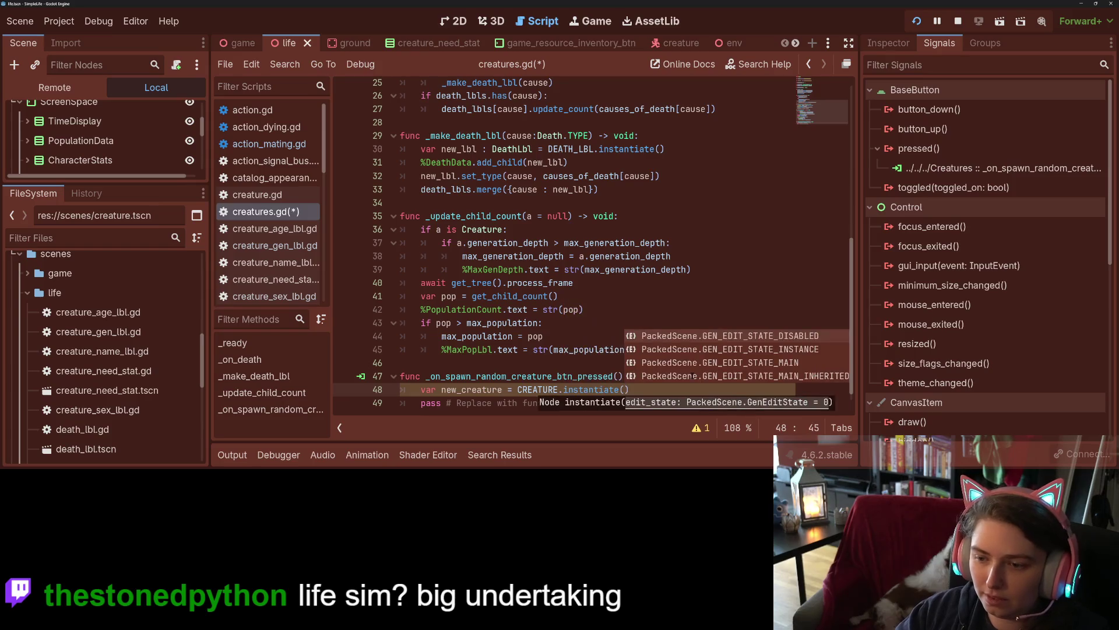
{"action": "type", "text": ")"}
{"action": "key", "text": "Return"}
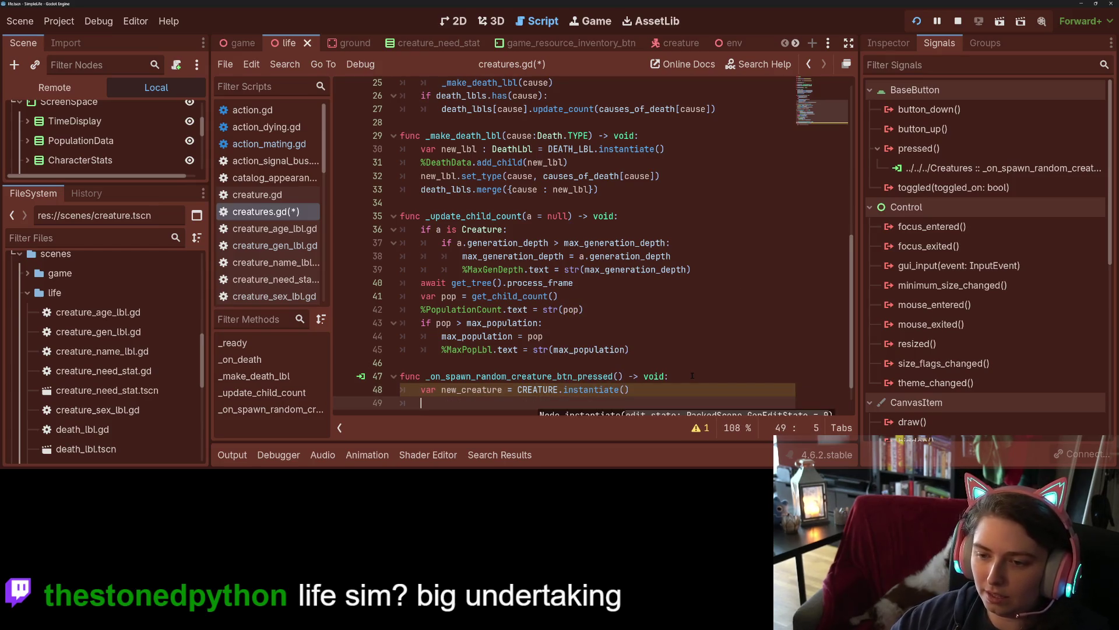
{"action": "scroll", "coordinate": [682, 375], "scroll_direction": "down", "scroll_amount": 1}
{"action": "scroll", "coordinate": [614, 368], "scroll_direction": "up", "scroll_amount": 9}
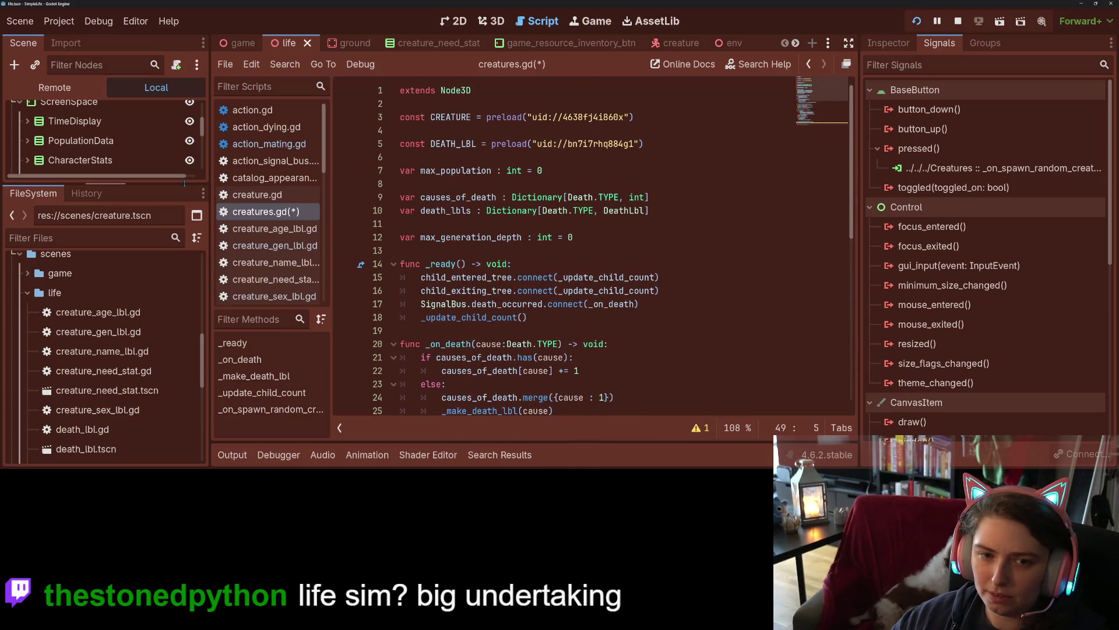
Step: Add an 'if new_creature is Creature:' block that starts setting new_creature.resource_manager
{"action": "left_click_drag", "start_coordinate": [184, 183], "coordinate": [184, 383]}
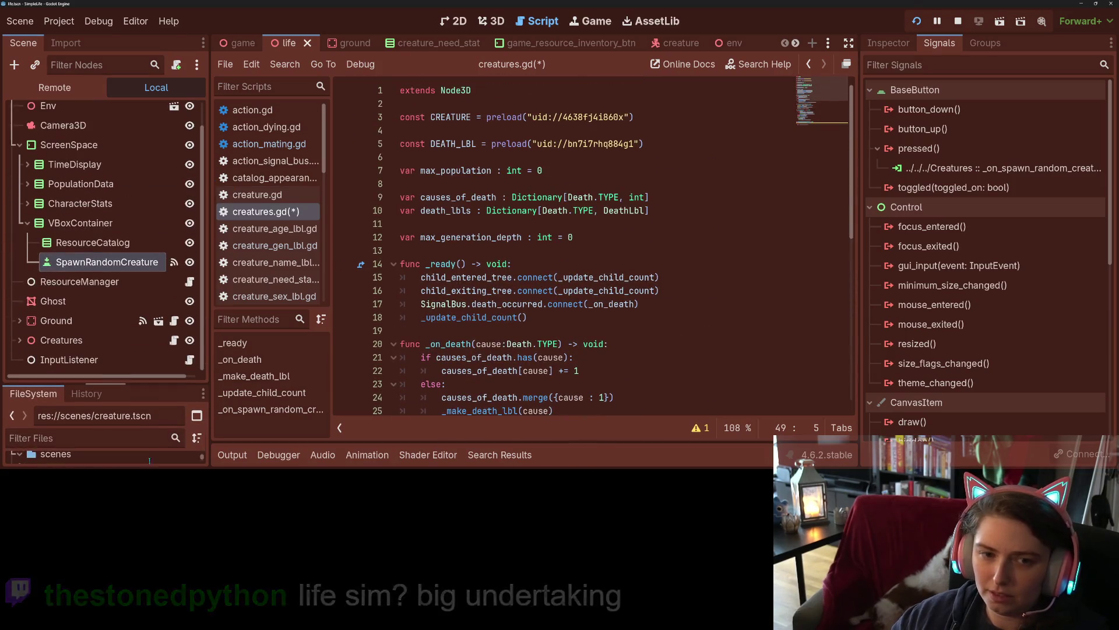
{"action": "left_click", "coordinate": [27, 225]}
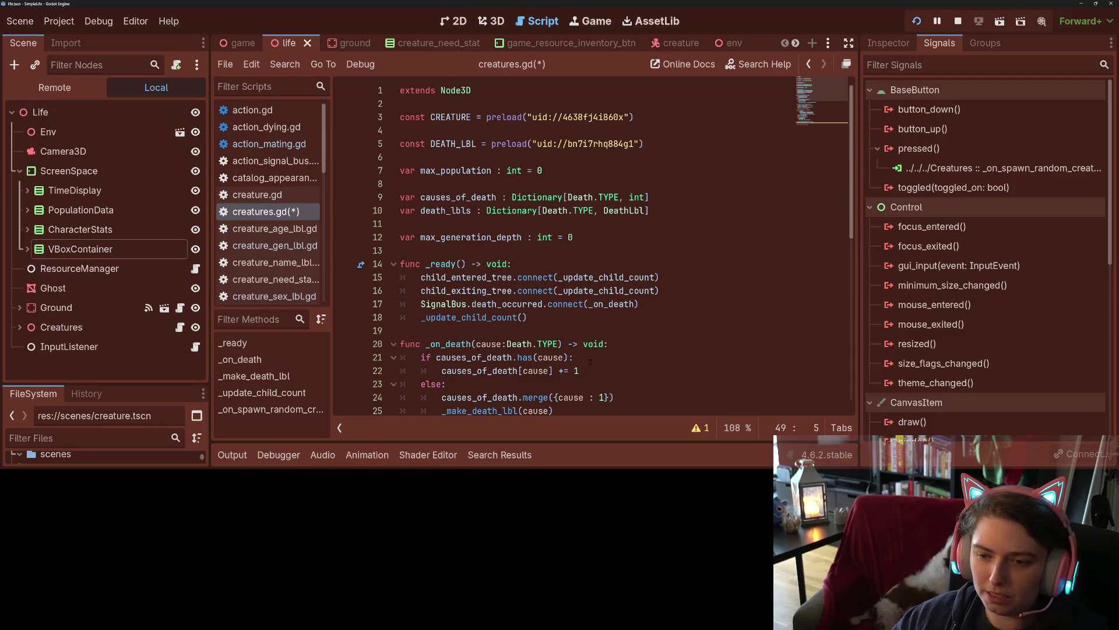
{"action": "scroll", "coordinate": [590, 362], "scroll_direction": "down", "scroll_amount": 9}
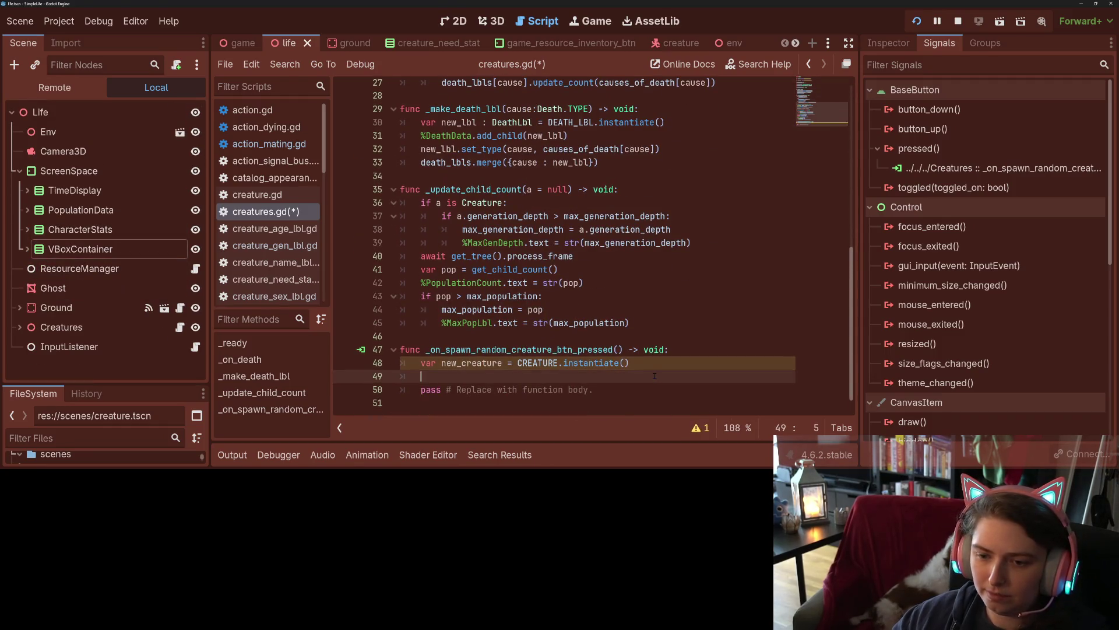
{"action": "type", "text": "f new_creature i"}
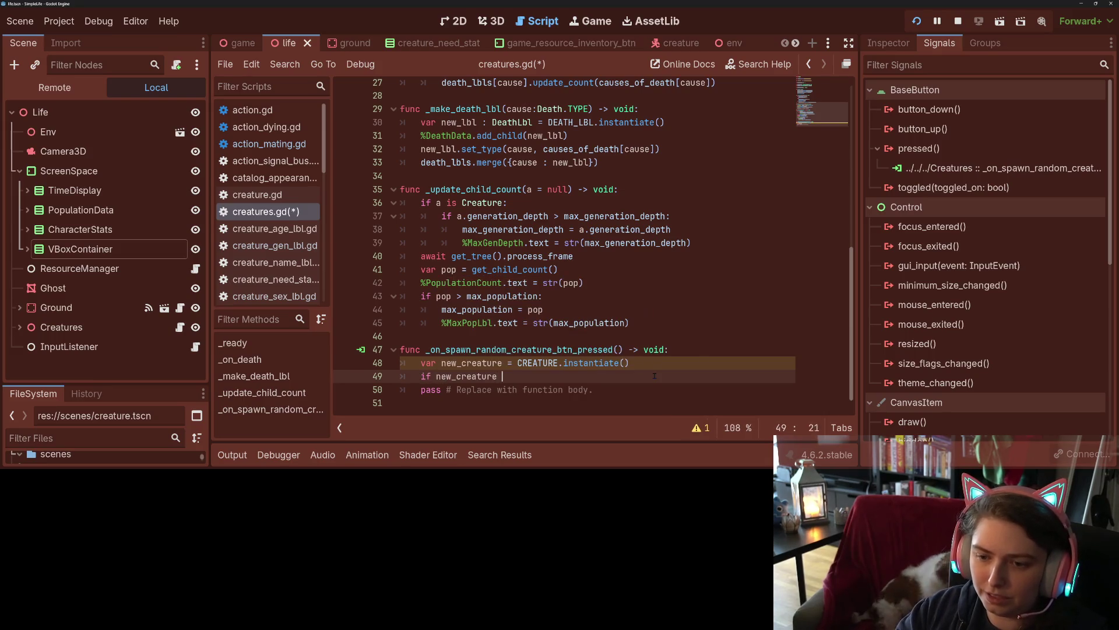
{"action": "type", "text": "s Creature"}
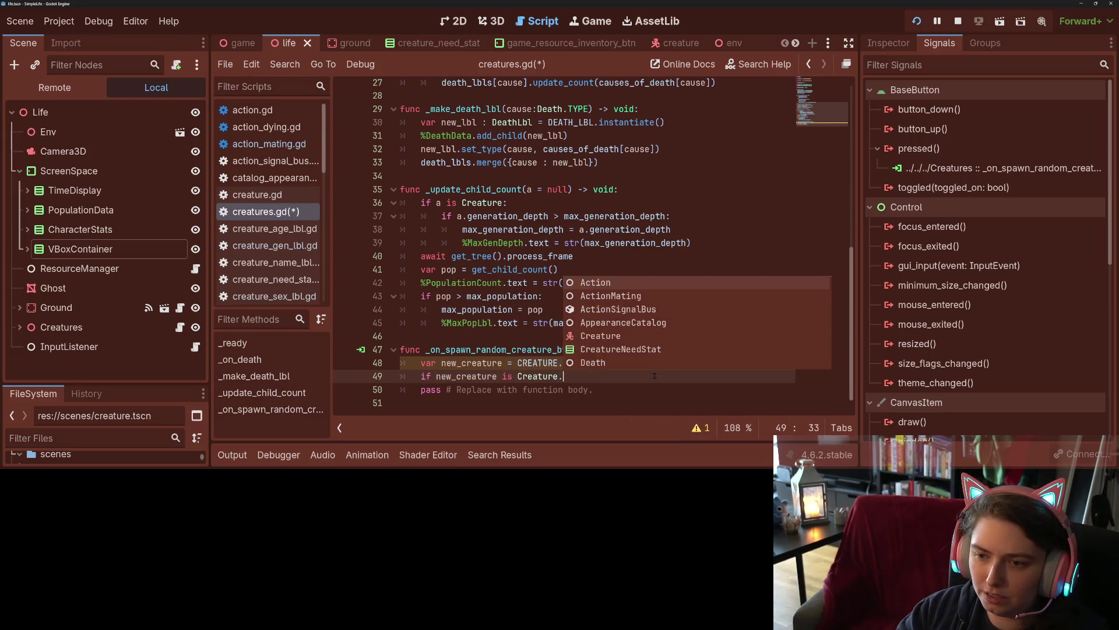
{"action": "type", "text": ":"}
{"action": "key", "text": "Return"}
{"action": "type", "text": "new"}
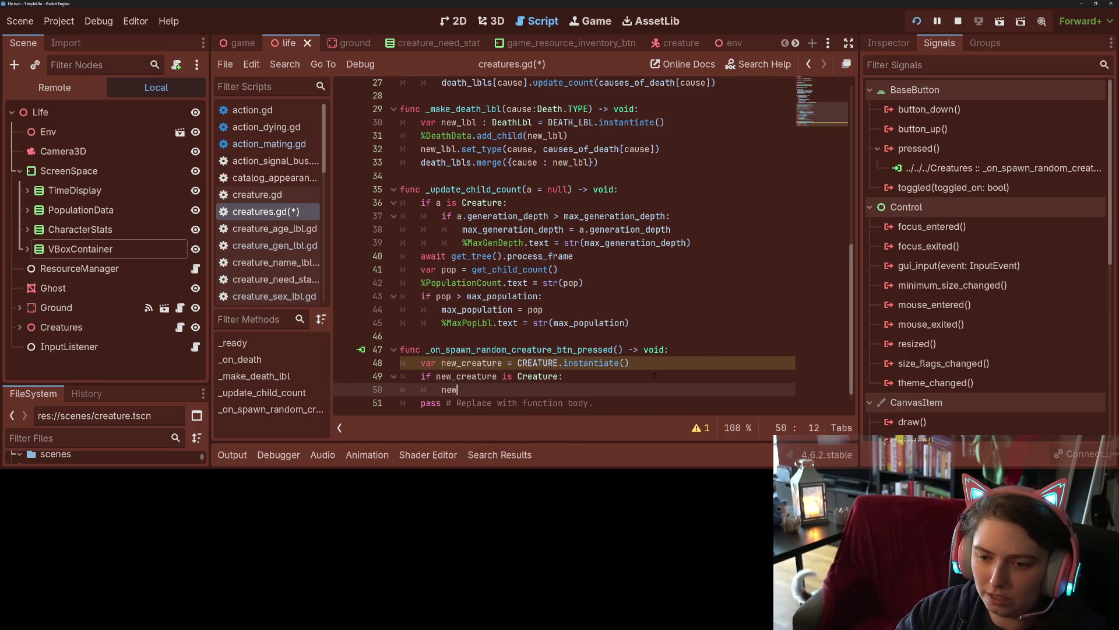
{"action": "key", "text": "Return"}
{"action": "type", "text": ".resource_manager ="}
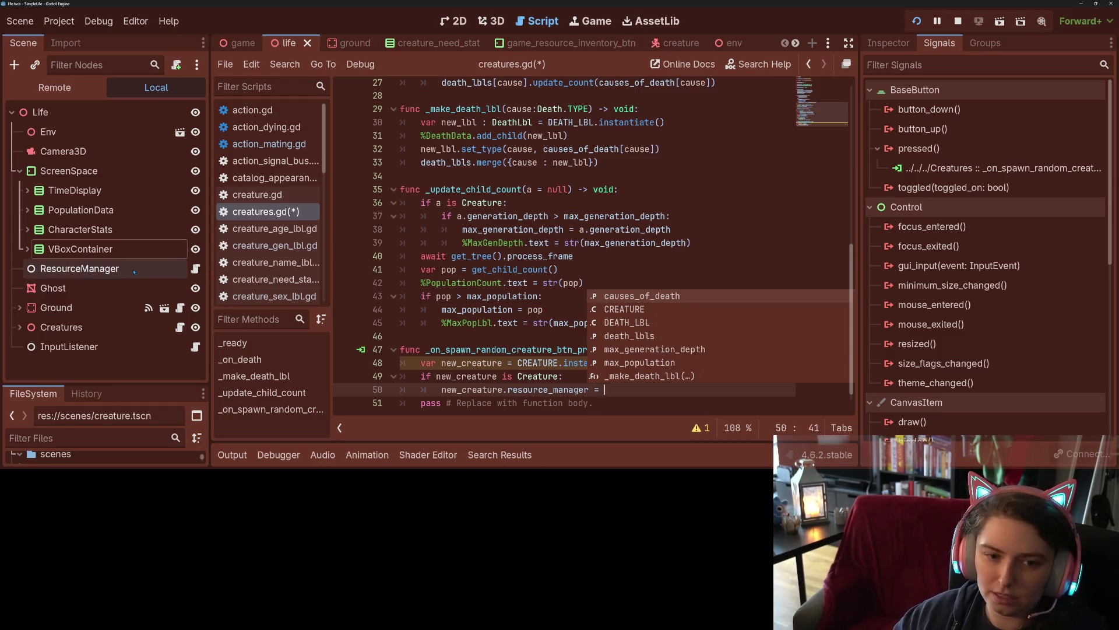
Step: Try a scene-unique ResourceManager path on line 50, then delete that reference
{"action": "mouse_move", "coordinate": [80, 268]}
{"action": "left_mouse_down"}
{"action": "mouse_move", "coordinate": [656, 395]}
{"action": "mouse_move", "coordinate": [685, 390]}
{"action": "left_mouse_up"}
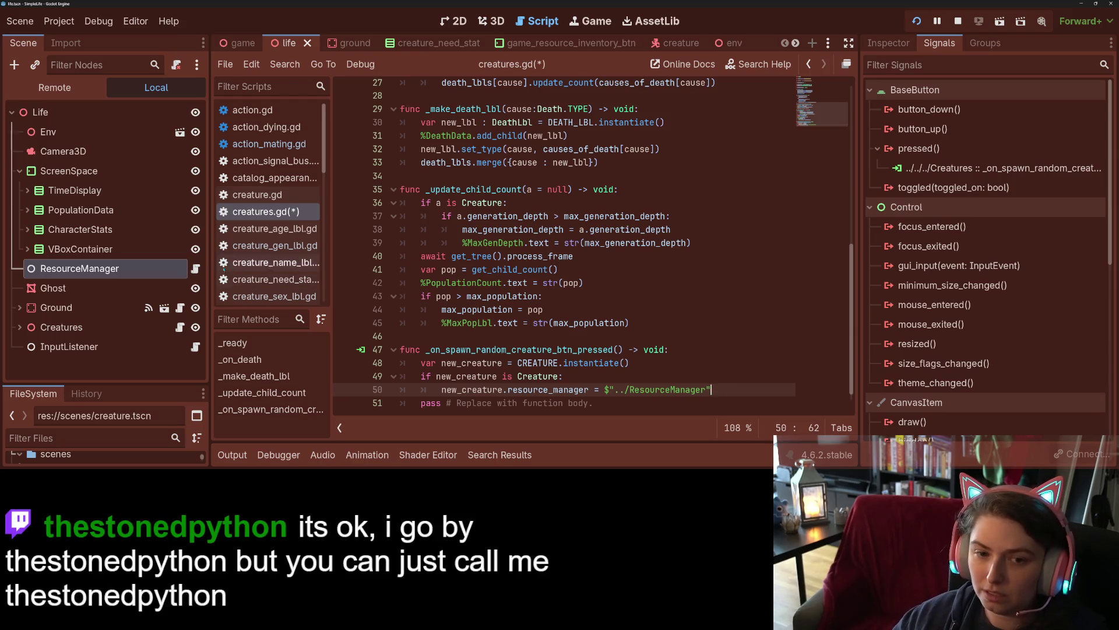
{"action": "right_click", "coordinate": [162, 268]}
{"action": "left_click", "coordinate": [271, 410]}
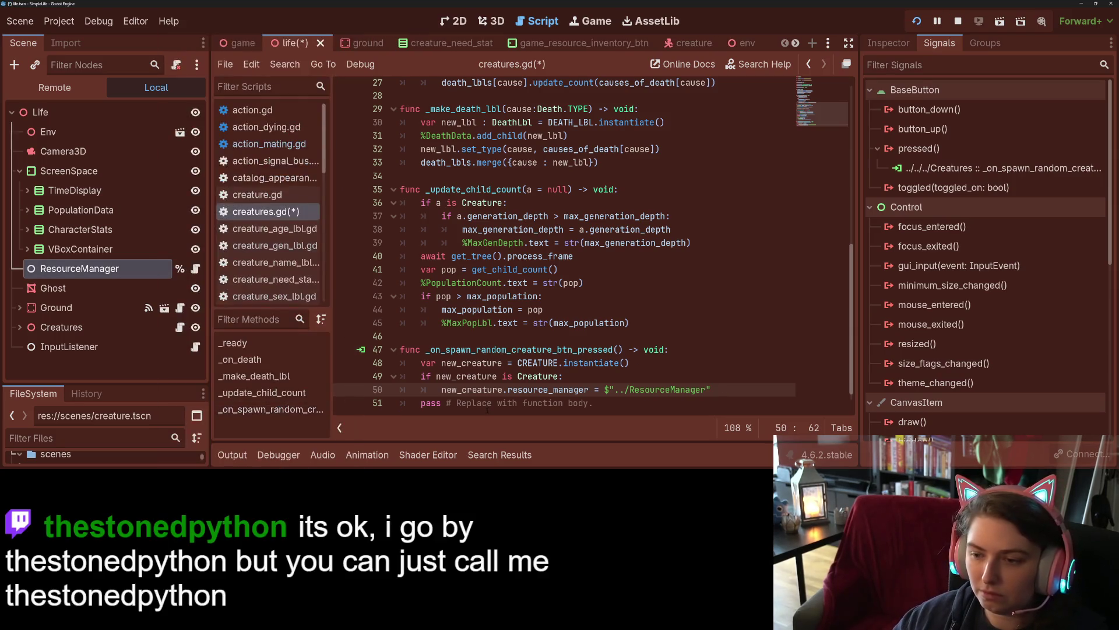
{"action": "left_click_drag", "start_coordinate": [721, 389], "coordinate": [603, 389]}
{"action": "key", "text": "BackSpace"}
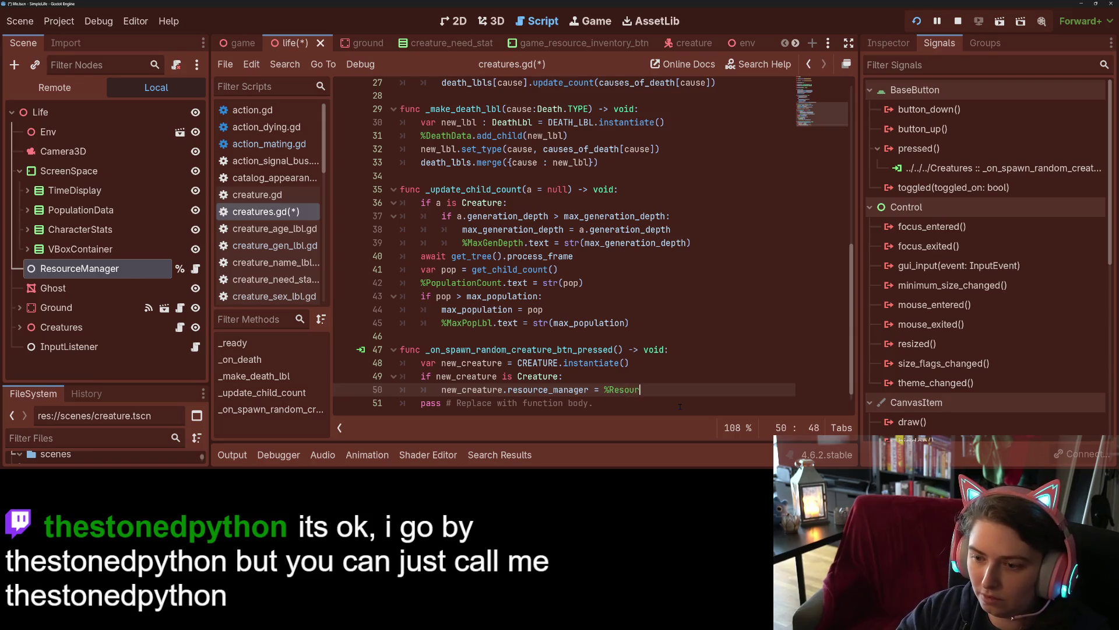
{"action": "scroll", "coordinate": [629, 292], "scroll_direction": "up", "scroll_amount": 9}
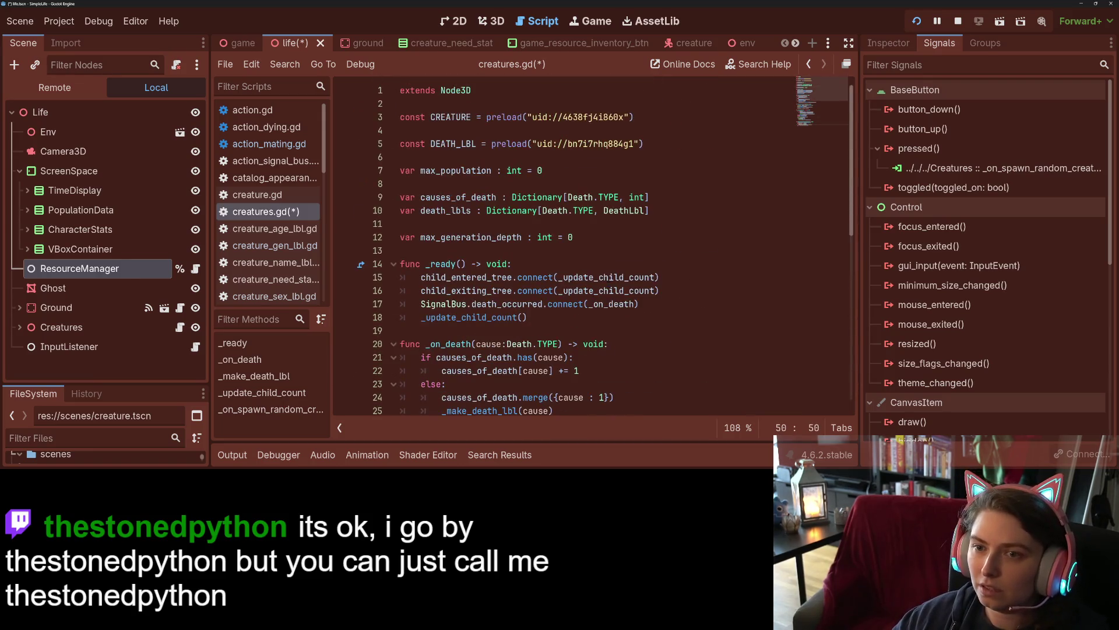
{"action": "scroll", "coordinate": [629, 291], "scroll_direction": "down", "scroll_amount": 9}
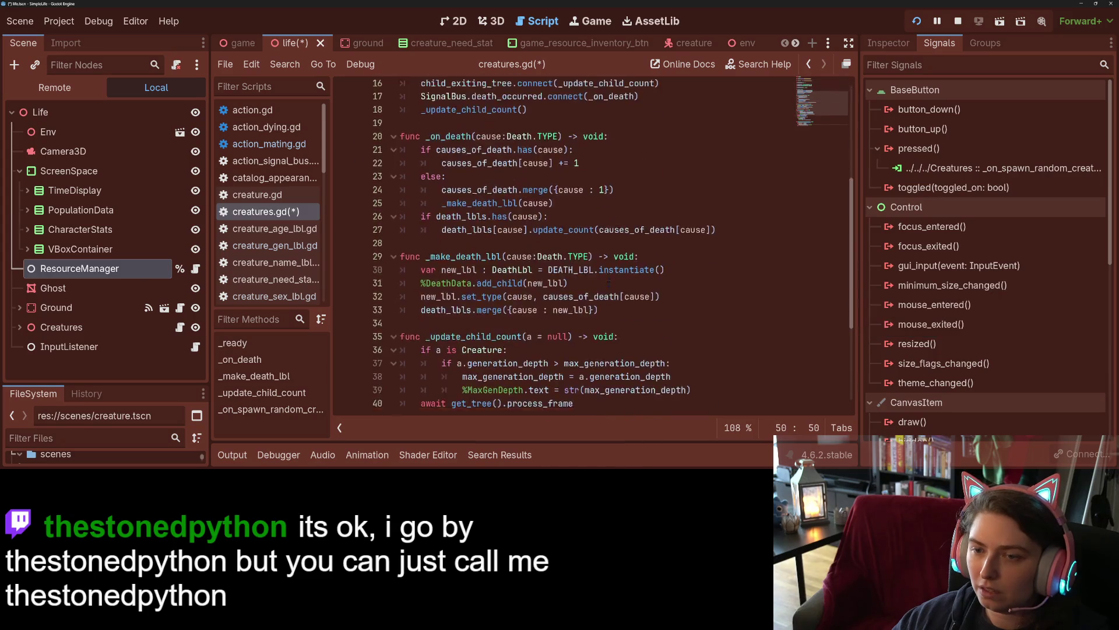
{"action": "key", "text": "BackSpace"}
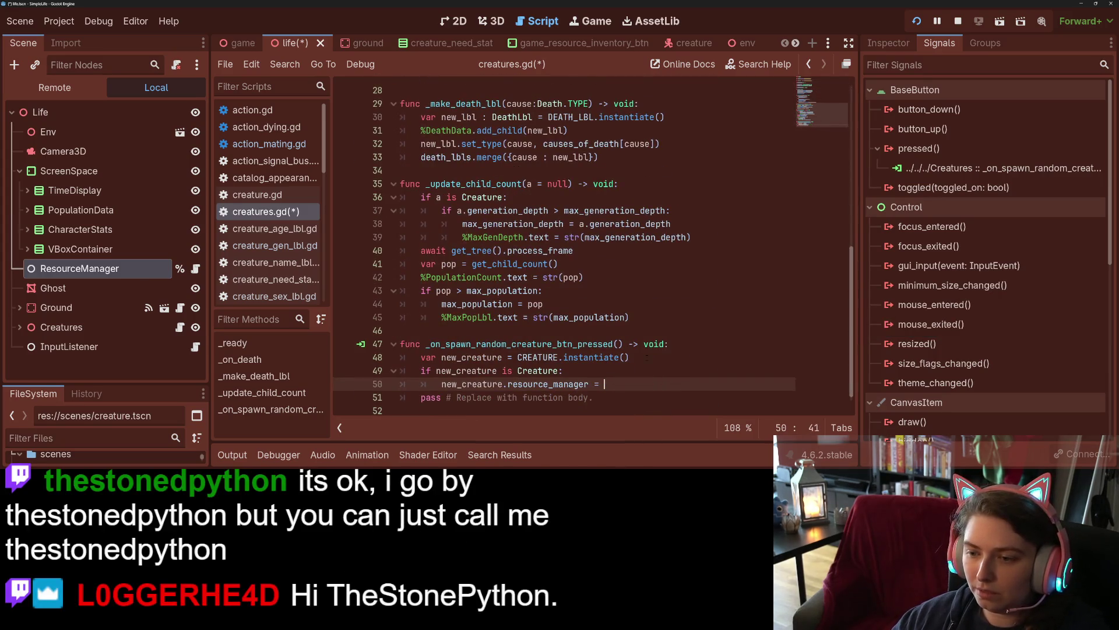
{"action": "scroll", "coordinate": [524, 262], "scroll_direction": "up", "scroll_amount": 9}
Step: Declare an exported resource_manager variable of type ResourceManager below max_generation_depth and save
{"action": "left_click", "coordinate": [483, 249]}
{"action": "left_click", "coordinate": [629, 234]}
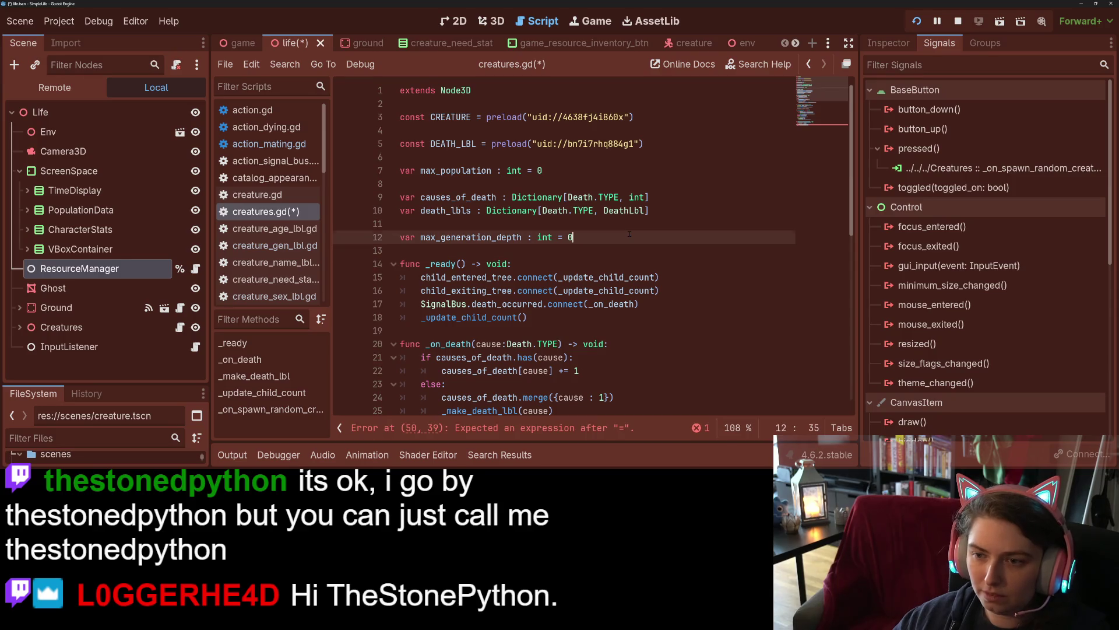
{"action": "key", "text": "Return"}
{"action": "key", "text": "Return"}
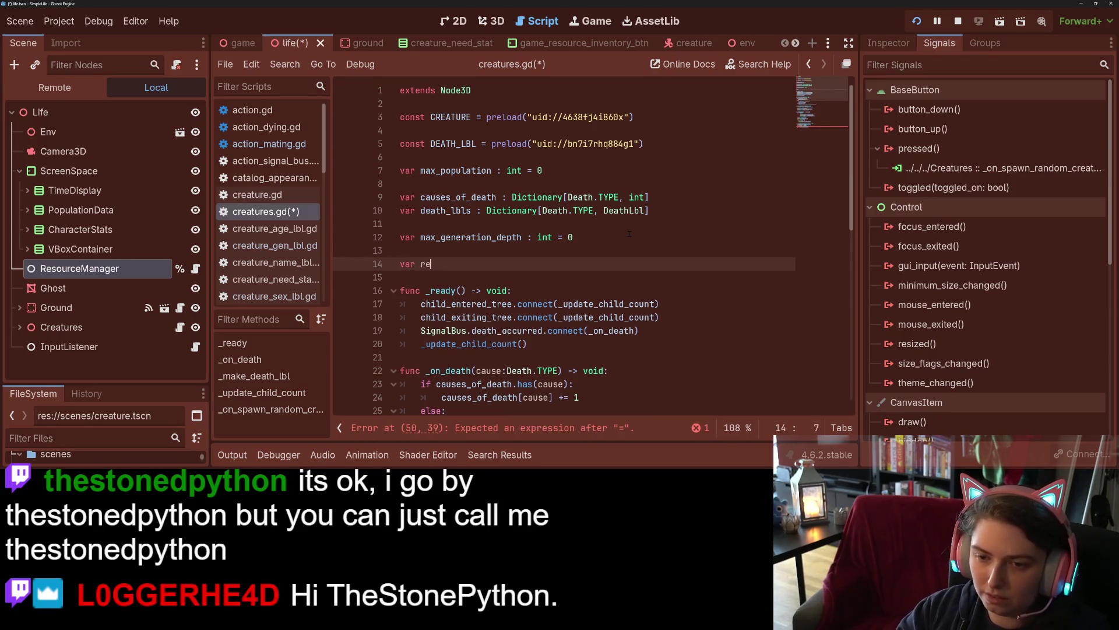
{"action": "type", "text": "source_manager : REso"}
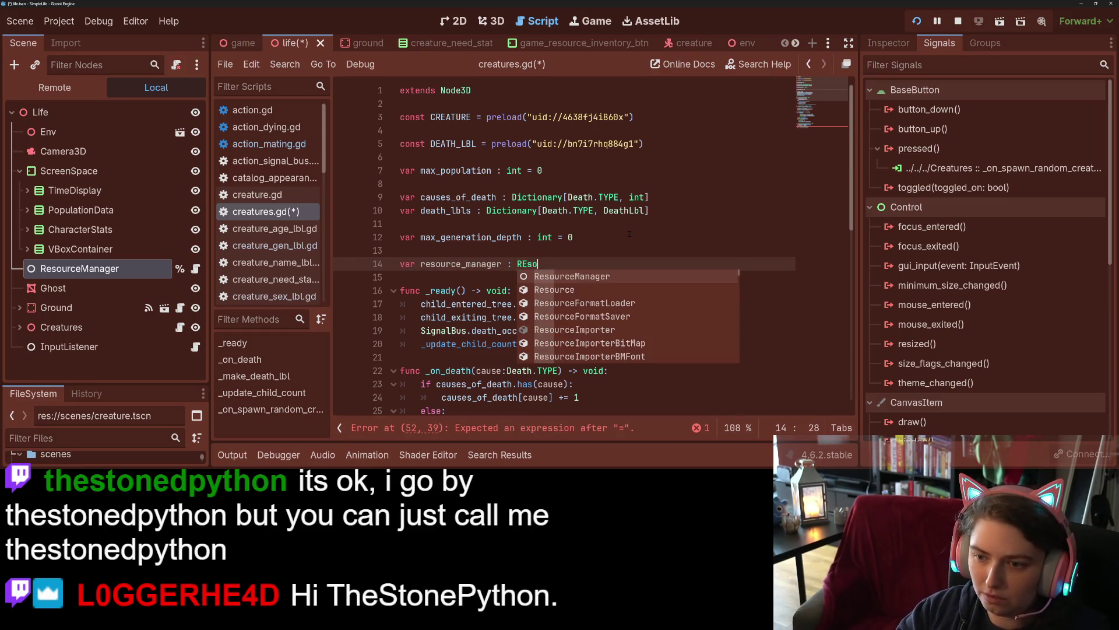
{"action": "key", "text": "Return"}
{"action": "key", "text": "ctrl+s"}
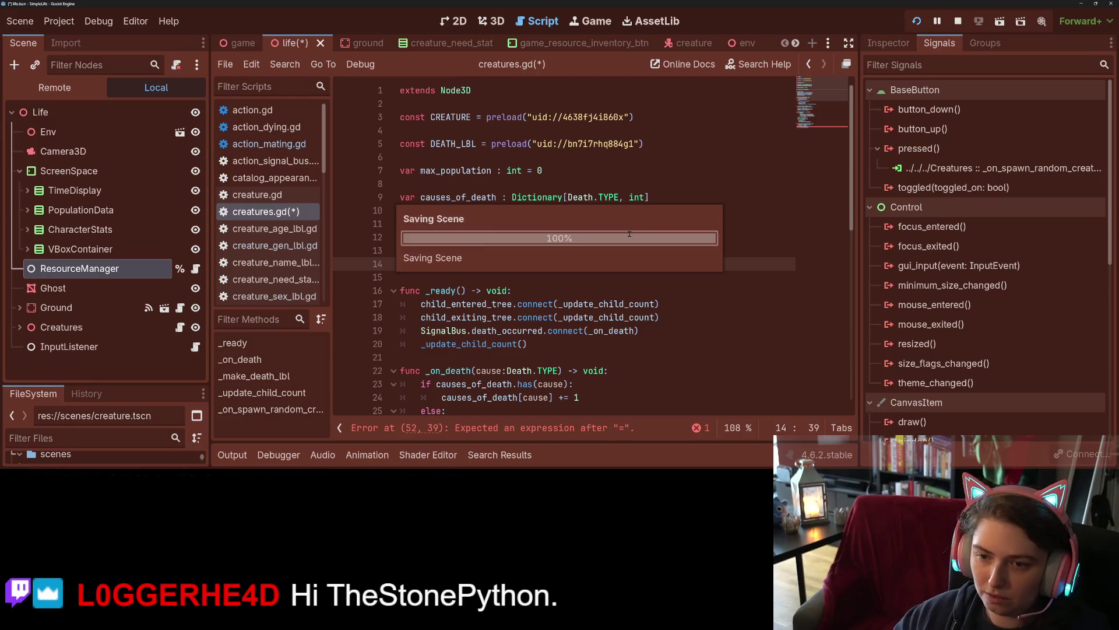
{"action": "left_click", "coordinate": [402, 272]}
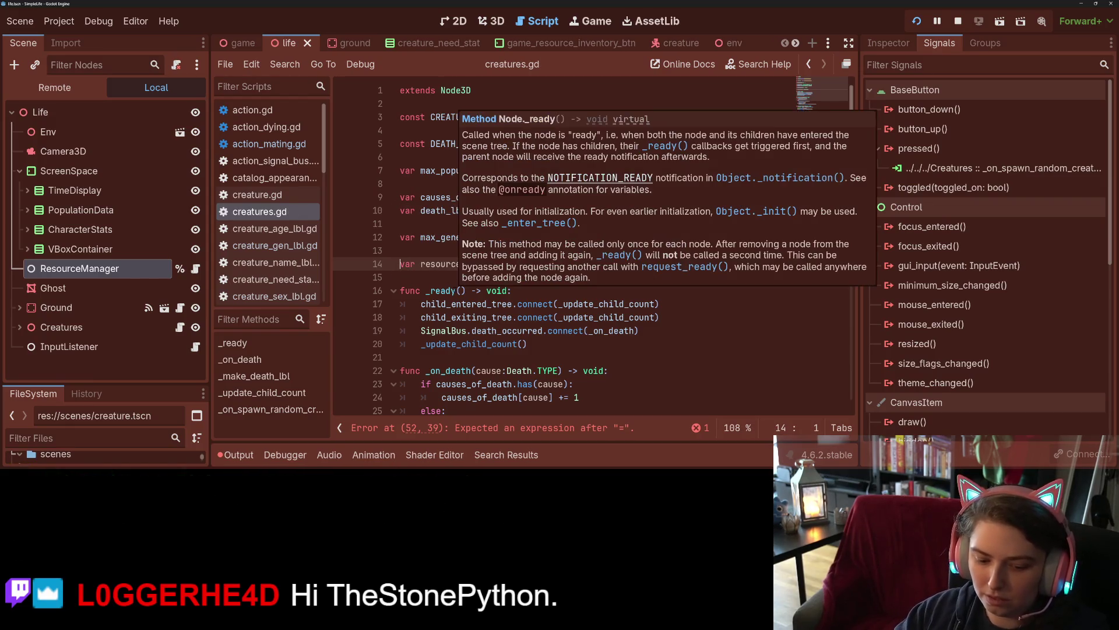
{"action": "type", "text": "@onready"}
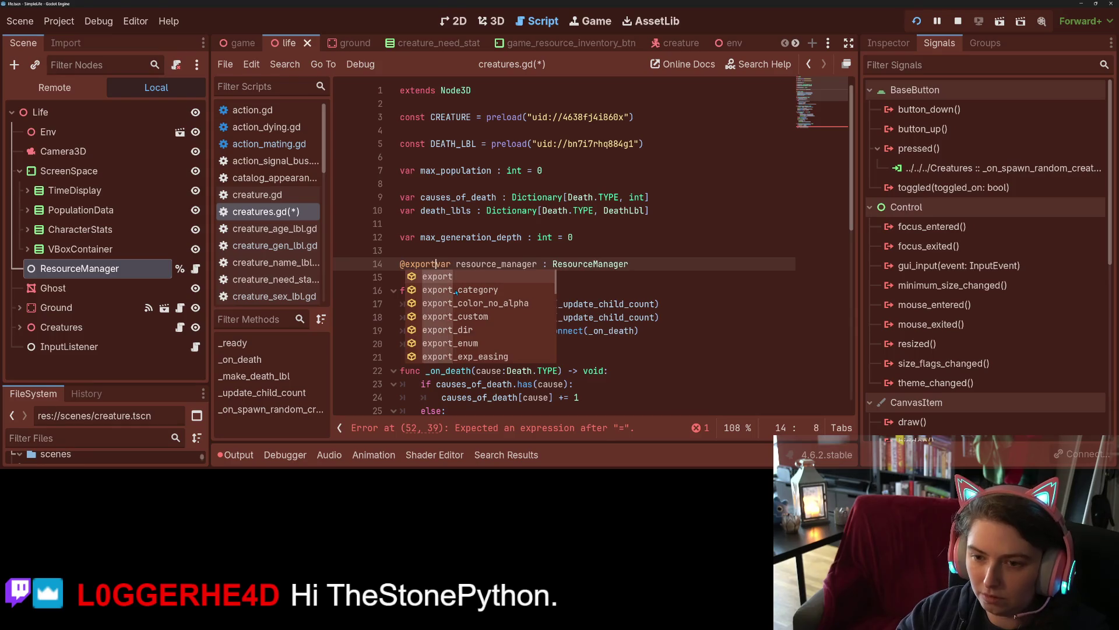
{"action": "key", "text": "ctrl+s"}
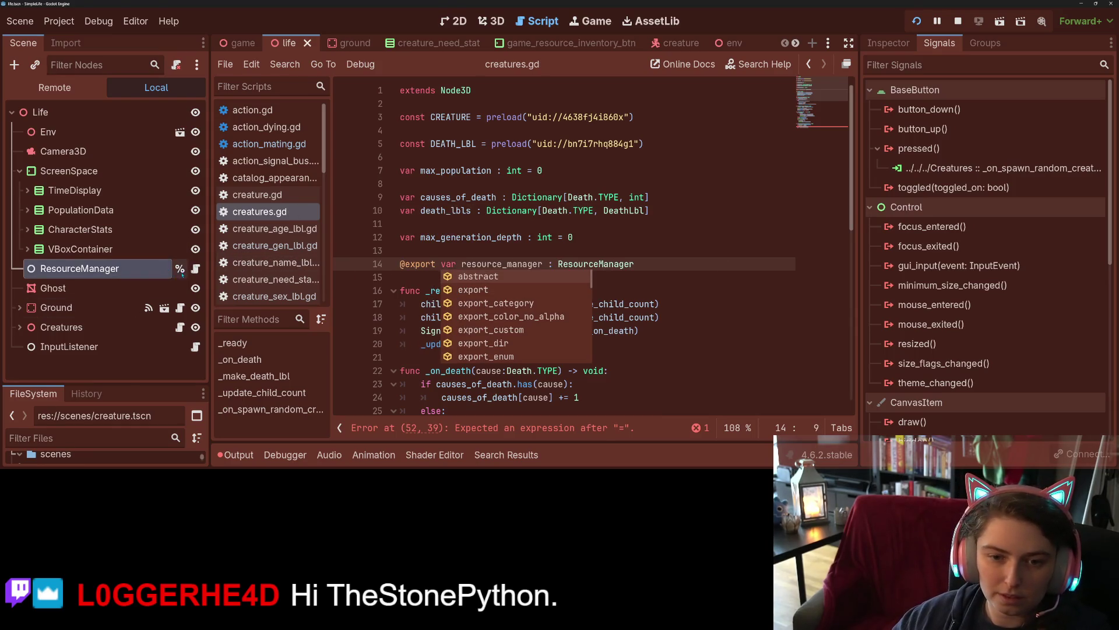
Step: Remove ResourceManager's unique name and inspect the Creatures node's properties
{"action": "left_click", "coordinate": [180, 269]}
{"action": "left_click", "coordinate": [61, 327]}
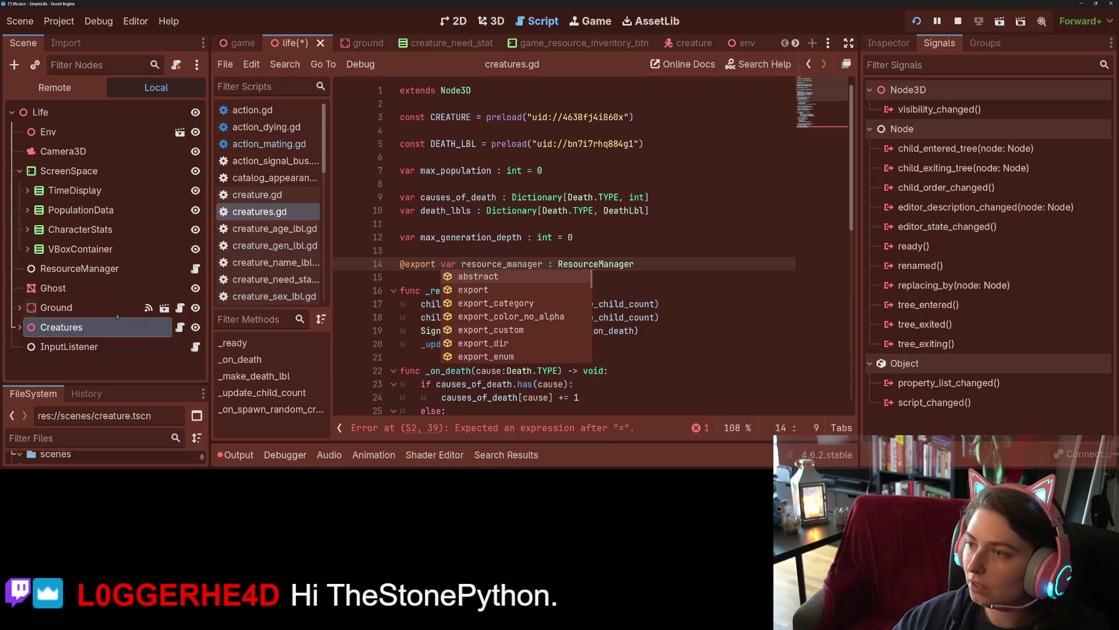
{"action": "left_click", "coordinate": [888, 42]}
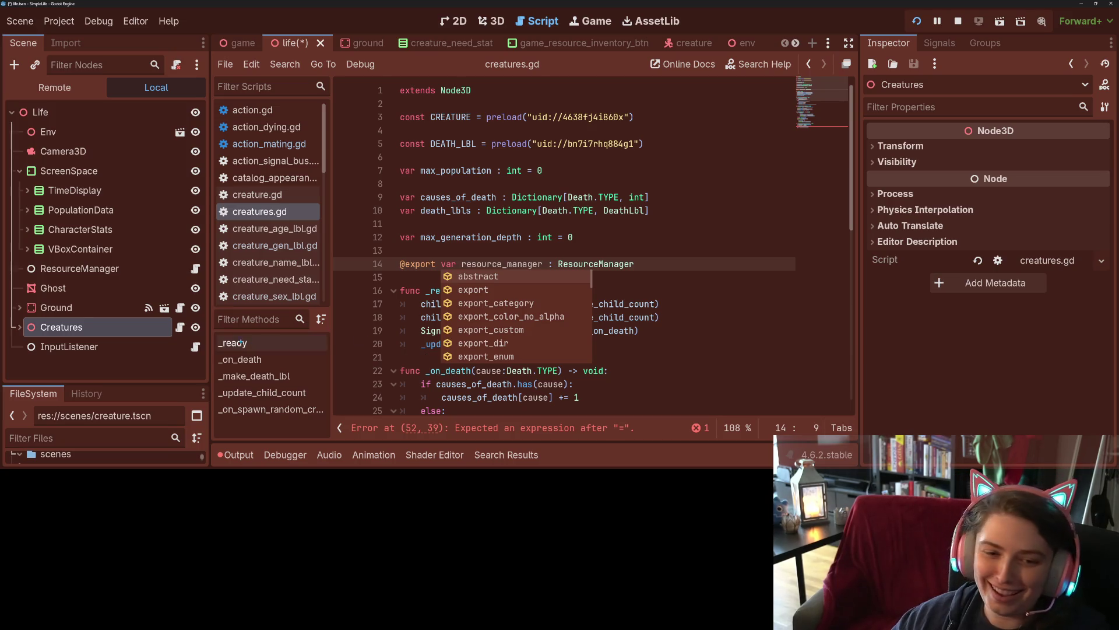
{"action": "key", "text": "Escape"}
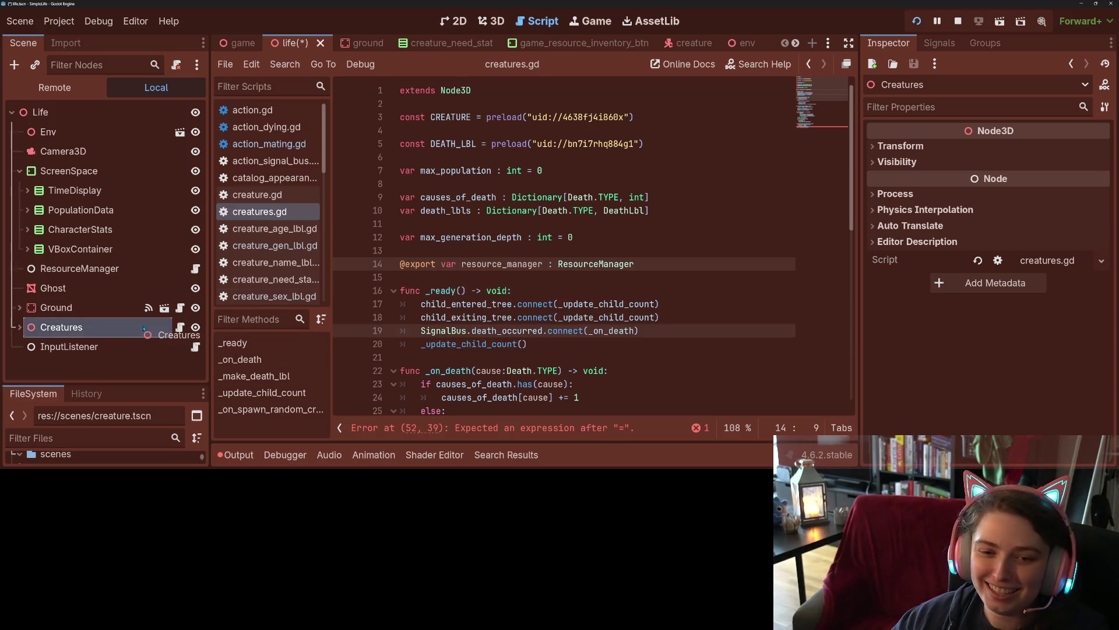
{"action": "double_click", "coordinate": [144, 328]}
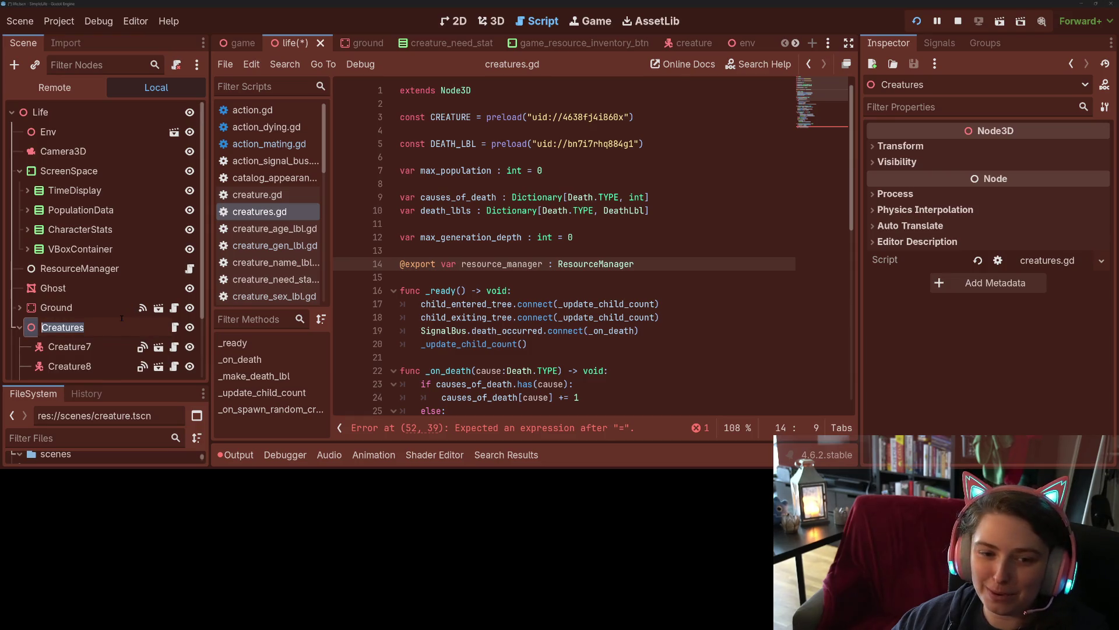
{"action": "key", "text": "Escape"}
{"action": "left_click", "coordinate": [56, 308]}
{"action": "left_click", "coordinate": [625, 304]}
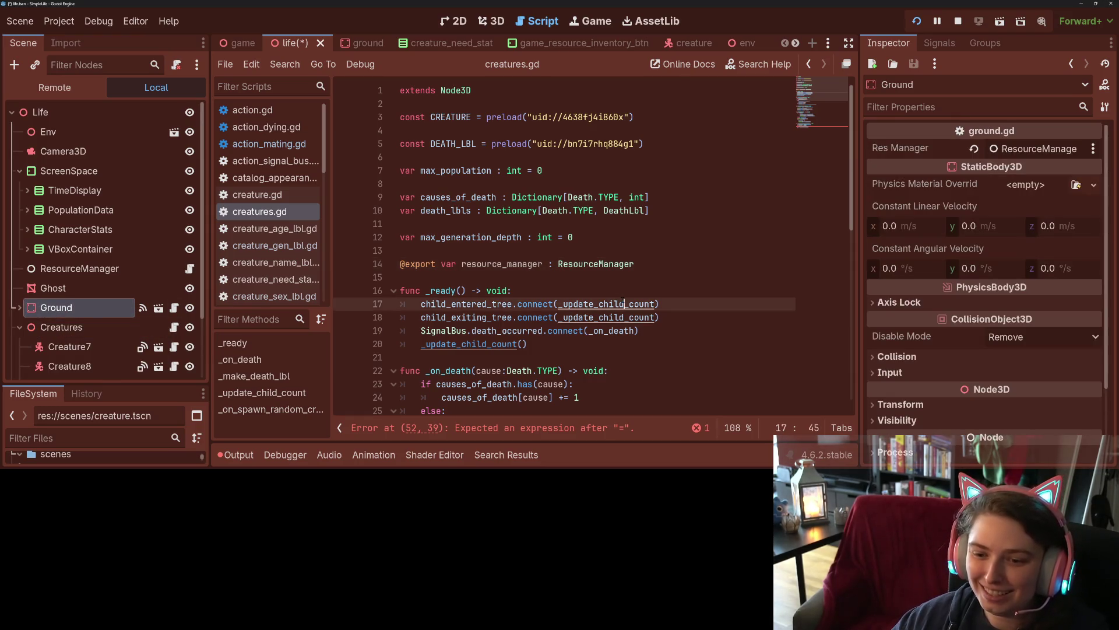
Step: Complete 'new_creature.resource_manager = resource_manager' and add 'add_child(new_creature)' below it
{"action": "key", "text": "ctrl+s"}
{"action": "scroll", "coordinate": [583, 300], "scroll_direction": "down", "scroll_amount": 10}
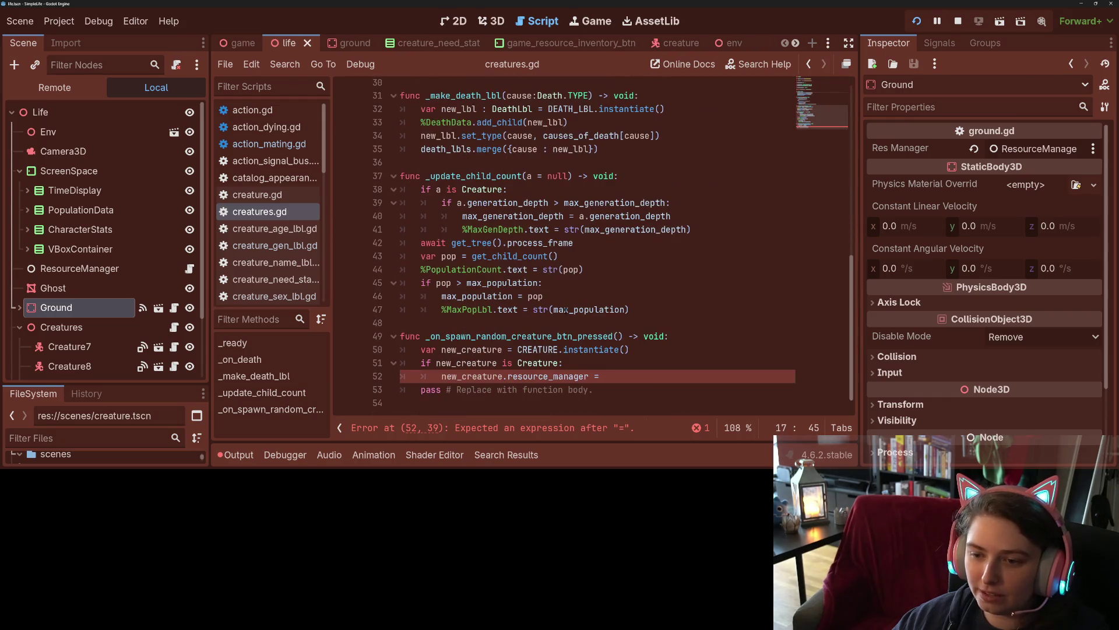
{"action": "left_click", "coordinate": [635, 376]}
{"action": "type", "text": "re"}
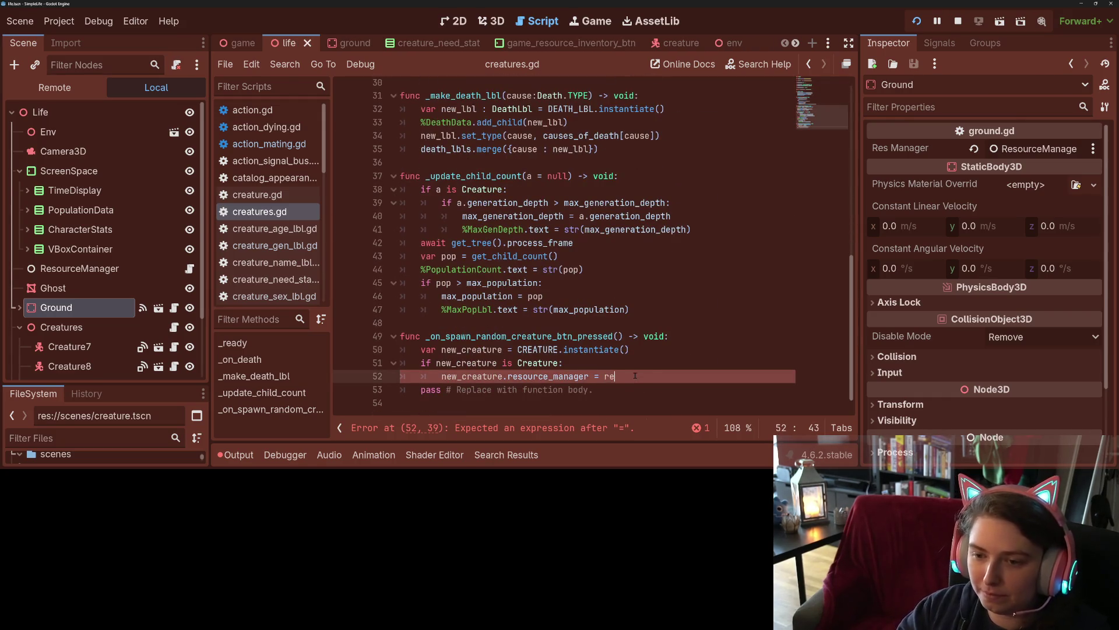
{"action": "key", "text": "Return"}
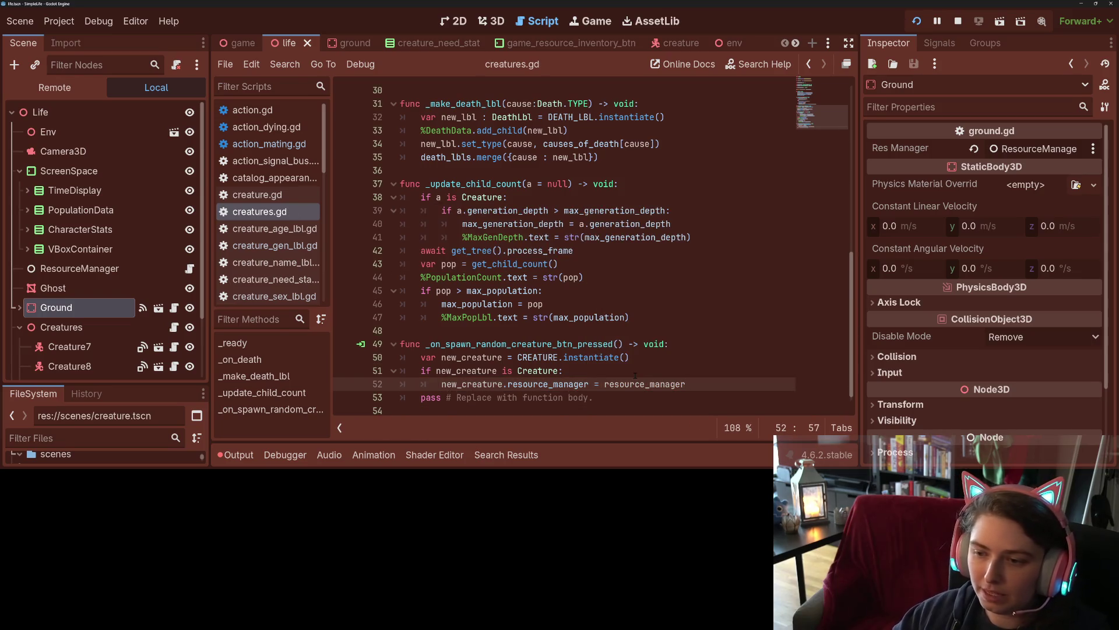
{"action": "key", "text": "Return"}
{"action": "type", "text": "add_c"}
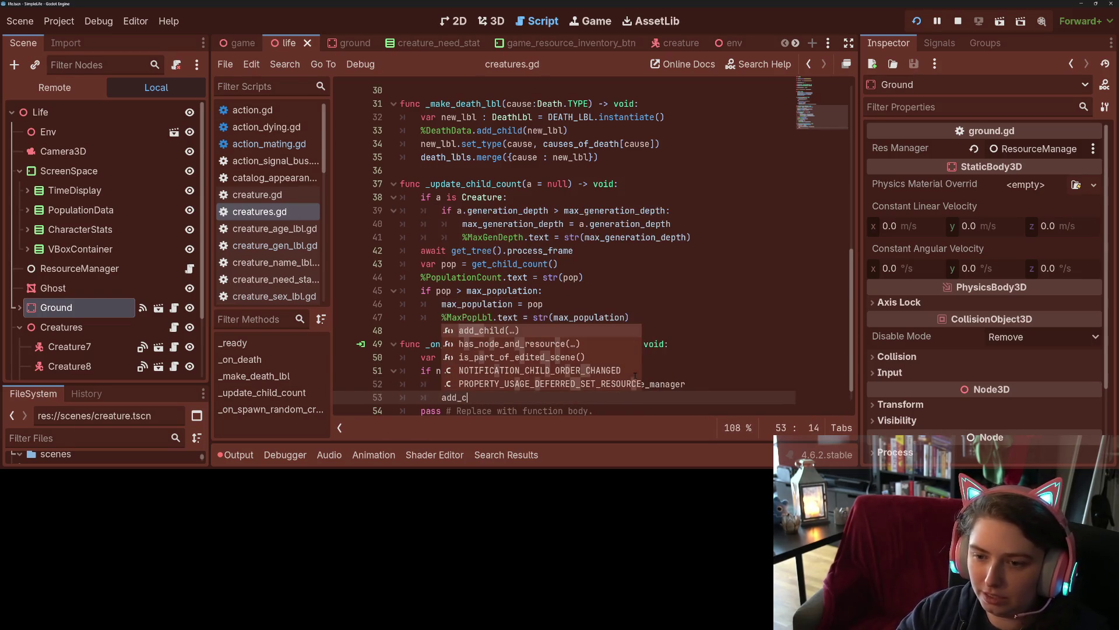
{"action": "key", "text": "Return"}
{"action": "type", "text": "new"}
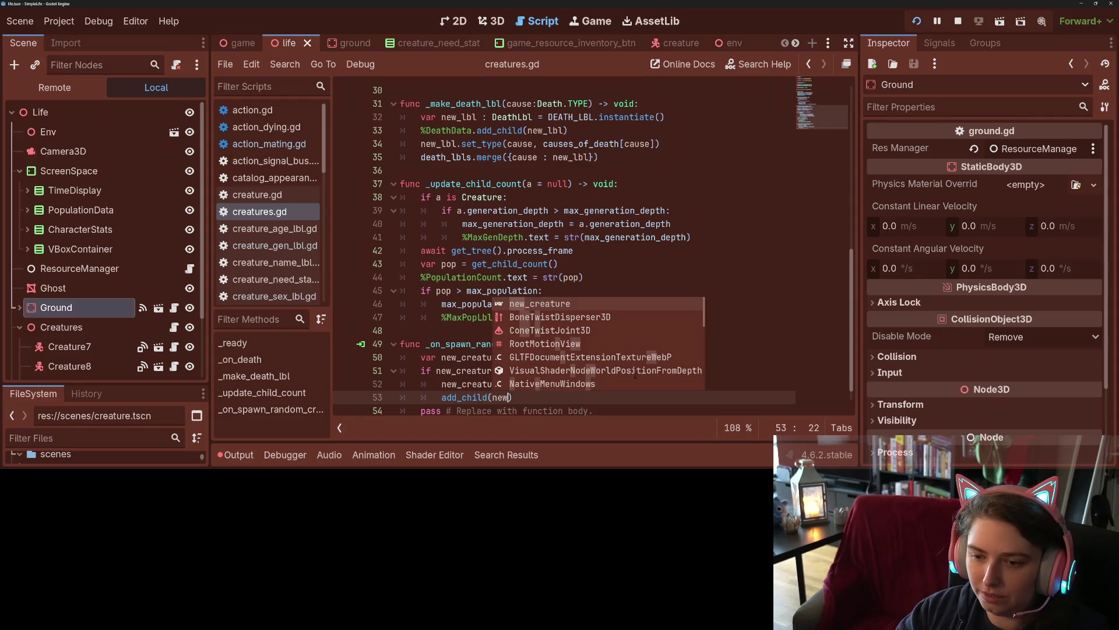
{"action": "key", "text": "Return"}
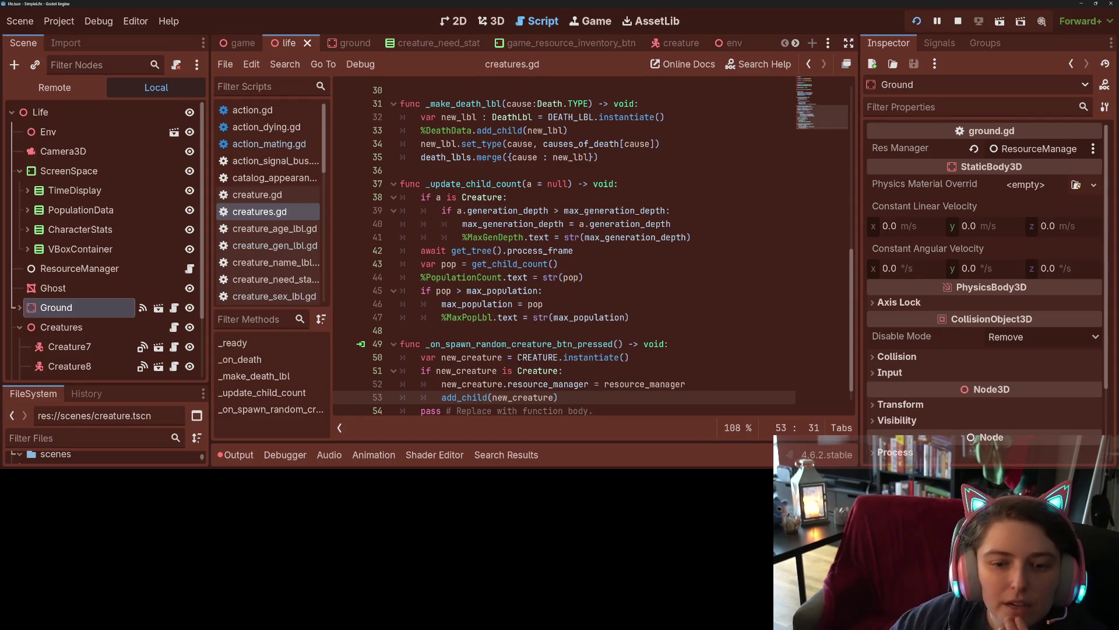
{"action": "left_click", "coordinate": [117, 327]}
{"action": "scroll", "coordinate": [132, 343], "scroll_direction": "down", "scroll_amount": 3}
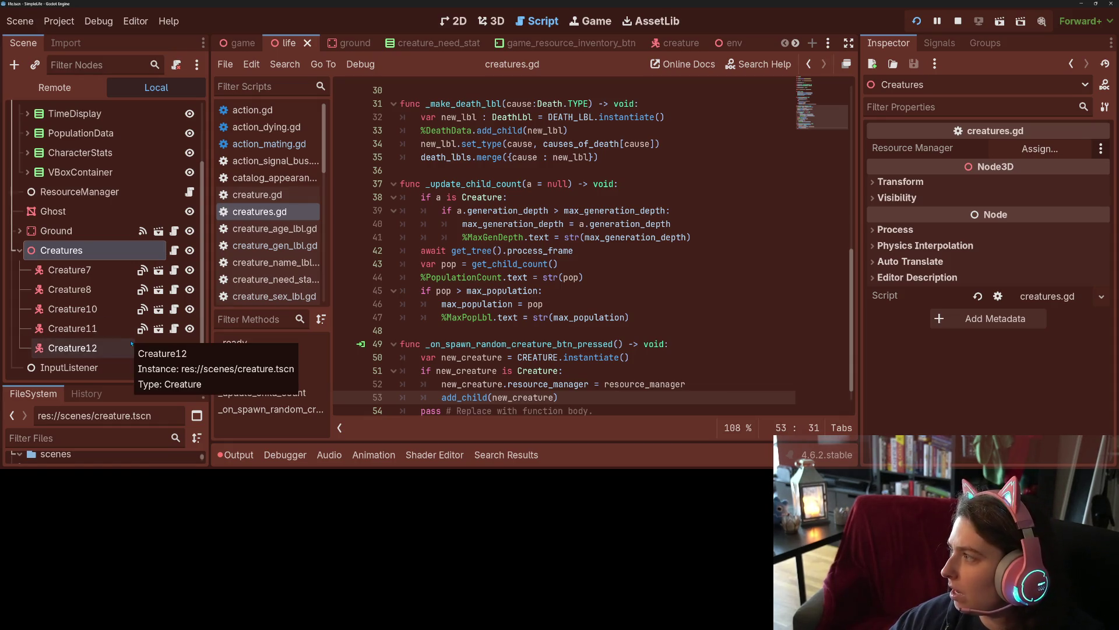
Step: Stop the game, assign ResourceManager to Creatures' Resource Manager property, and save the life scene
{"action": "mouse_move", "coordinate": [545, 322]}
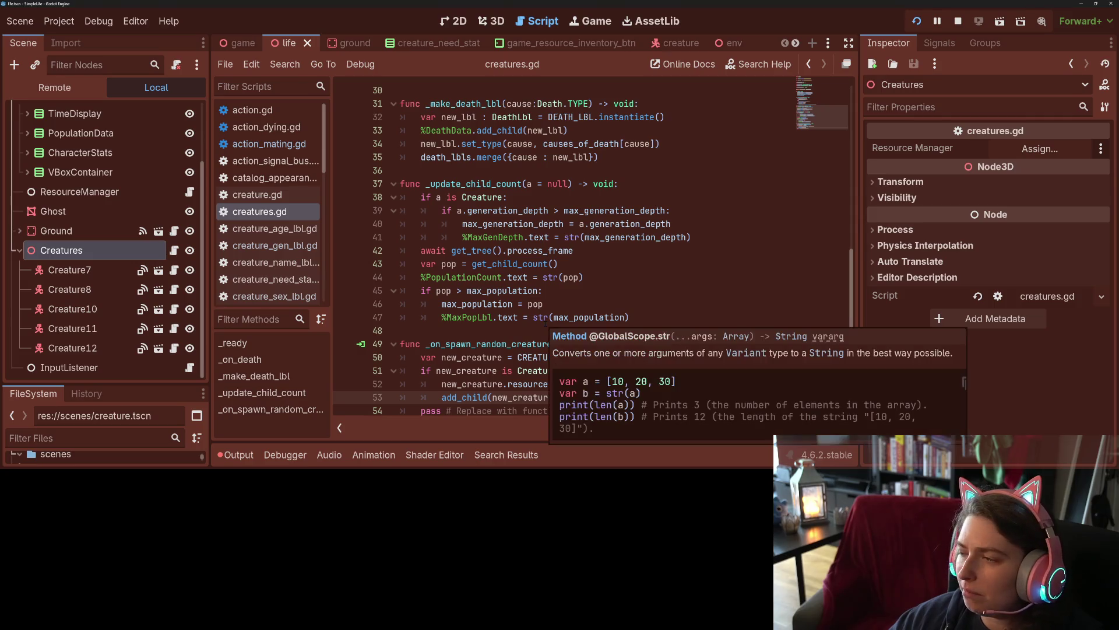
{"action": "left_click", "coordinate": [569, 266]}
{"action": "left_click", "coordinate": [958, 21]}
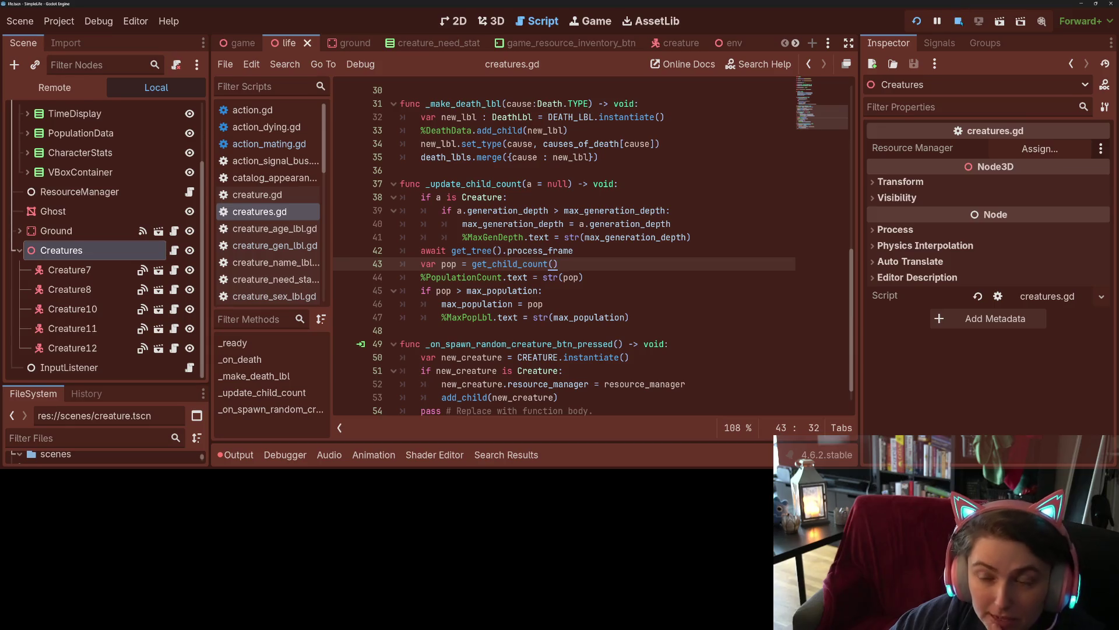
{"action": "left_click", "coordinate": [71, 270]}
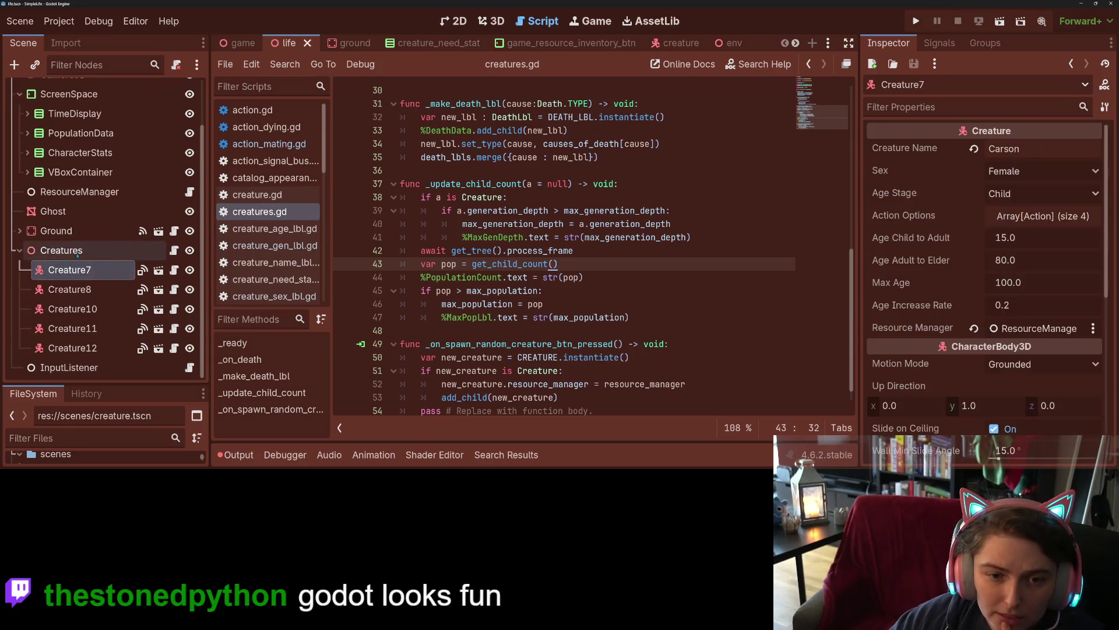
{"action": "left_click", "coordinate": [71, 250]}
{"action": "mouse_move", "coordinate": [65, 194]}
{"action": "left_mouse_down"}
{"action": "mouse_move", "coordinate": [1049, 181]}
{"action": "mouse_move", "coordinate": [1038, 150]}
{"action": "left_mouse_up"}
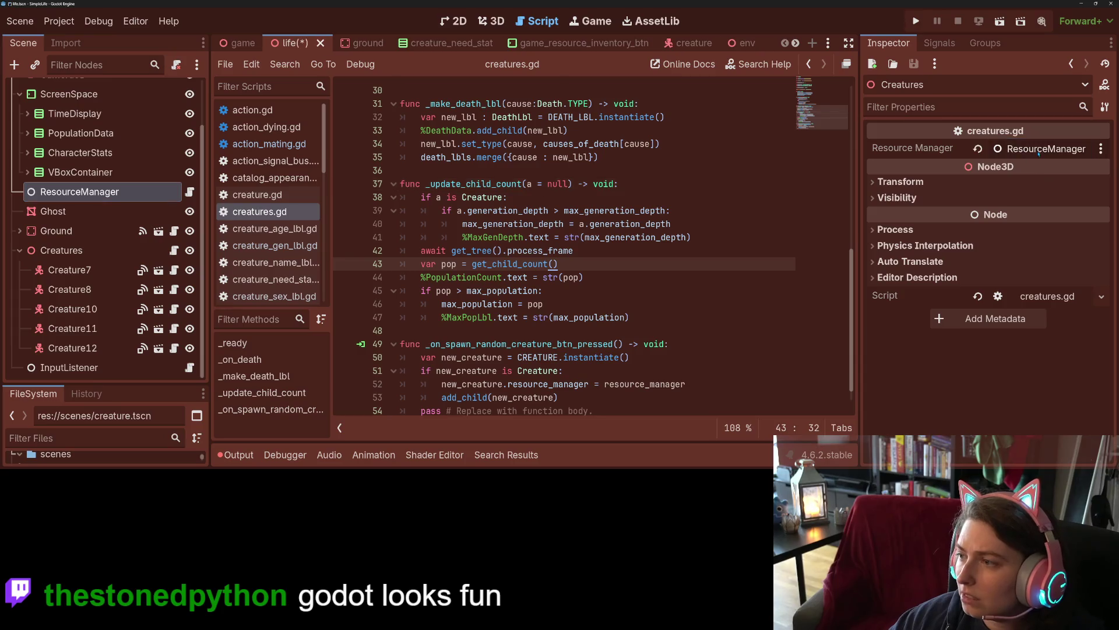
{"action": "key", "text": "ctrl+s"}
{"action": "scroll", "coordinate": [519, 331], "scroll_direction": "up", "scroll_amount": 10}
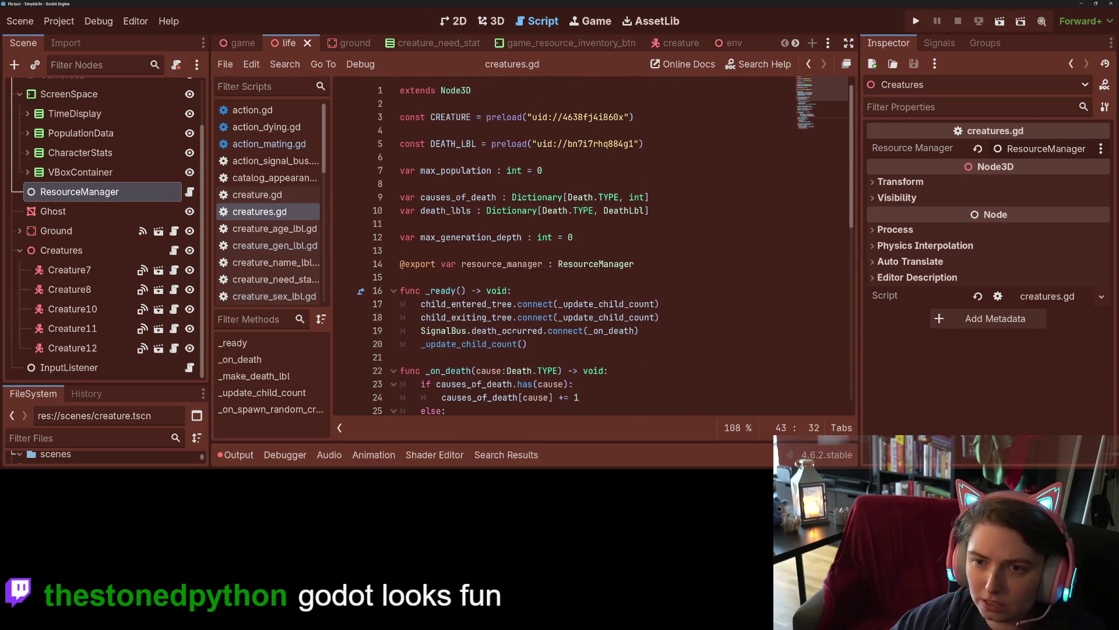
Step: Insert assert(resource_manager) at the top of _ready and run the project
{"action": "left_click", "coordinate": [541, 295]}
{"action": "key", "text": "Return"}
{"action": "type", "text": "assert"}
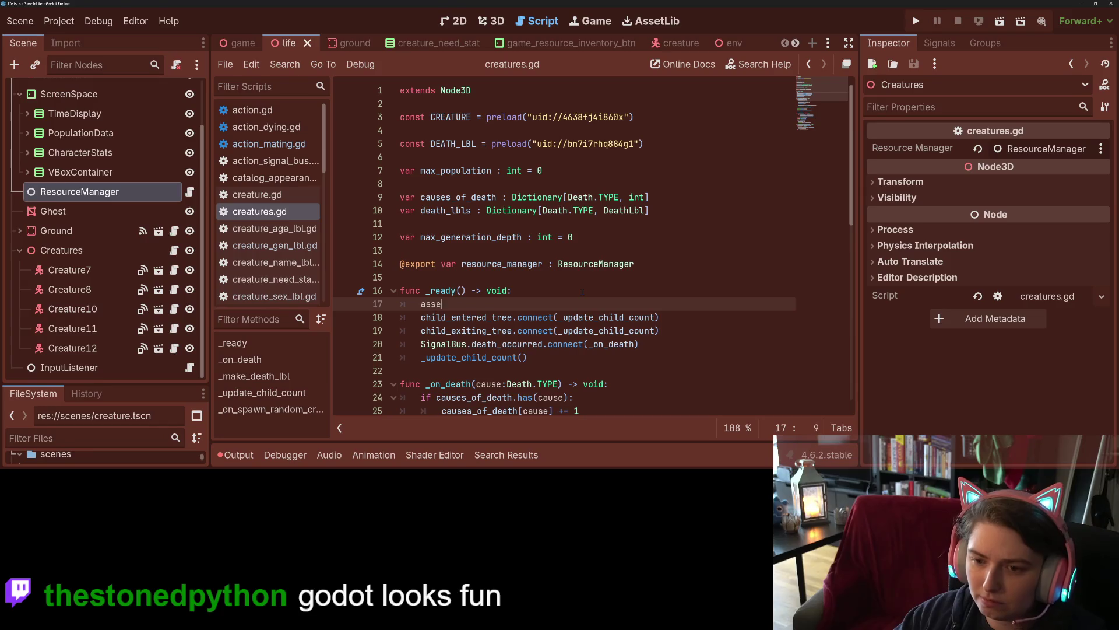
{"action": "type", "text": "(re"}
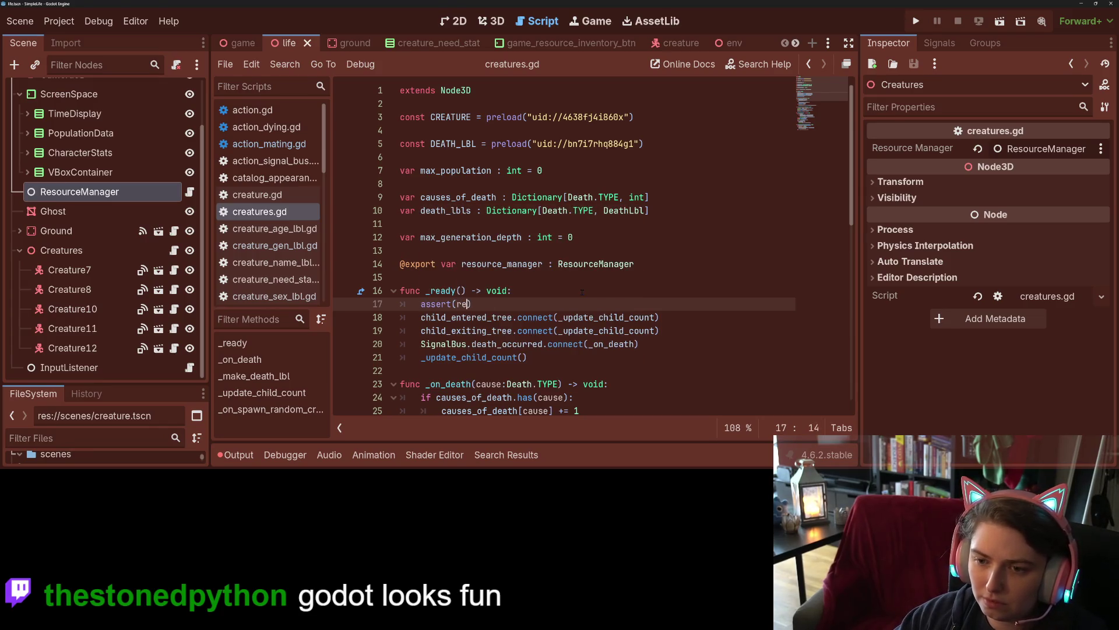
{"action": "type", "text": "s"}
{"action": "key", "text": "Return"}
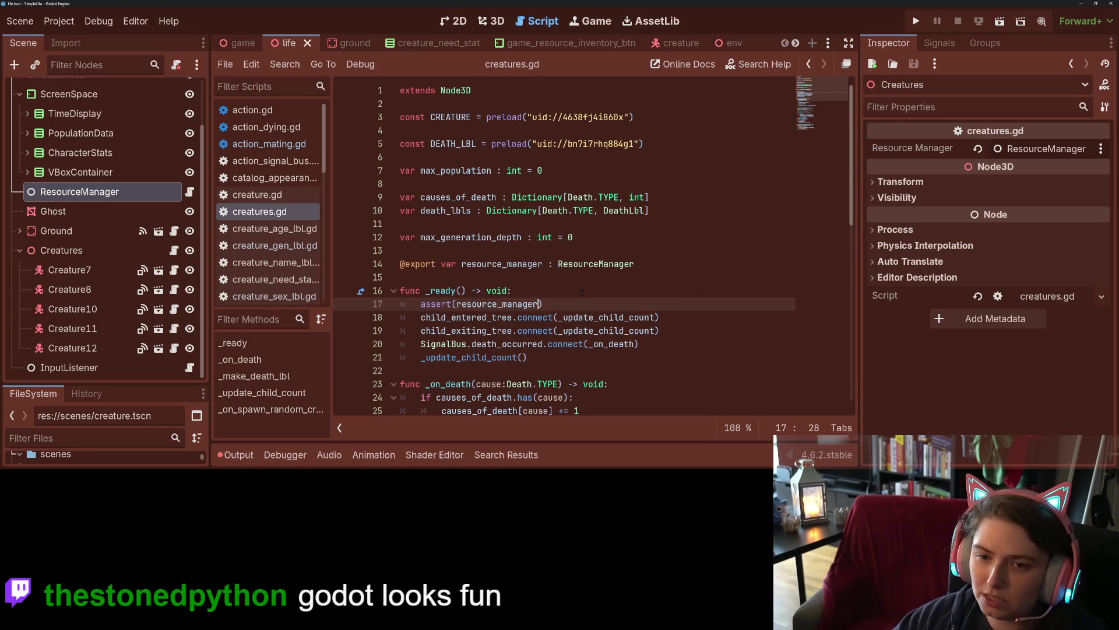
{"action": "left_click", "coordinate": [916, 21]}
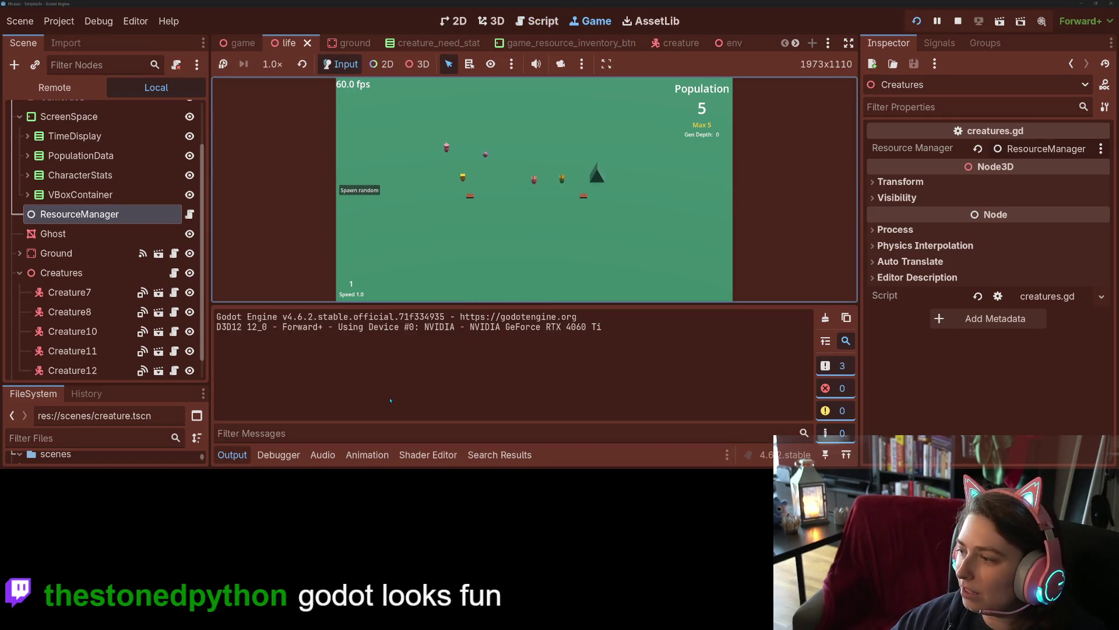
Step: Collapse the Output panel and spawn nine random creatures
{"action": "left_click", "coordinate": [232, 455]}
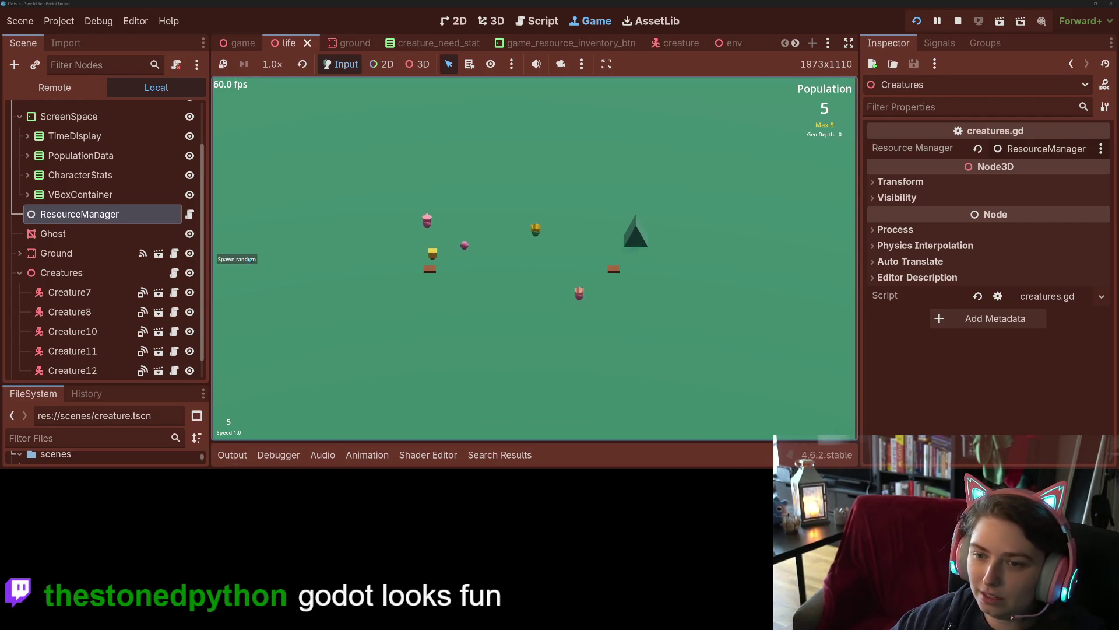
{"action": "left_click", "coordinate": [249, 261]}
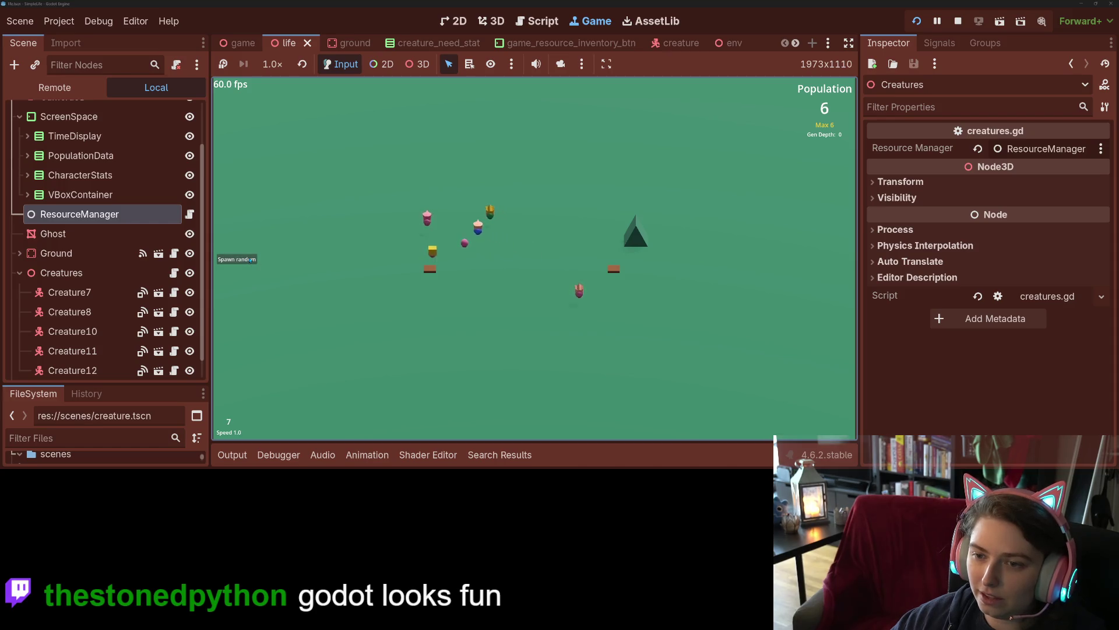
{"action": "left_click", "coordinate": [250, 261]}
{"action": "left_click", "coordinate": [249, 261]}
{"action": "left_click", "coordinate": [249, 260]}
{"action": "left_click", "coordinate": [249, 260]}
{"action": "left_click", "coordinate": [249, 260]}
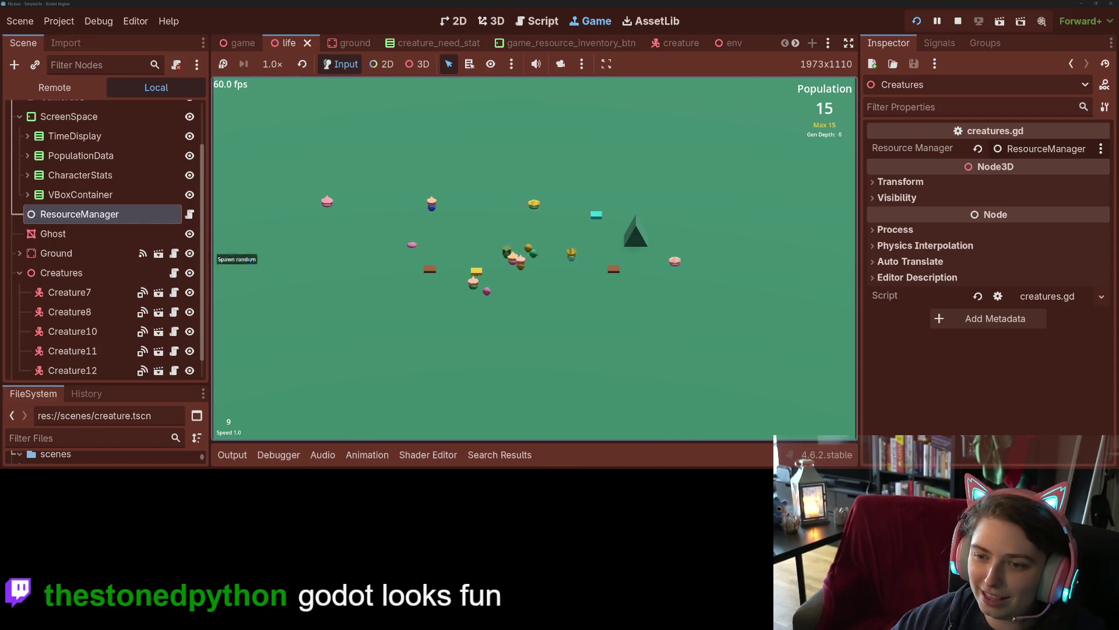
{"action": "left_click", "coordinate": [250, 260]}
{"action": "left_click", "coordinate": [250, 261]}
{"action": "left_click", "coordinate": [250, 261]}
{"action": "left_click", "coordinate": [250, 261]}
{"action": "left_click", "coordinate": [249, 261]}
{"action": "left_click", "coordinate": [250, 260]}
{"action": "left_click", "coordinate": [249, 261]}
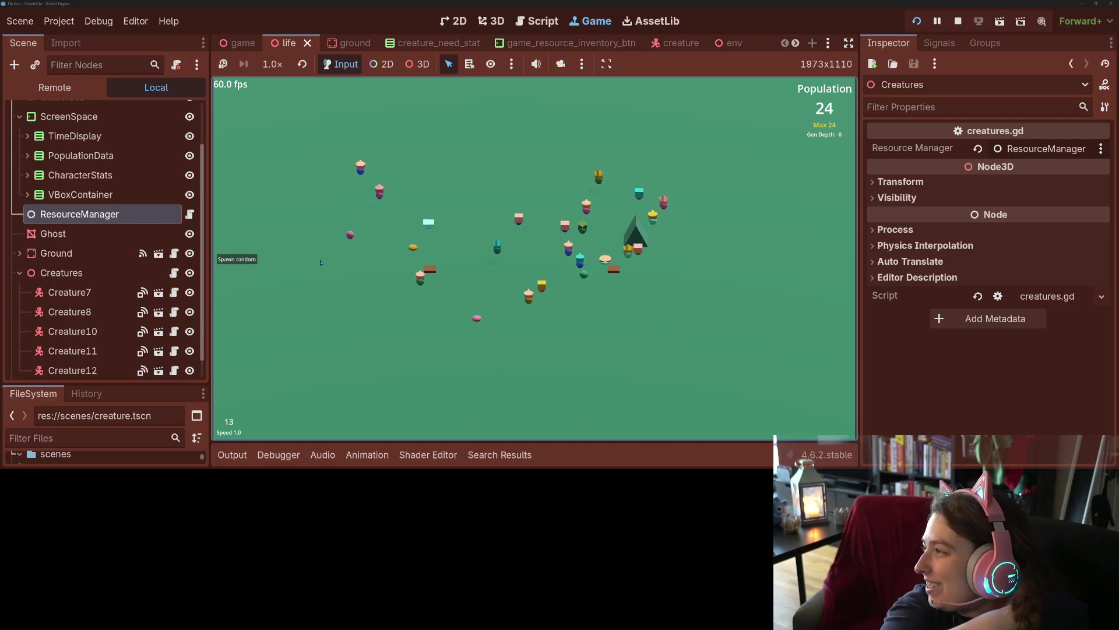
Step: Change game speed to 8.0 then 4.0, check a creature's stats, and stop the game
{"action": "key", "text": "plus"}
{"action": "key", "text": "plus"}
{"action": "key", "text": "plus"}
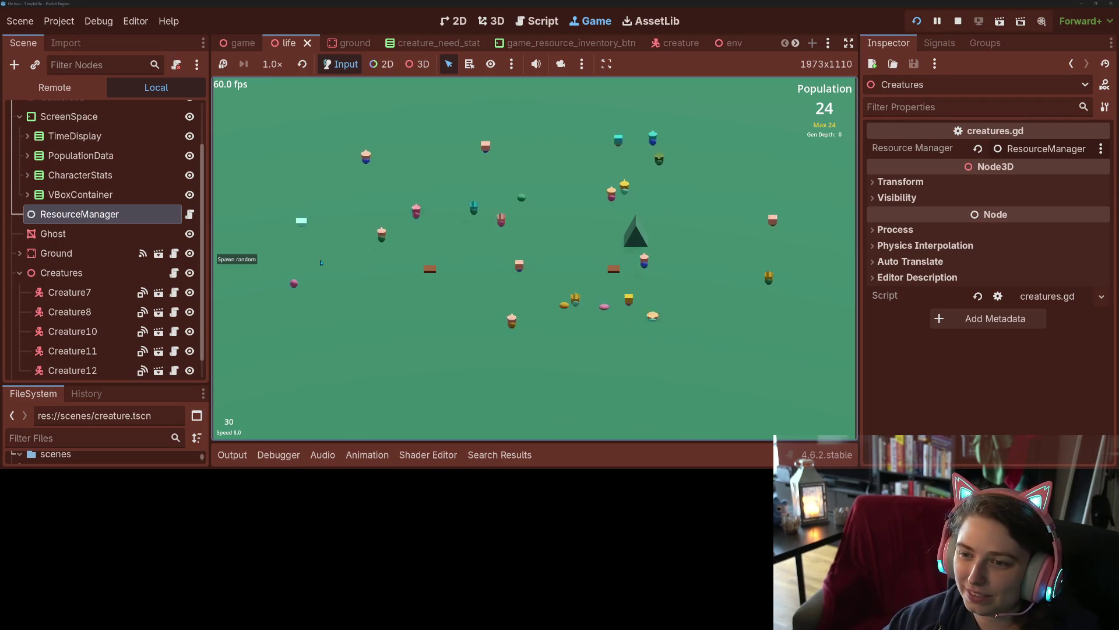
{"action": "key", "text": "minus"}
{"action": "key", "text": "minus"}
{"action": "key", "text": "minus"}
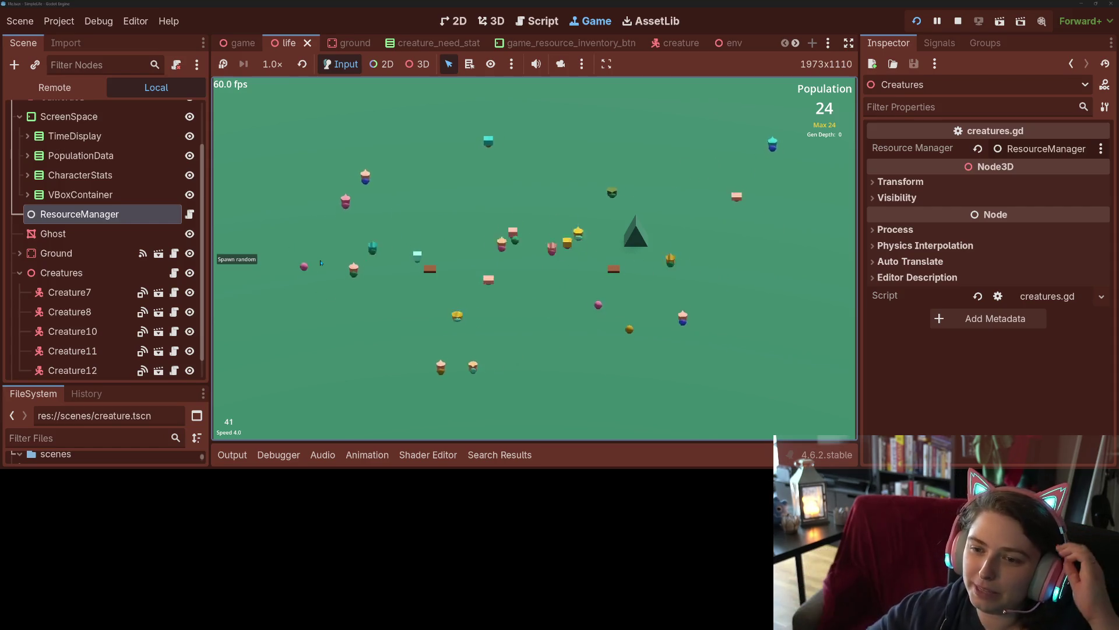
{"action": "left_click", "coordinate": [681, 142]}
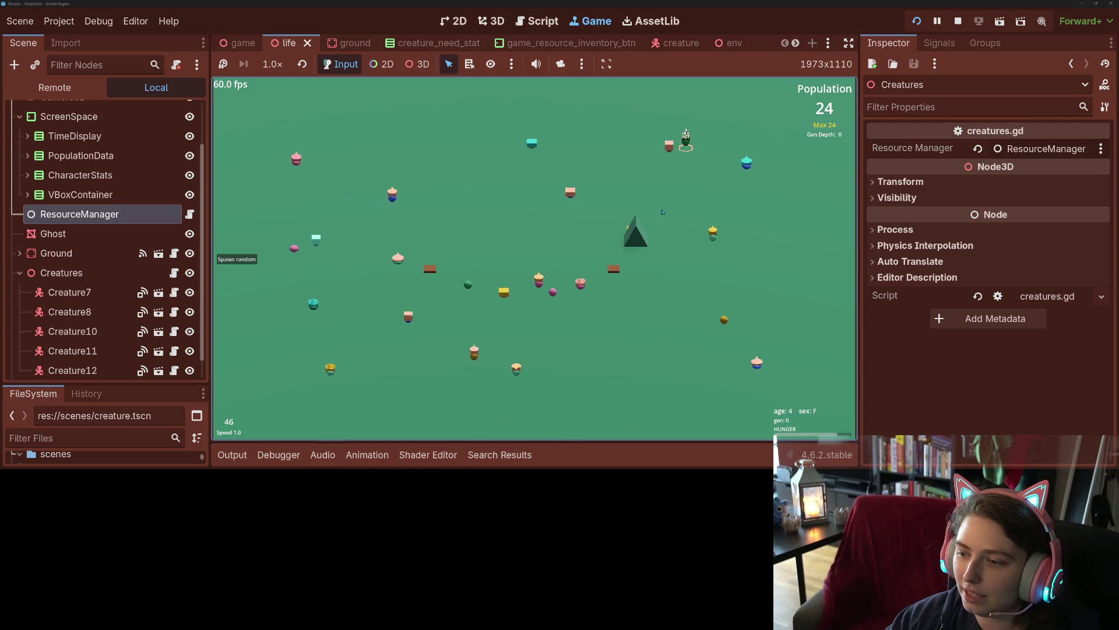
{"action": "key", "text": "F8"}
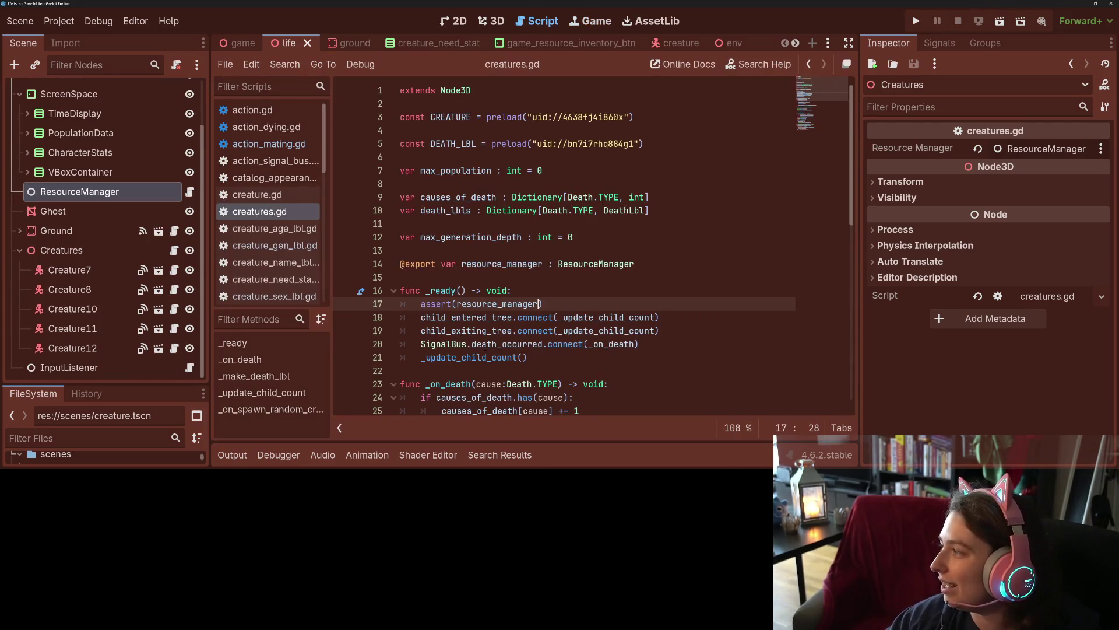
Step: Open action_mating.gd and find the naming code in make_baby
{"action": "left_click", "coordinate": [493, 344]}
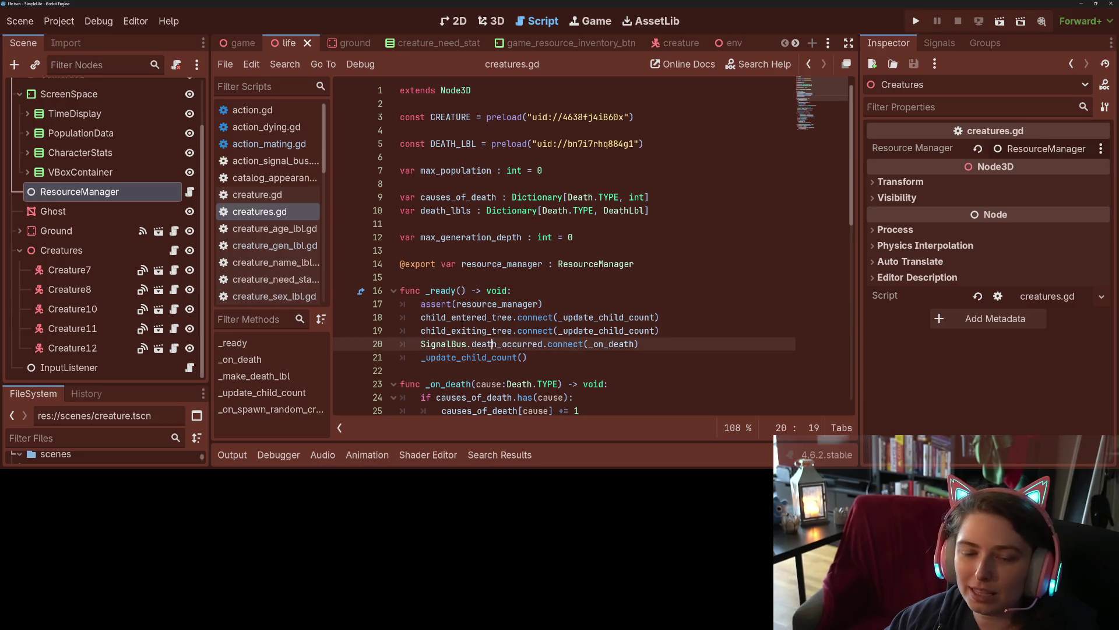
{"action": "scroll", "coordinate": [240, 233], "scroll_direction": "down", "scroll_amount": 3}
{"action": "scroll", "coordinate": [239, 234], "scroll_direction": "up", "scroll_amount": 3}
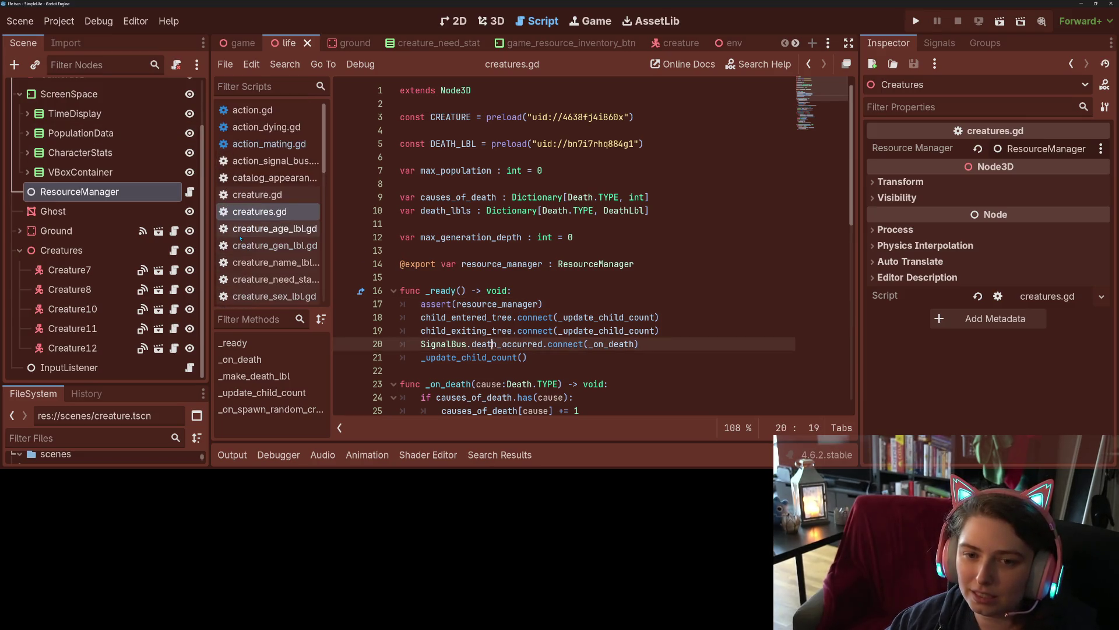
{"action": "left_click", "coordinate": [280, 195]}
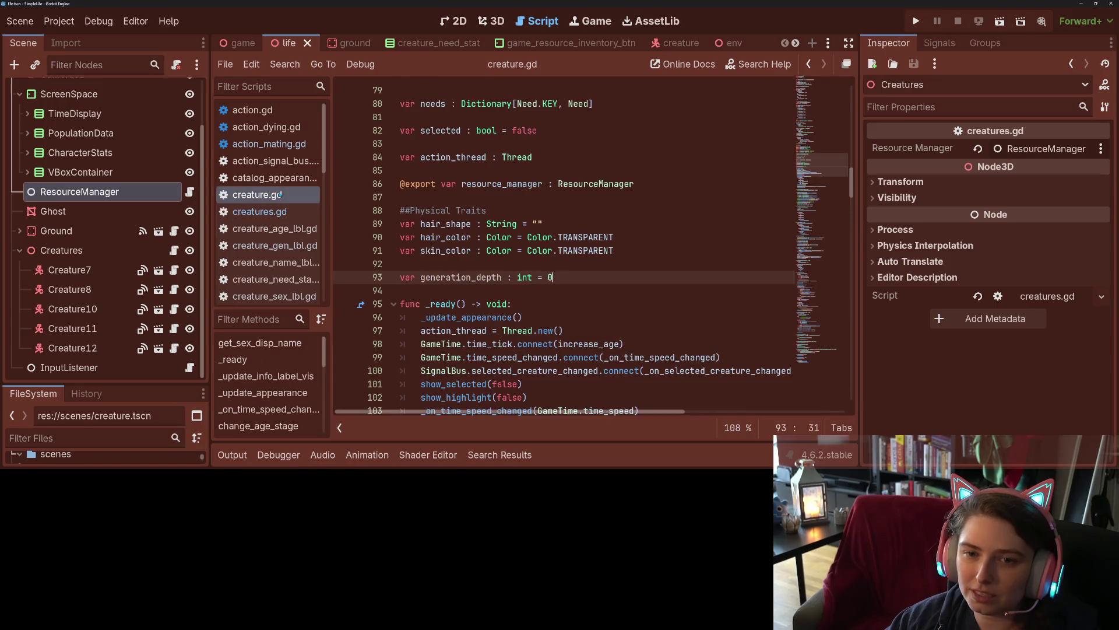
{"action": "left_click", "coordinate": [269, 144]}
{"action": "scroll", "coordinate": [550, 322], "scroll_direction": "down", "scroll_amount": 8}
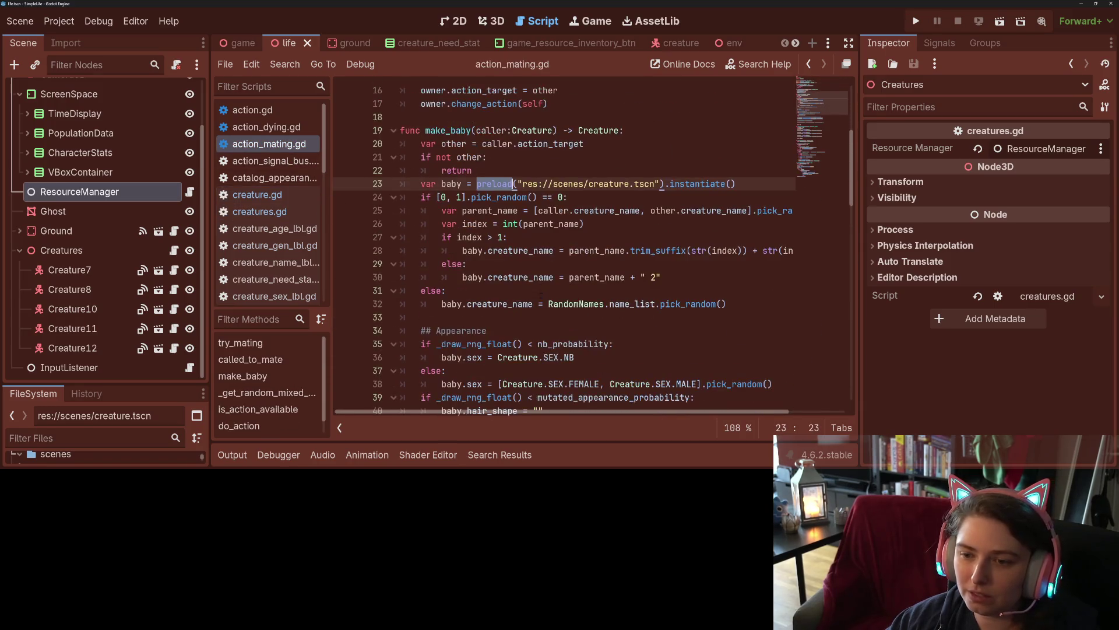
{"action": "scroll", "coordinate": [551, 323], "scroll_direction": "down", "scroll_amount": 4}
{"action": "scroll", "coordinate": [552, 321], "scroll_direction": "up", "scroll_amount": 2}
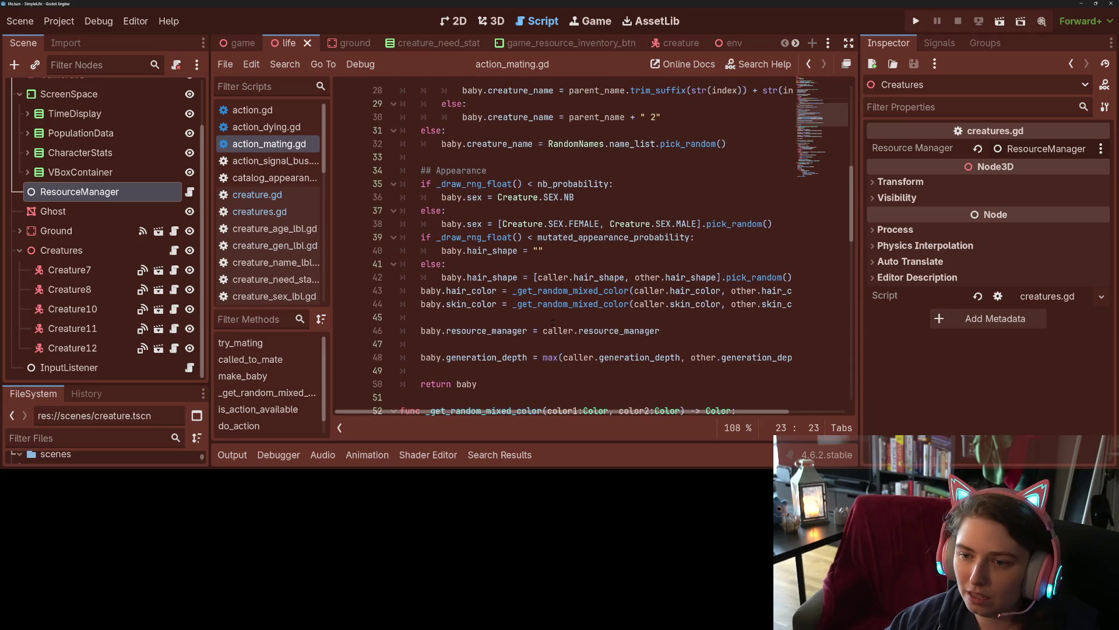
{"action": "left_click", "coordinate": [512, 317]}
{"action": "scroll", "coordinate": [512, 315], "scroll_direction": "up", "scroll_amount": 4}
{"action": "left_click", "coordinate": [490, 263]}
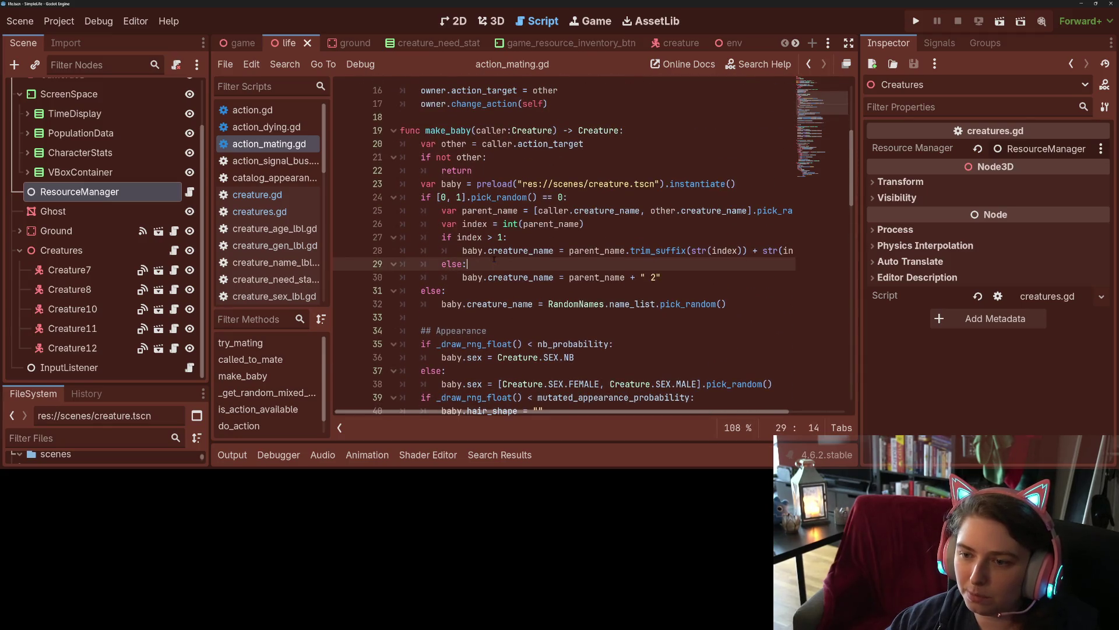
{"action": "left_click", "coordinate": [488, 277]}
Step: Replace RandomNames.name_list.pick_random() on line 32 with an empty string and save
{"action": "left_click_drag", "start_coordinate": [442, 304], "coordinate": [741, 300]}
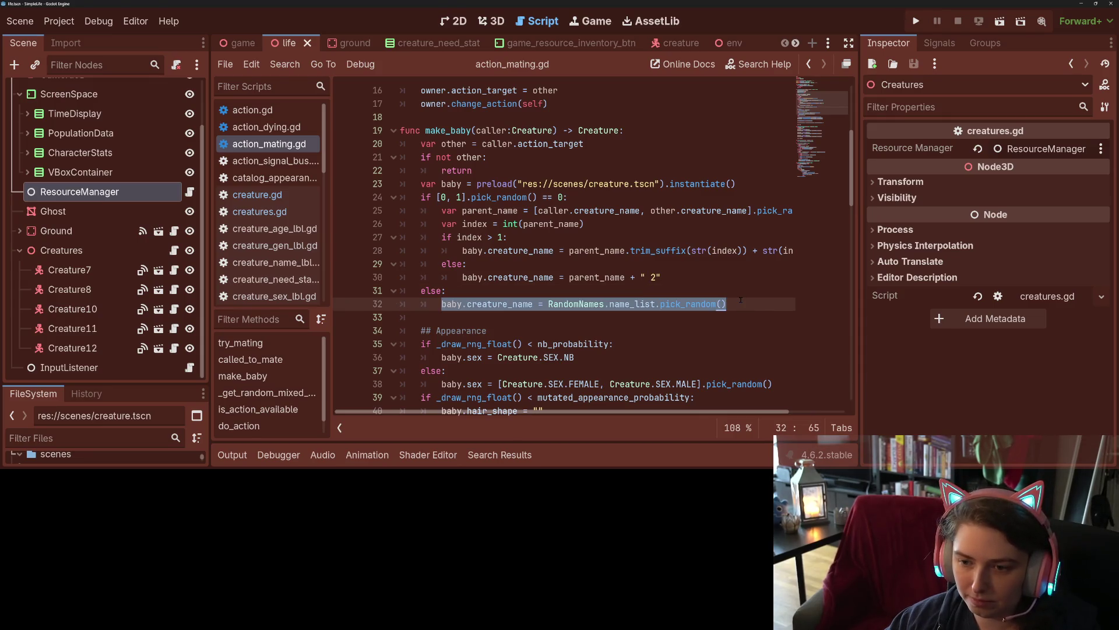
{"action": "key", "text": "Escape"}
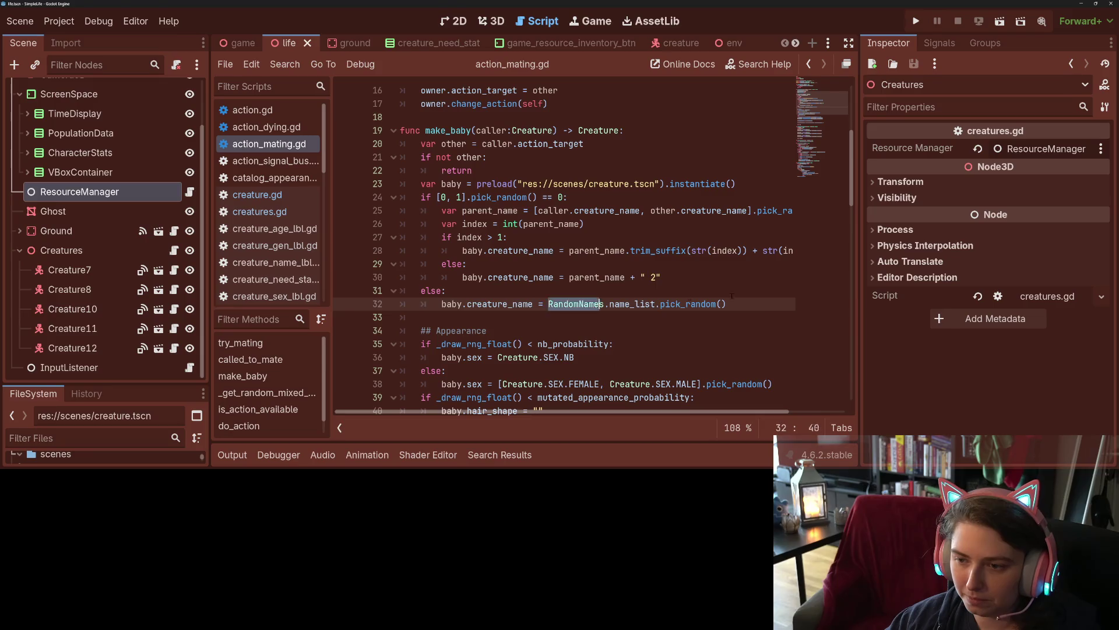
{"action": "left_click_drag", "start_coordinate": [732, 297], "coordinate": [778, 306]}
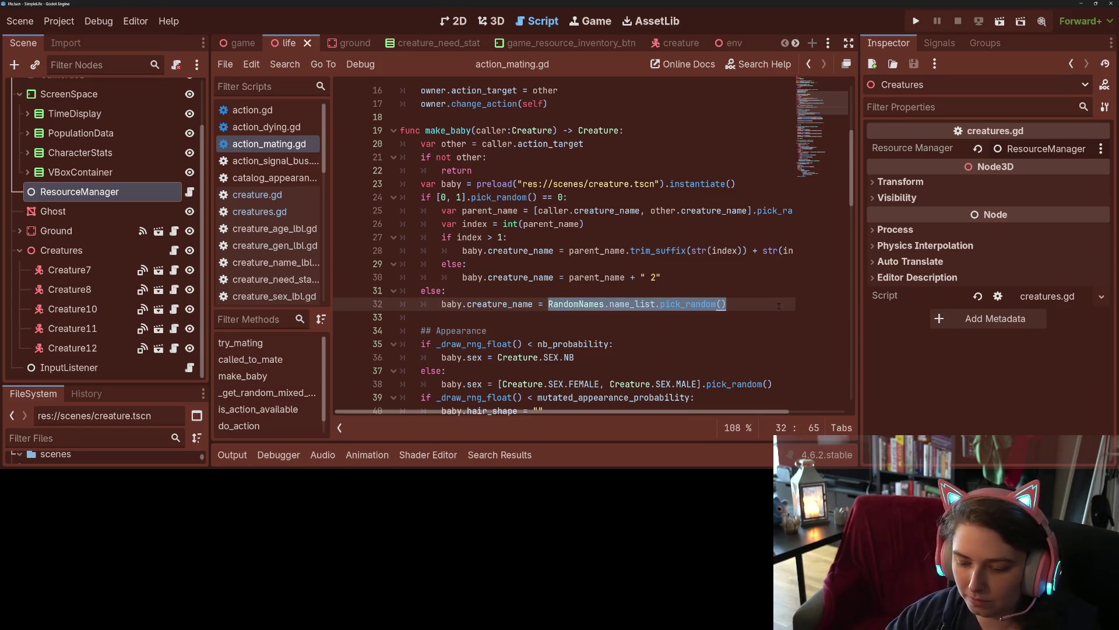
{"action": "key", "text": "BackSpace"}
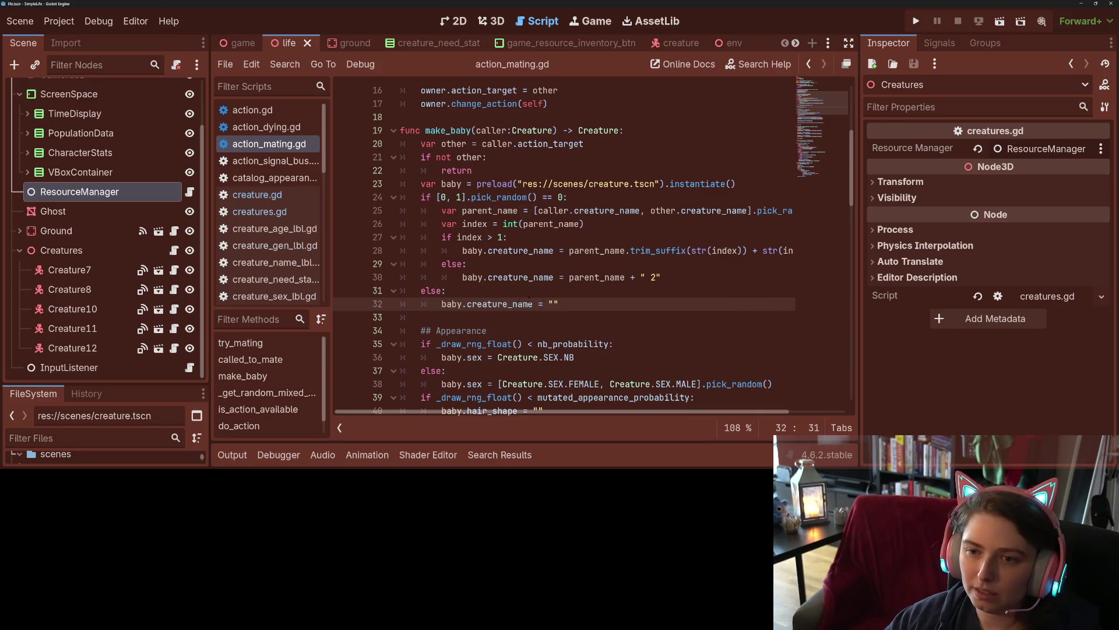
{"action": "double_click", "coordinate": [520, 304]}
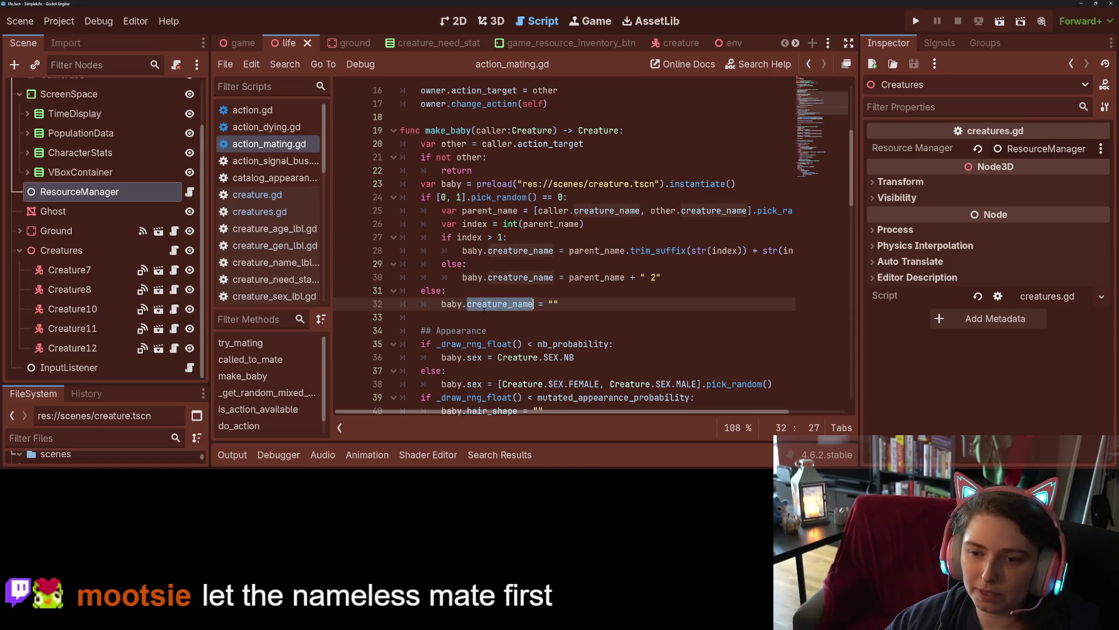
{"action": "key", "text": "ctrl+s"}
{"action": "left_click", "coordinate": [279, 194]}
Step: In creature.gd's _ready, assign RandomNames.name_list.pick_random() to creature_name when it is empty
{"action": "scroll", "coordinate": [562, 250], "scroll_direction": "down", "scroll_amount": 4}
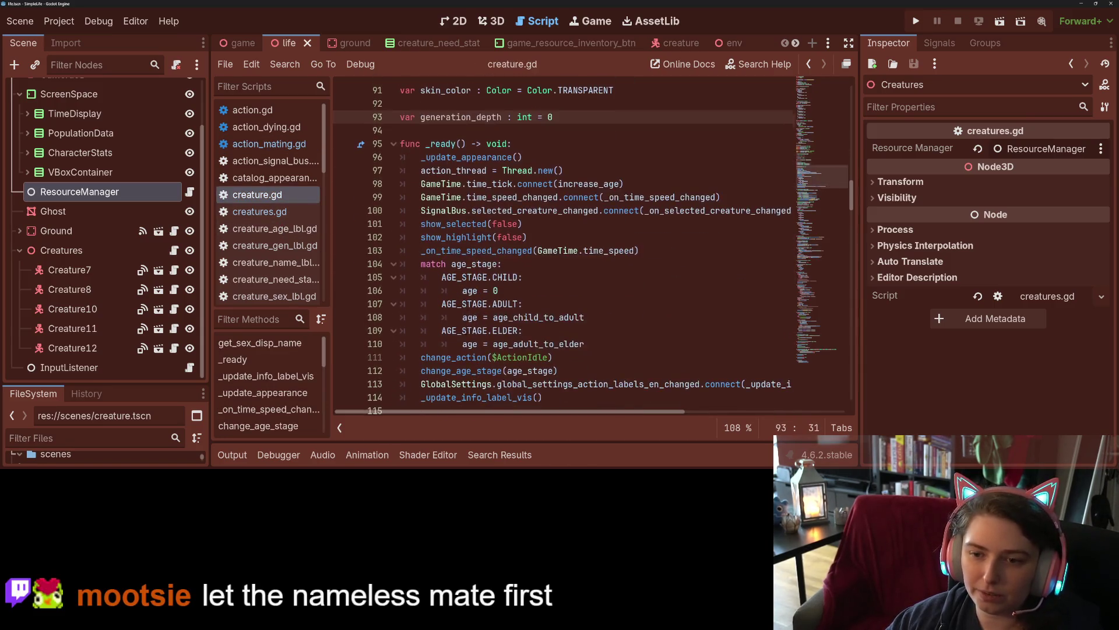
{"action": "left_click", "coordinate": [483, 157]}
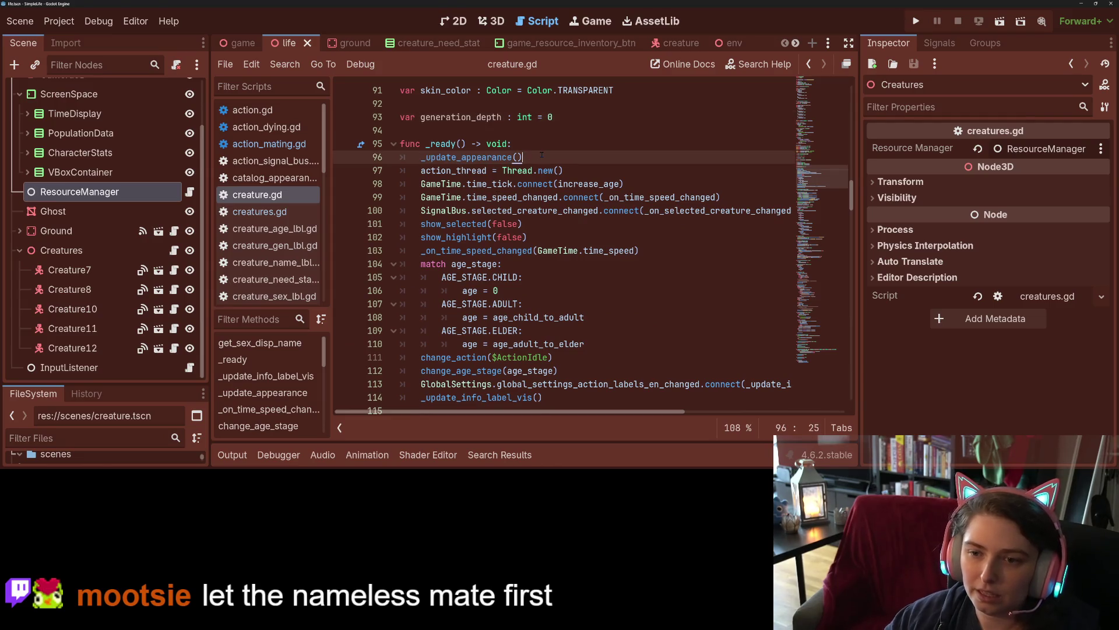
{"action": "key", "text": "Return"}
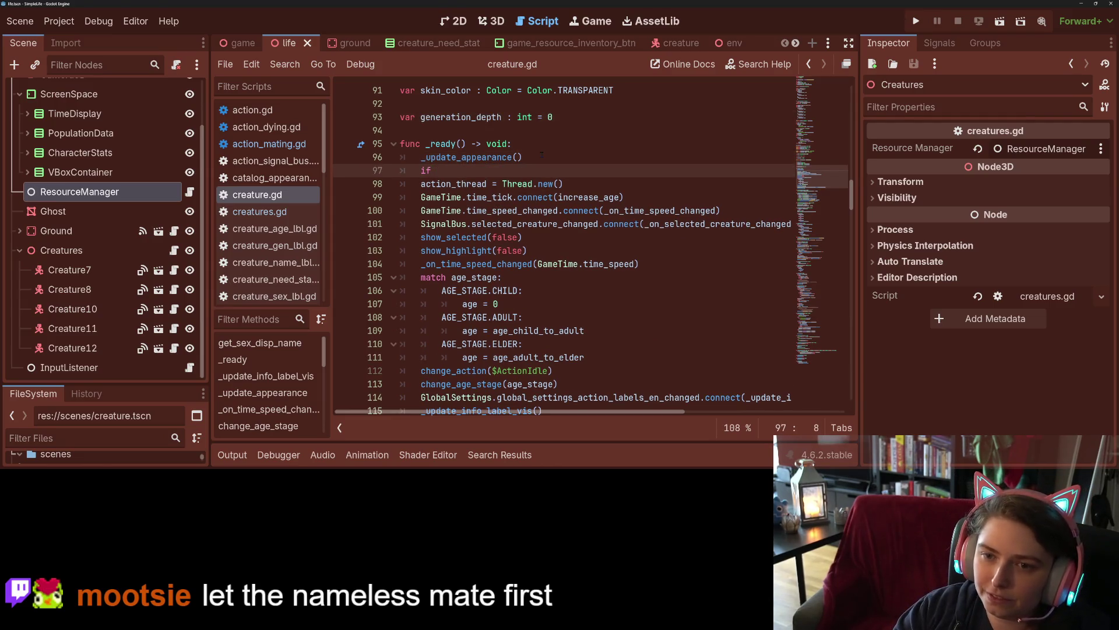
{"action": "key", "text": "alt+Up"}
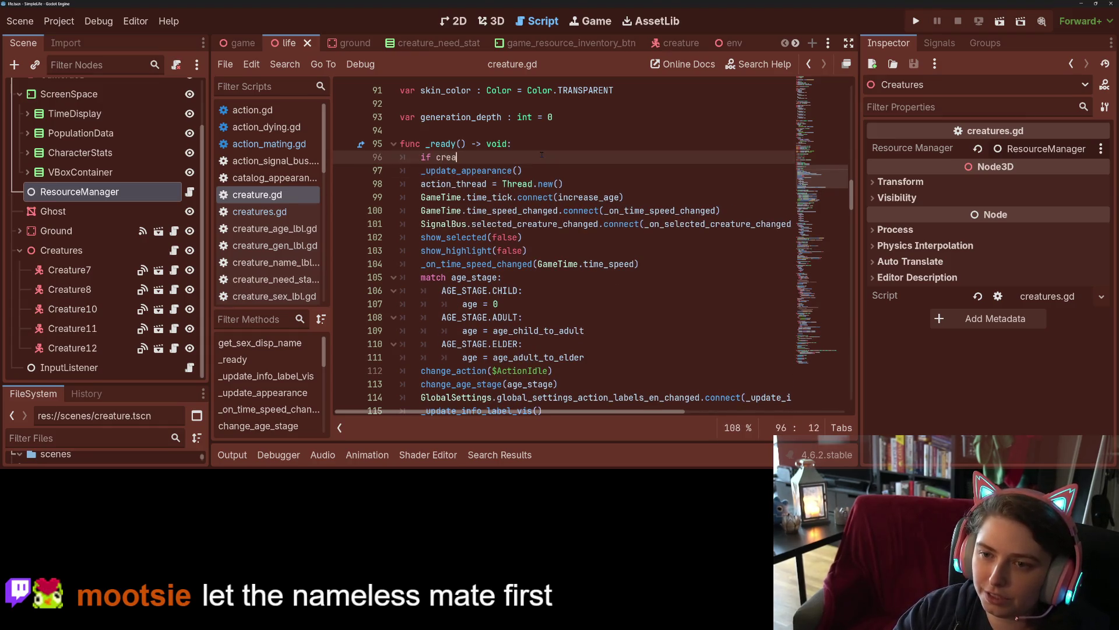
{"action": "type", "text": "t"}
{"action": "key", "text": "Return"}
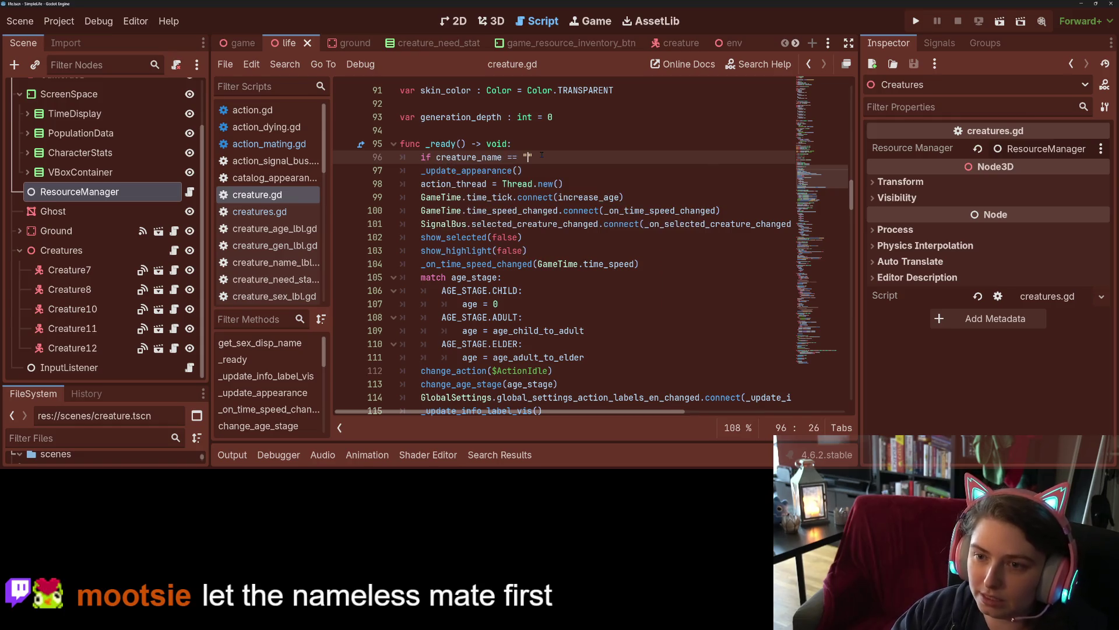
{"action": "key", "text": "Return"}
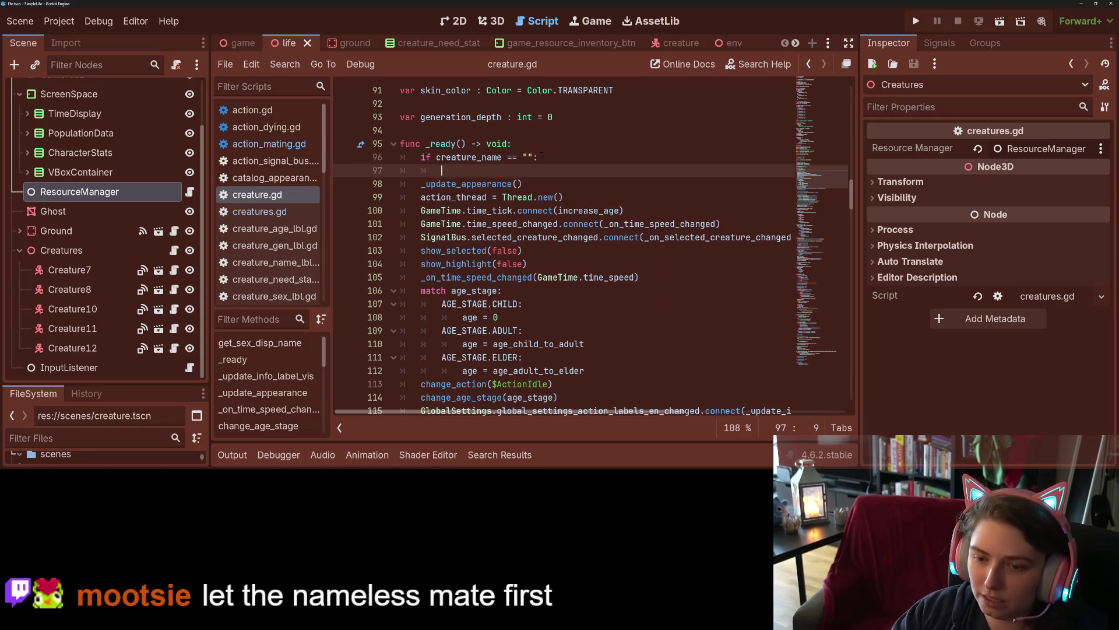
{"action": "type", "text": "t"}
{"action": "key", "text": "Return"}
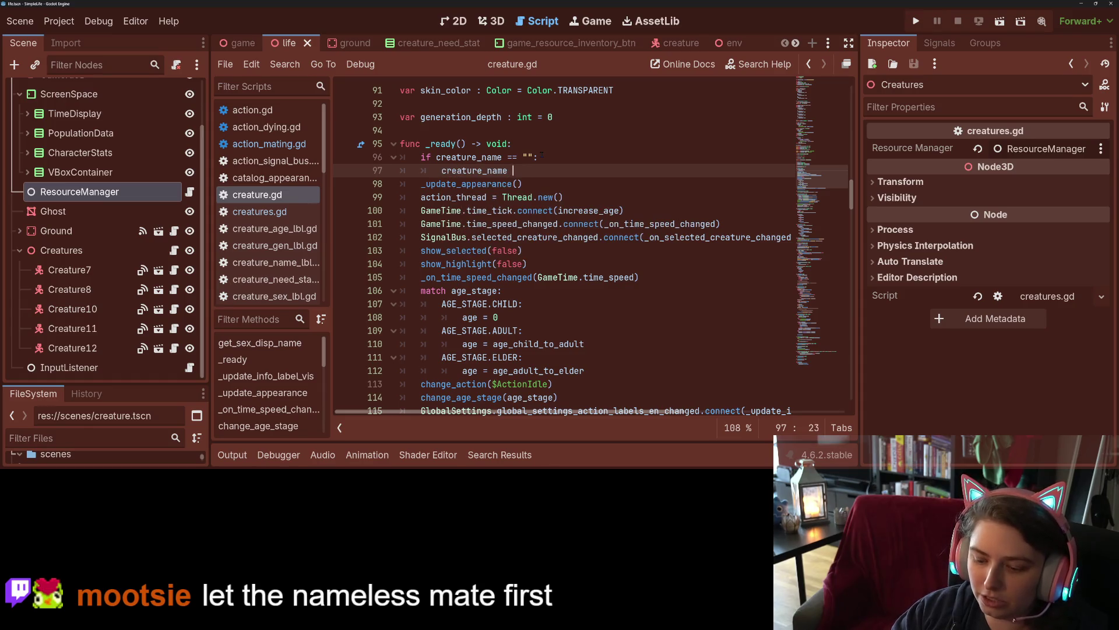
{"action": "type", "text": "RandomNames.name_list.pick_random()"}
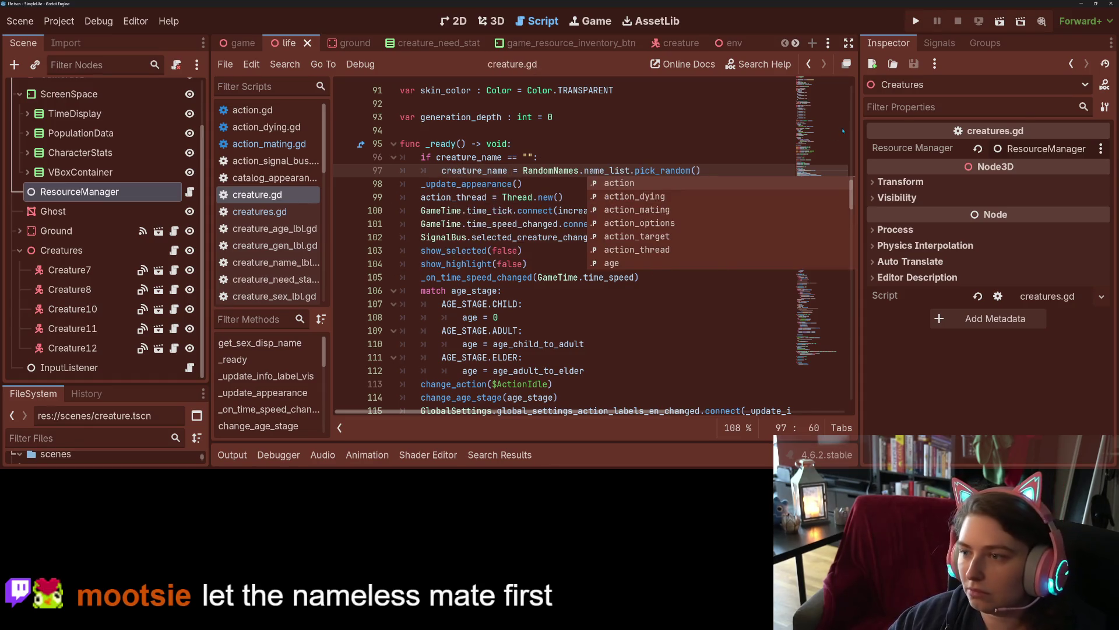
Step: Review the script and run the game to test random naming
{"action": "scroll", "coordinate": [826, 135], "scroll_direction": "up", "scroll_amount": 5}
{"action": "left_click_drag", "start_coordinate": [822, 171], "coordinate": [817, 83]}
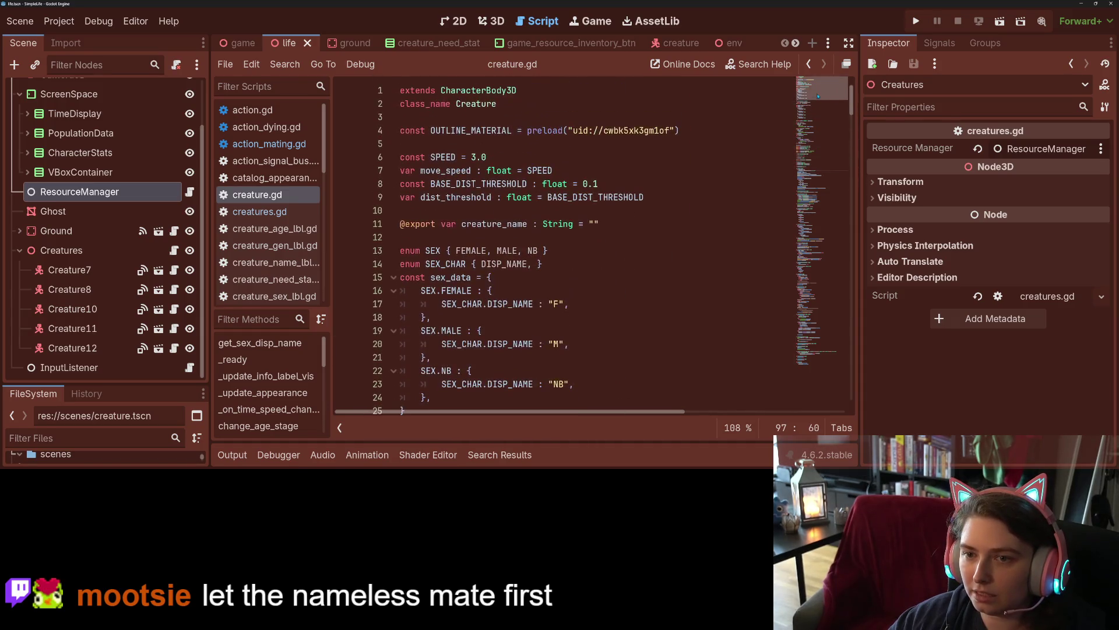
{"action": "scroll", "coordinate": [557, 252], "scroll_direction": "down", "scroll_amount": 1}
{"action": "scroll", "coordinate": [556, 252], "scroll_direction": "down", "scroll_amount": 3}
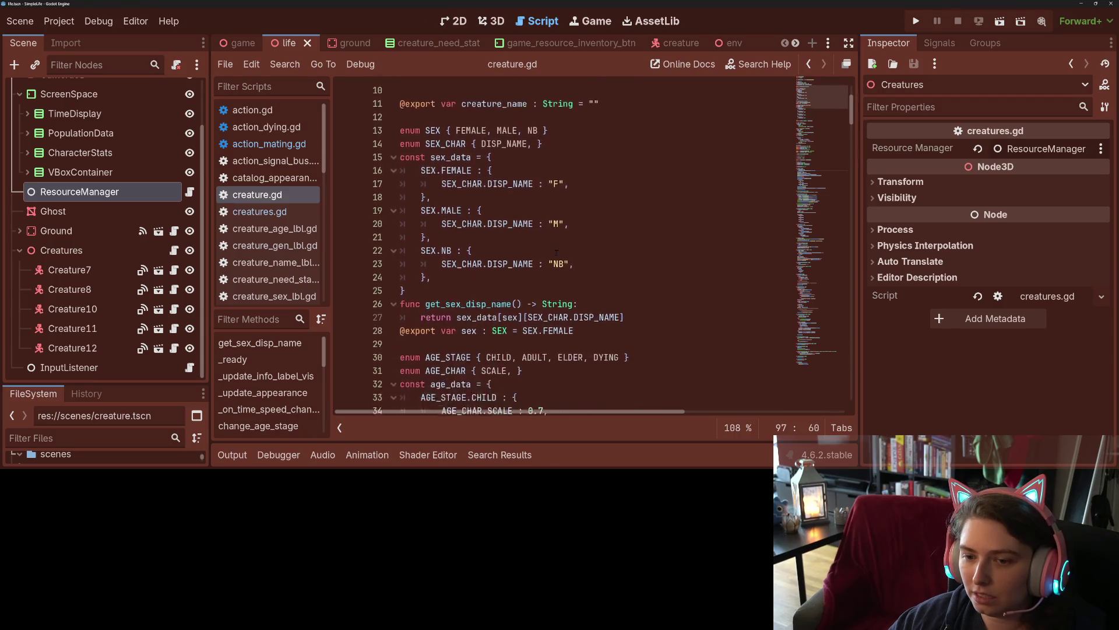
{"action": "scroll", "coordinate": [557, 252], "scroll_direction": "up", "scroll_amount": 4}
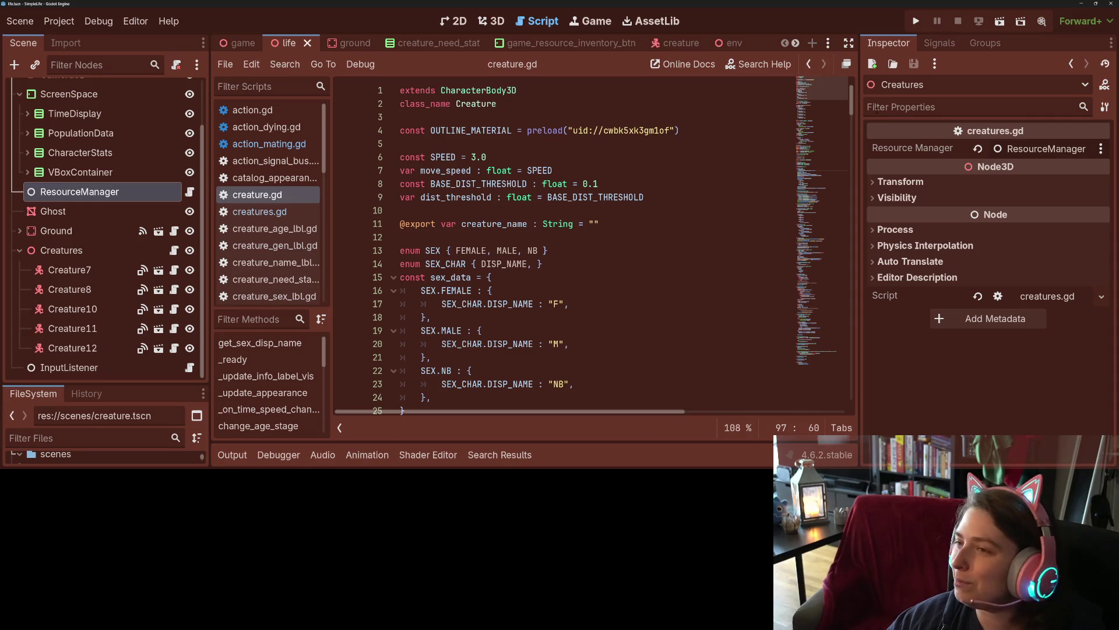
{"action": "left_click", "coordinate": [916, 21]}
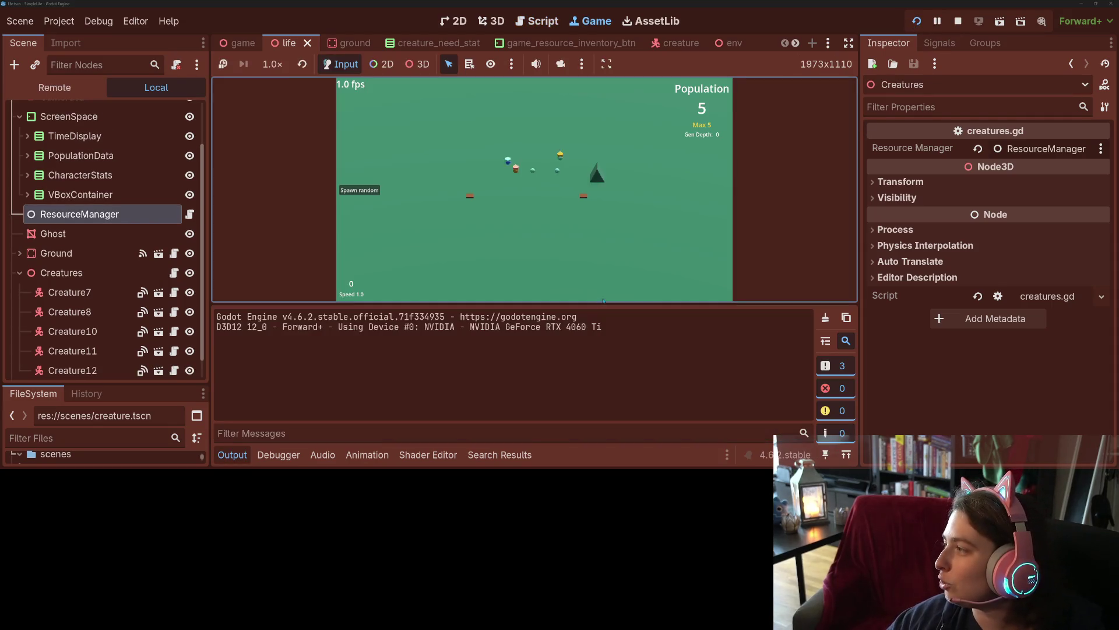
Step: Collapse the Output log, spawn two random creatures, and raise game speed to 4.0
{"action": "left_click", "coordinate": [232, 455]}
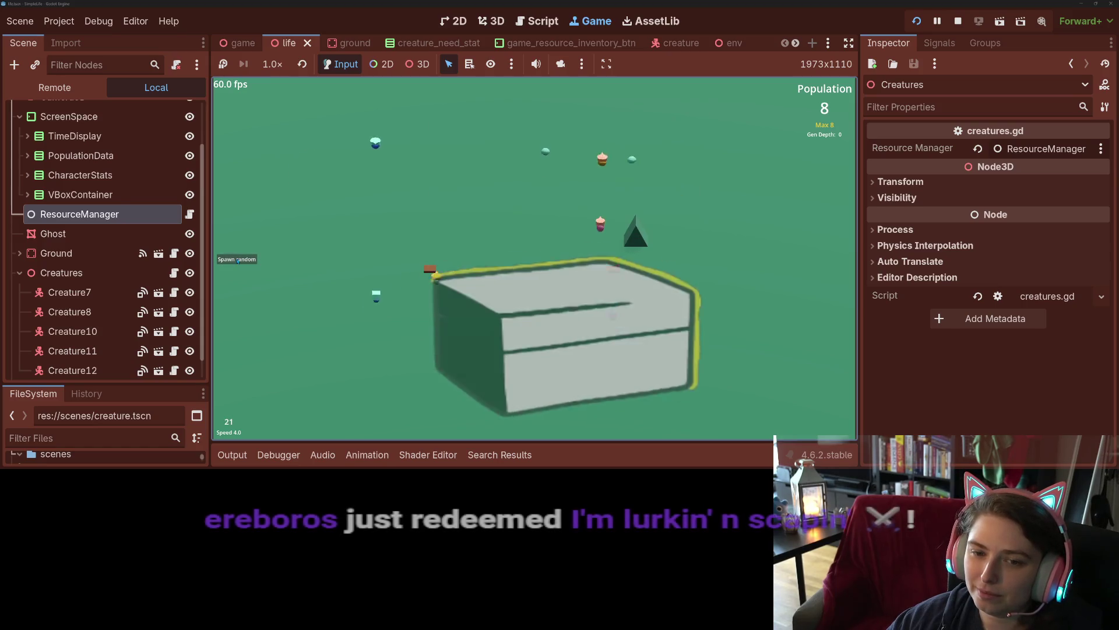
{"action": "left_click", "coordinate": [237, 261]}
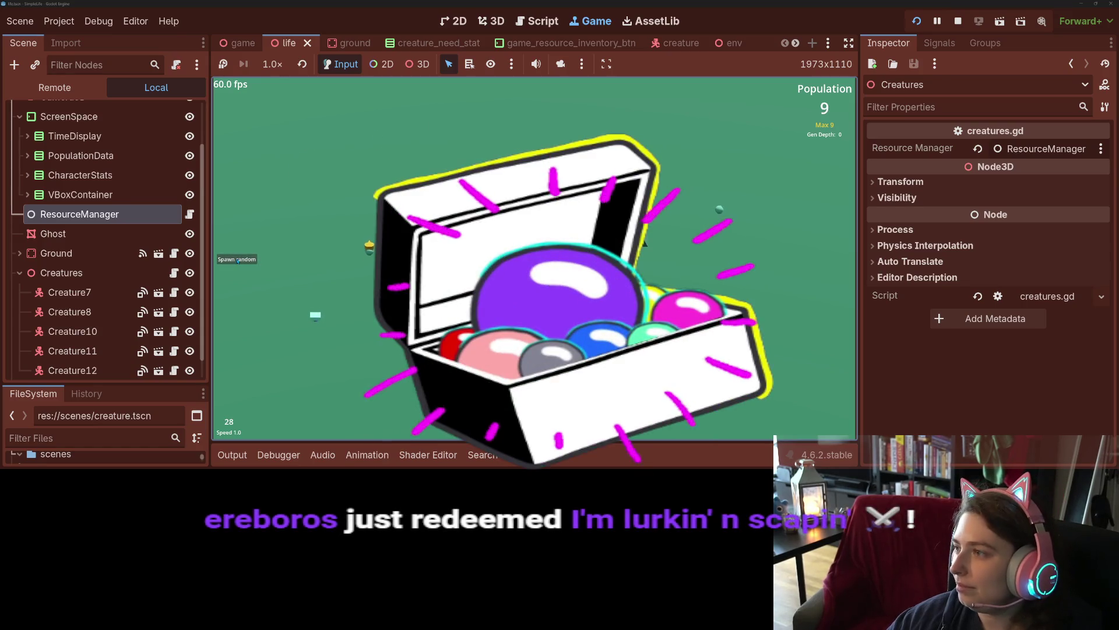
{"action": "key", "text": "1"}
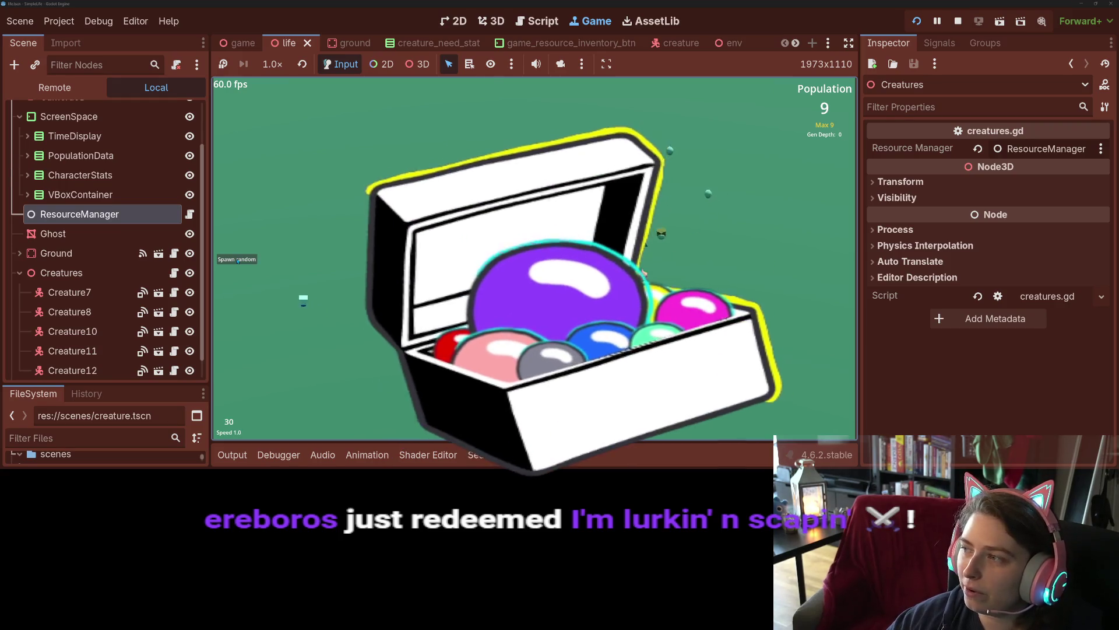
{"action": "left_click", "coordinate": [238, 261]}
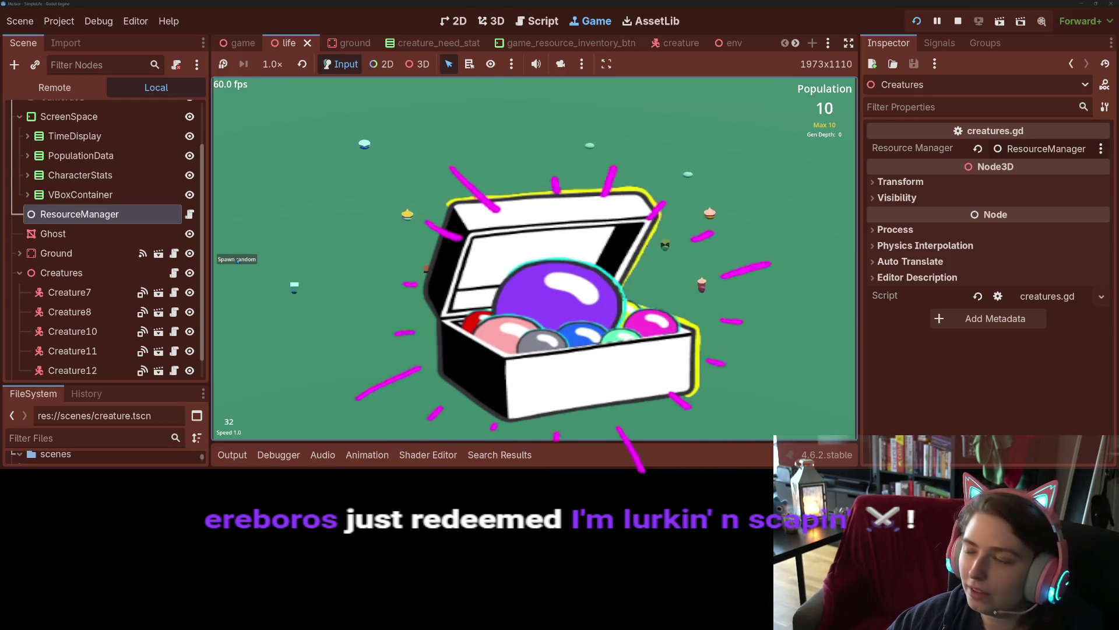
{"action": "key", "text": "2"}
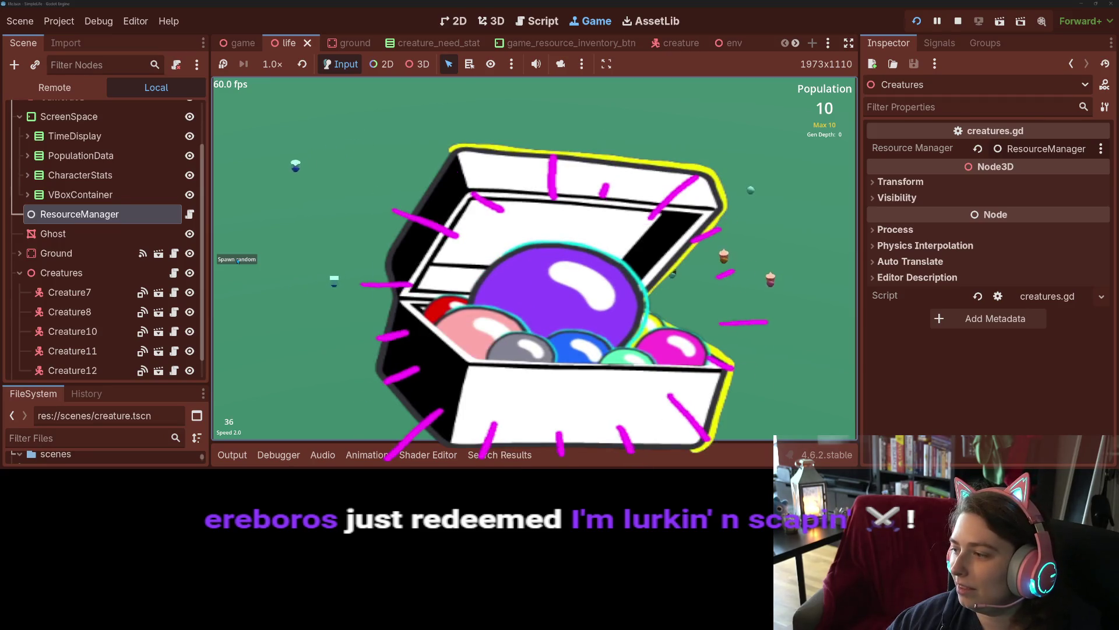
{"action": "key", "text": "4"}
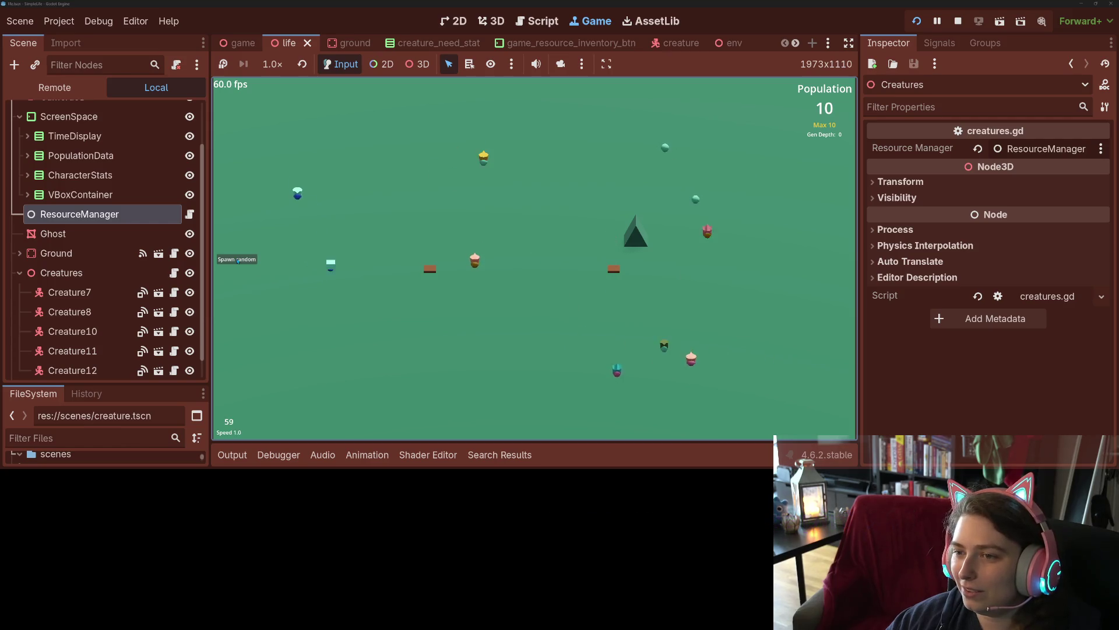
Step: Spawn three more random creatures, then cycle speed through 2.0, 4.0 and back to 1.0
{"action": "left_click", "coordinate": [237, 260]}
{"action": "left_click", "coordinate": [238, 260]}
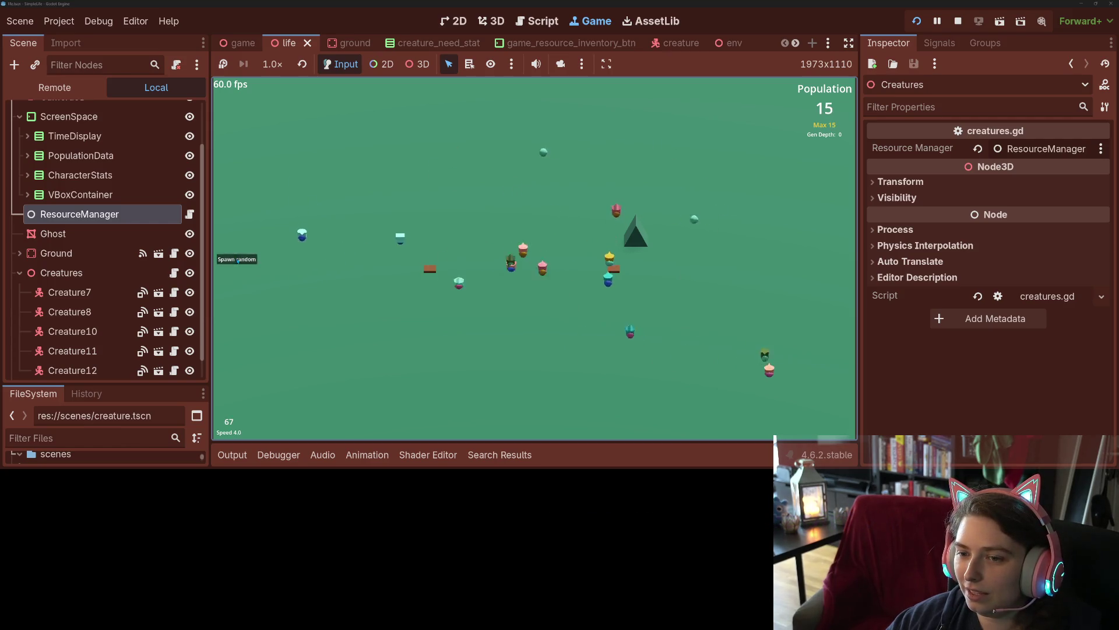
{"action": "left_click", "coordinate": [237, 260]}
{"action": "left_click", "coordinate": [237, 260]}
{"action": "left_click", "coordinate": [237, 261]}
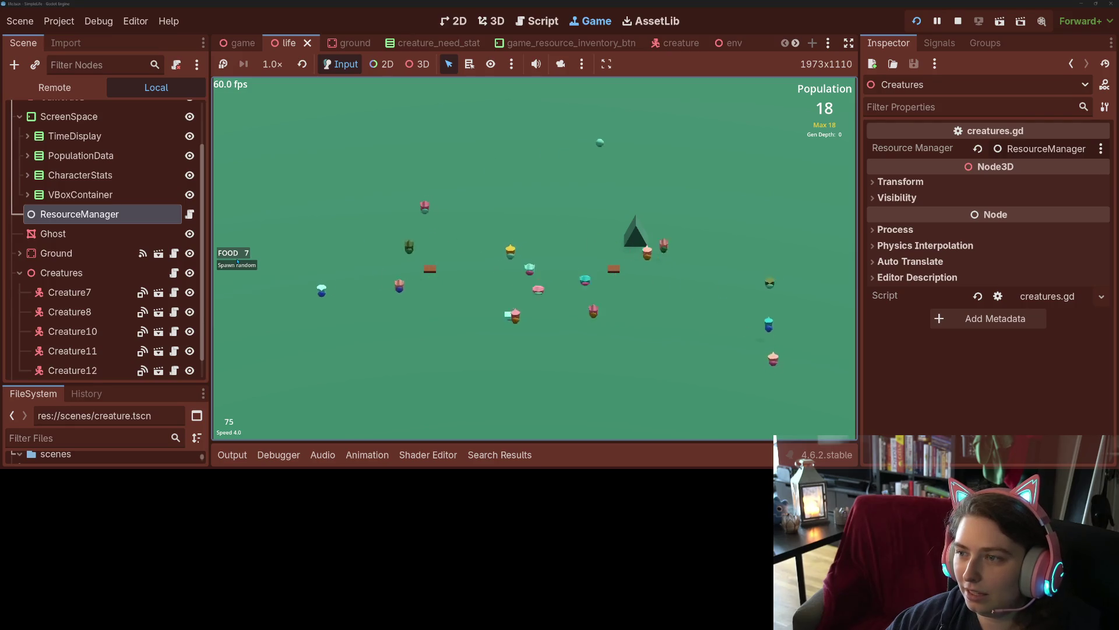
{"action": "key", "text": "2"}
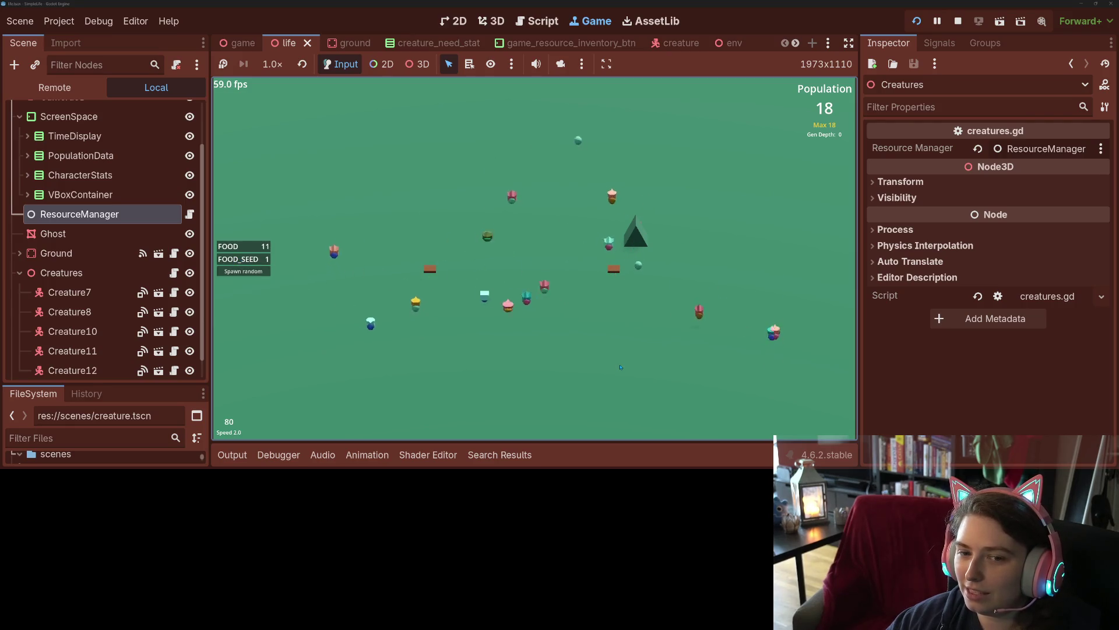
{"action": "key", "text": "4"}
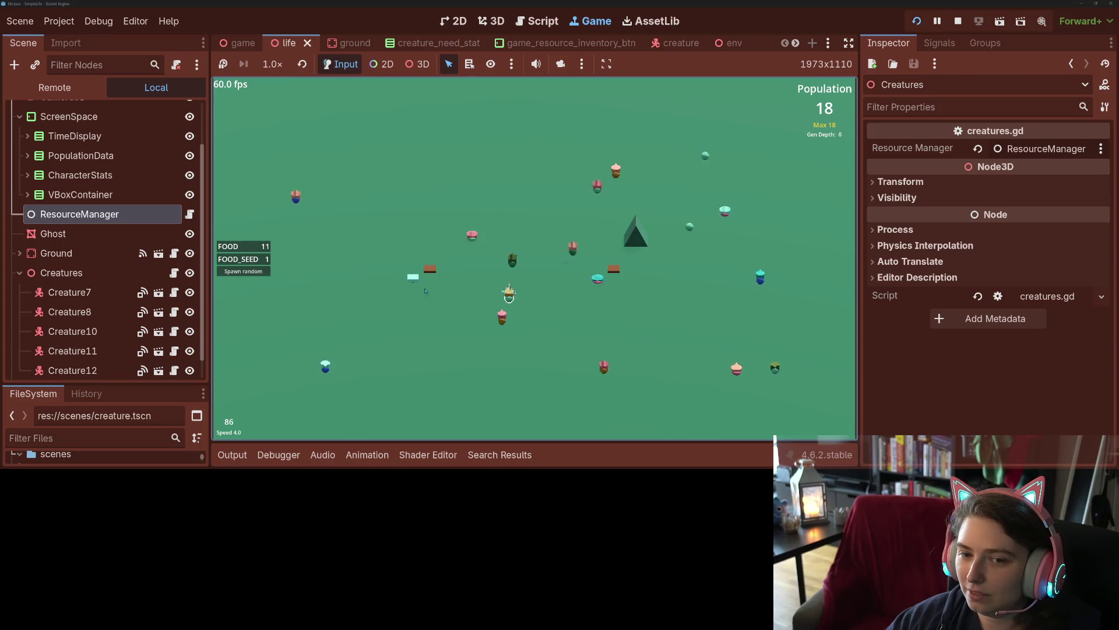
{"action": "key", "text": "1"}
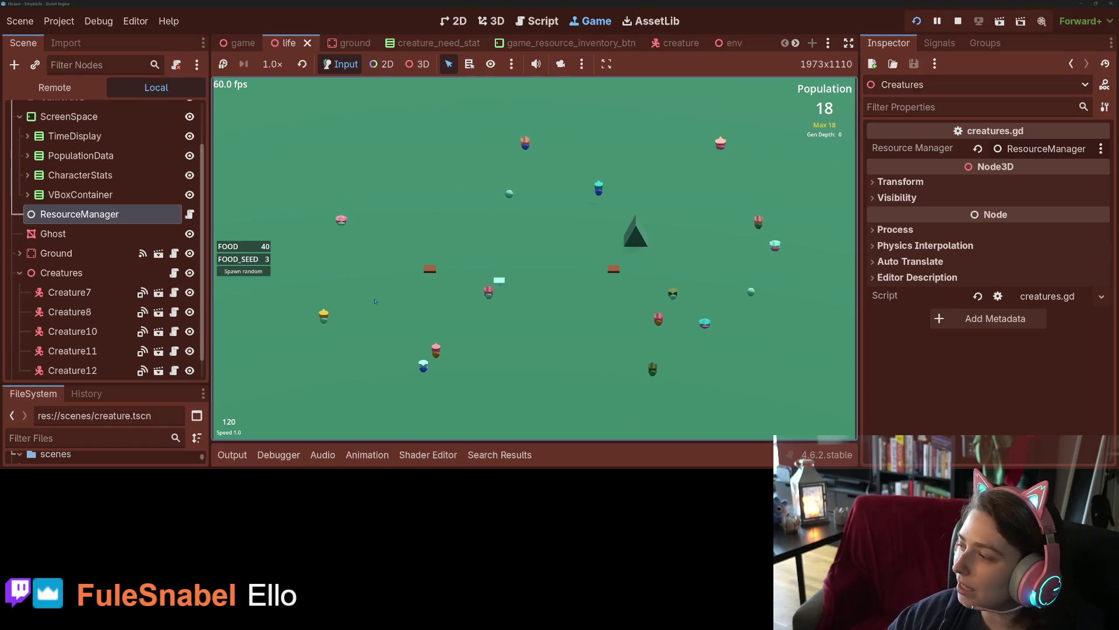
Step: Switch to distraction-free mode, hiding the Scene, FileSystem and Inspector docks
{"action": "left_click", "coordinate": [848, 43]}
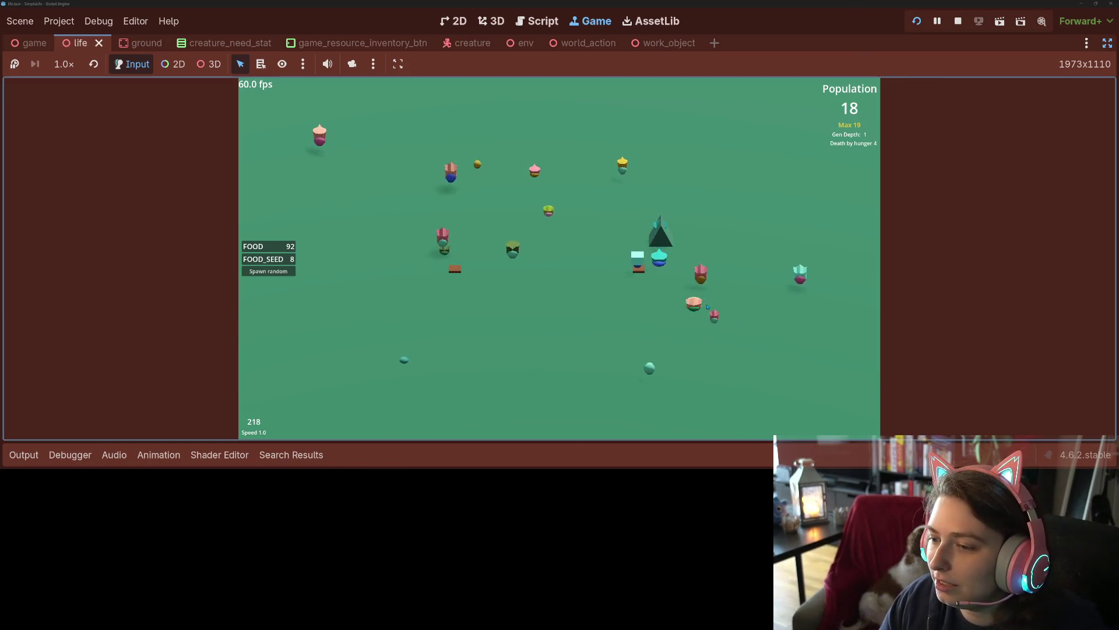
Step: Inspect two creatures' random names and stats, with game speed raised to 4.0 between them
{"action": "left_click", "coordinate": [738, 295]}
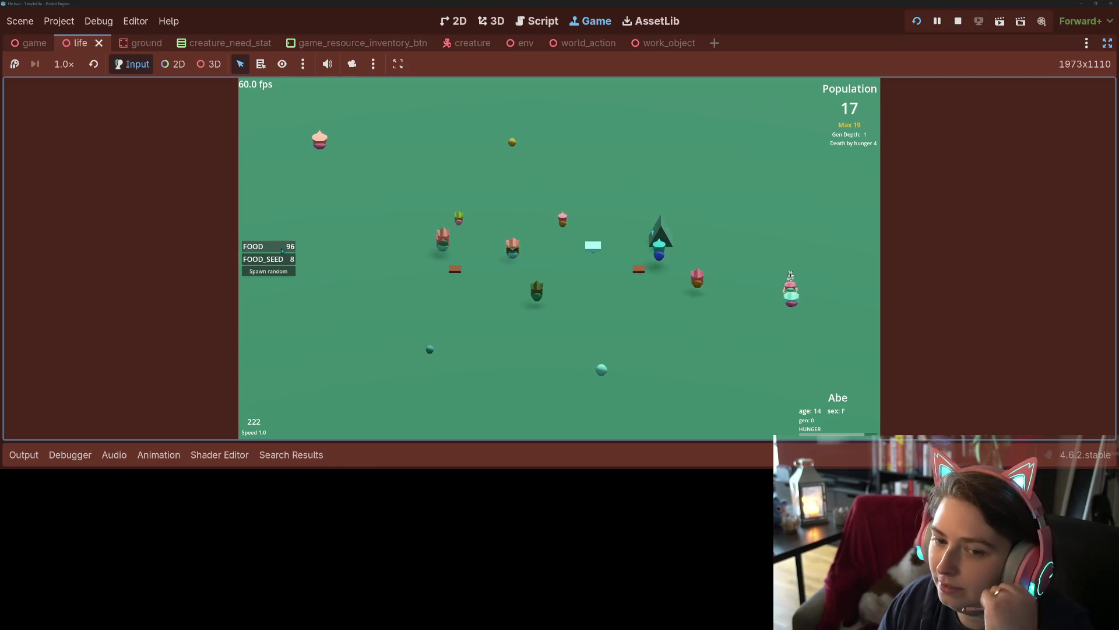
{"action": "left_click", "coordinate": [596, 254]}
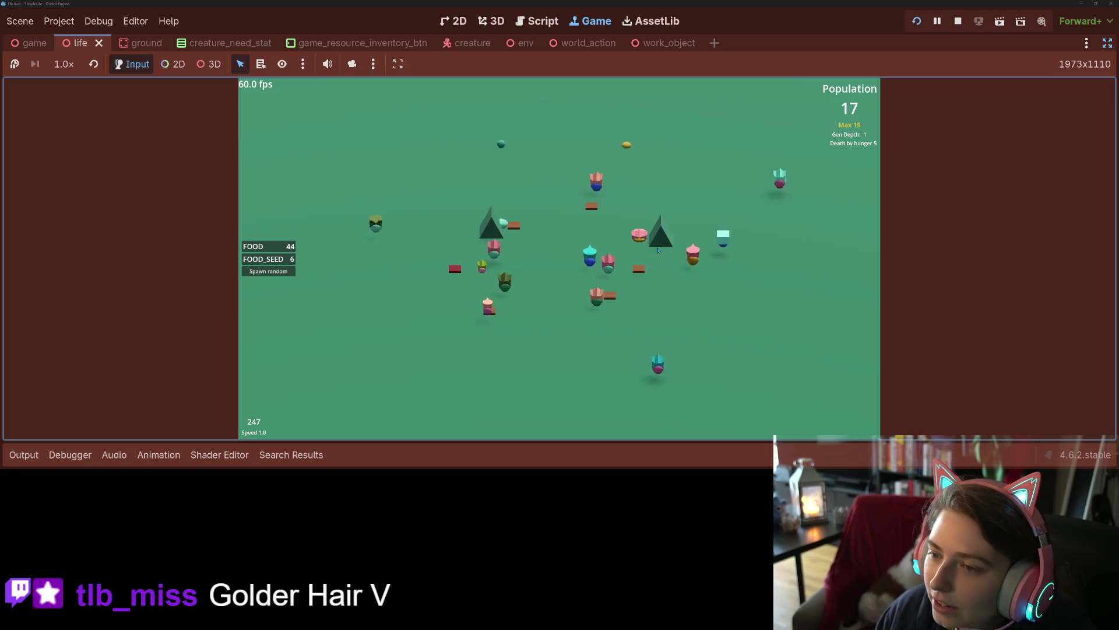
{"action": "key", "text": "4"}
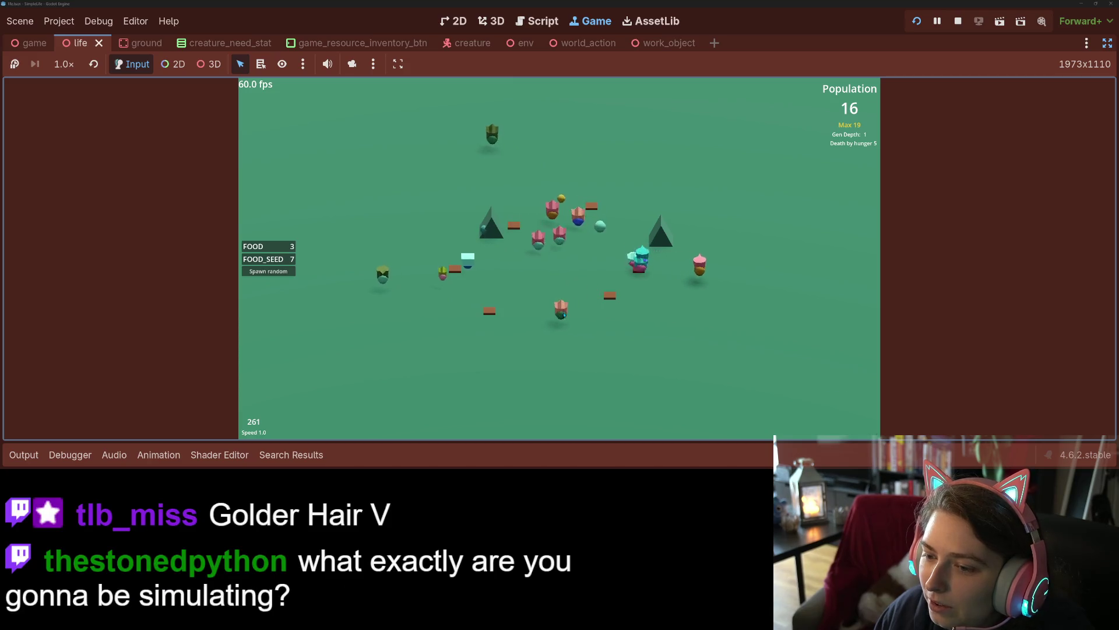
{"action": "left_click", "coordinate": [534, 243]}
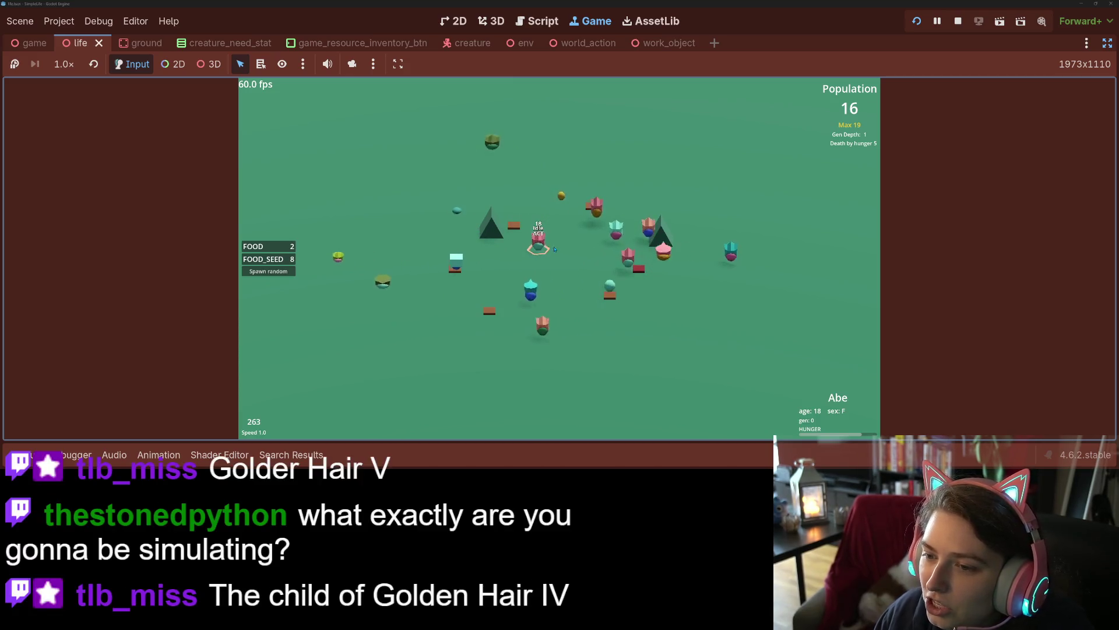